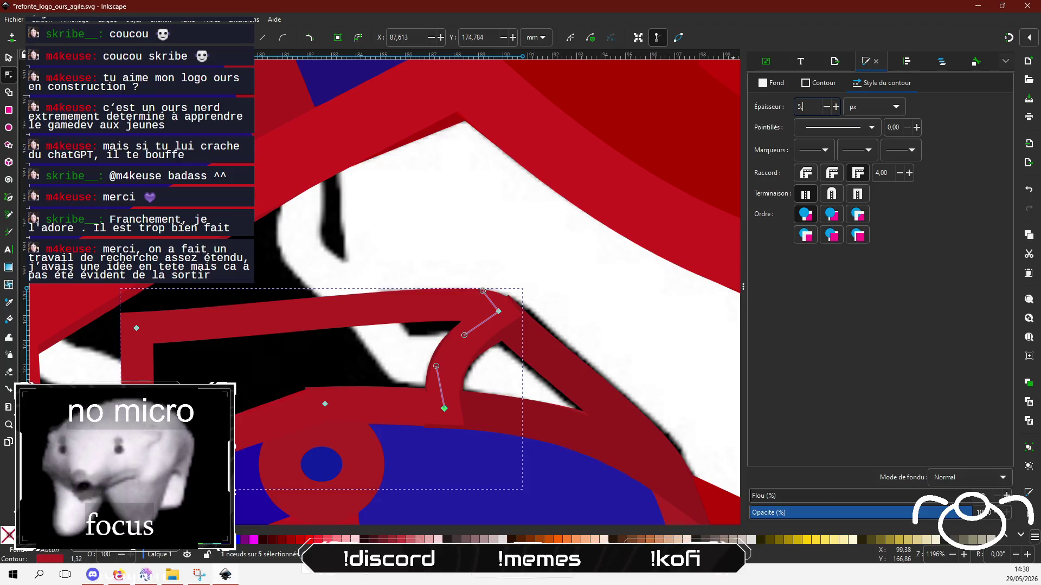
# Apply a 5,820 px stroke to the red arm outline and drag its left node into a new corner.
pyautogui.press('Return')
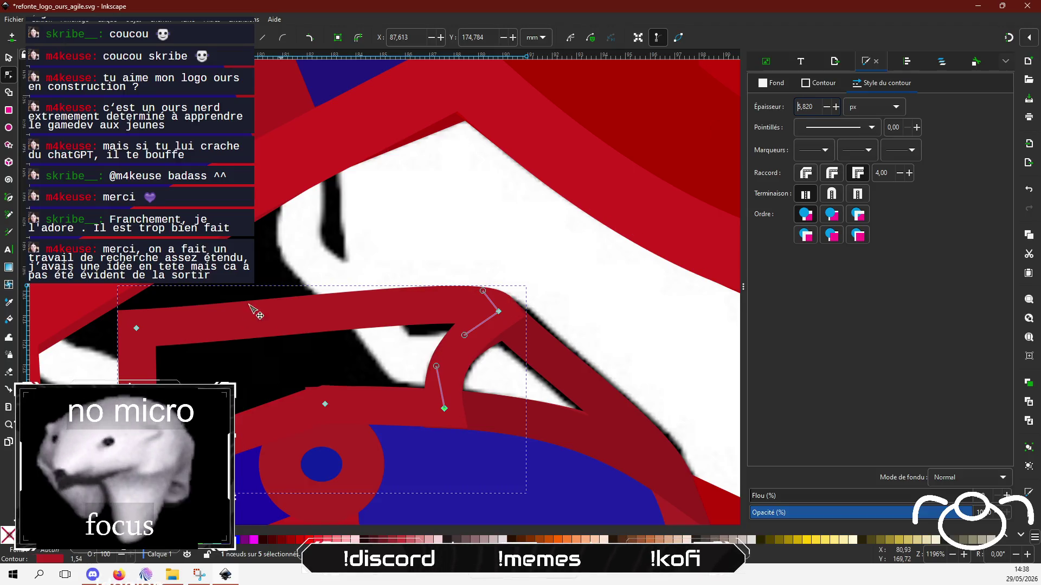
pyautogui.moveTo(140, 335); pyautogui.dragTo(136, 339)
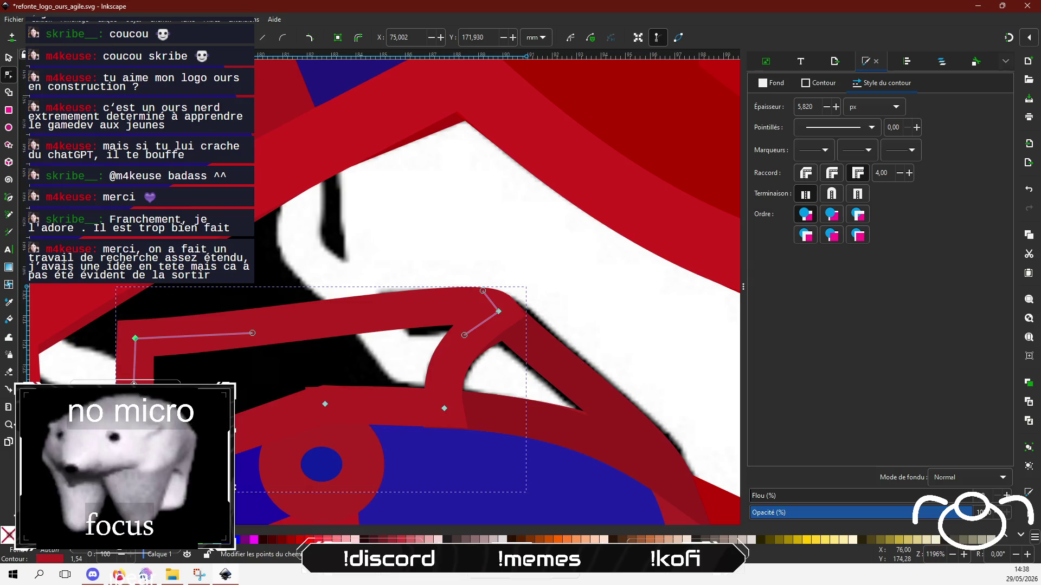
pyautogui.keyDown('ctrl'); pyautogui.scroll(-2, 158, 396); pyautogui.keyUp('ctrl')
pyautogui.keyDown('ctrl'); pyautogui.scroll(-1, 322, 404); pyautogui.keyUp('ctrl')
pyautogui.scroll(-3, 309, 433)
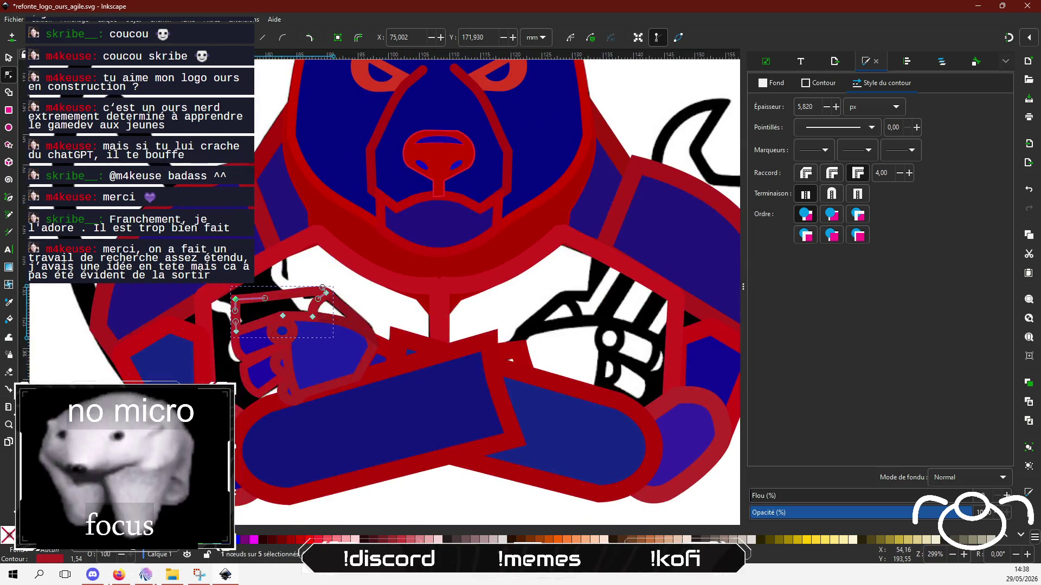
pyautogui.press('Escape')
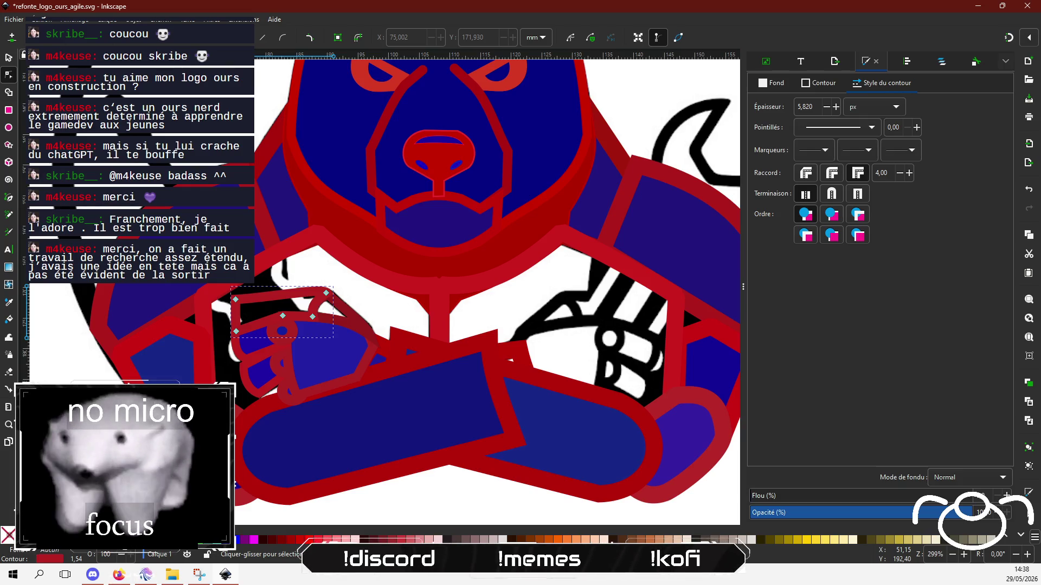
pyautogui.keyDown('ctrl'); pyautogui.scroll(1, 218, 281); pyautogui.keyUp('ctrl')
pyautogui.moveTo(293, 317); pyautogui.dragTo(322, 288)
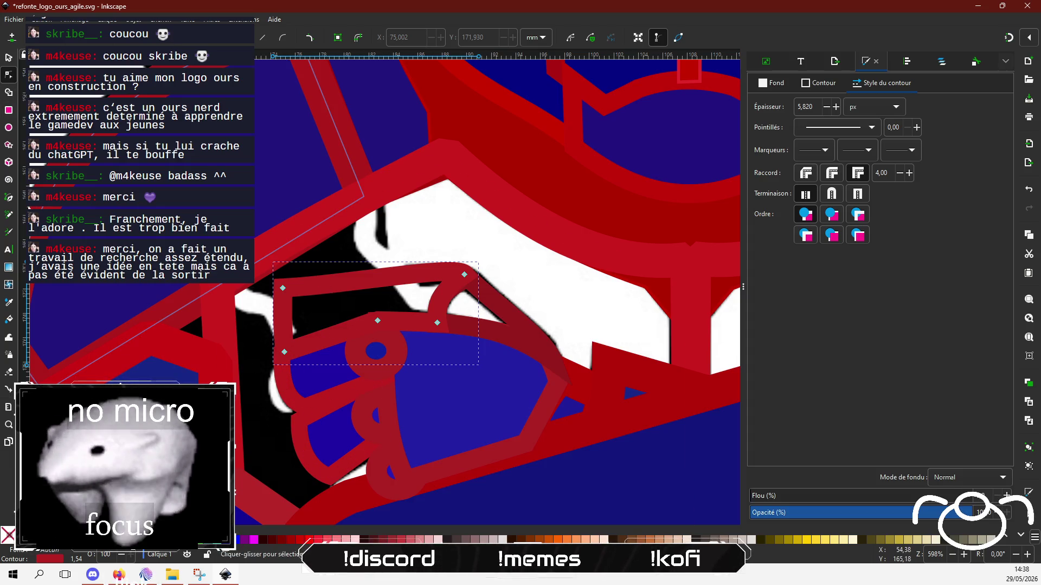
# Draw a closed three-point triangle path beside the crossed hand with the Pen tool.
pyautogui.click(8, 201)
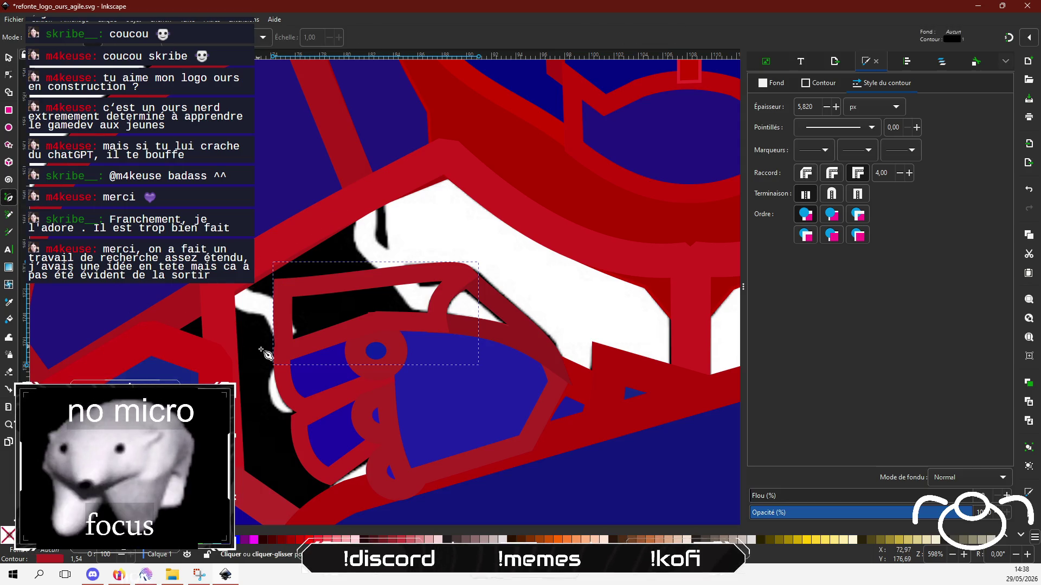
pyautogui.click(282, 353)
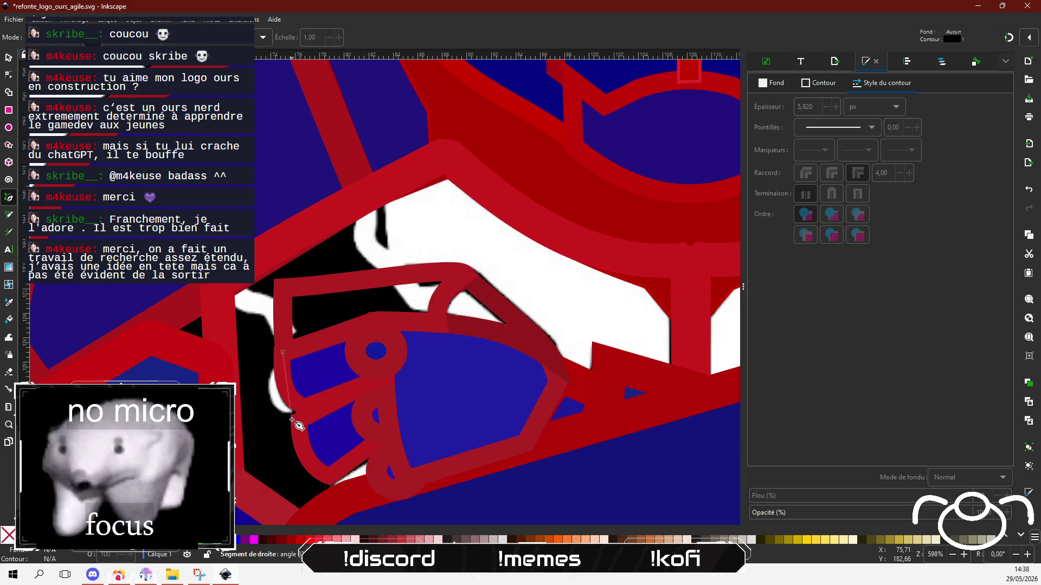
pyautogui.click(279, 423)
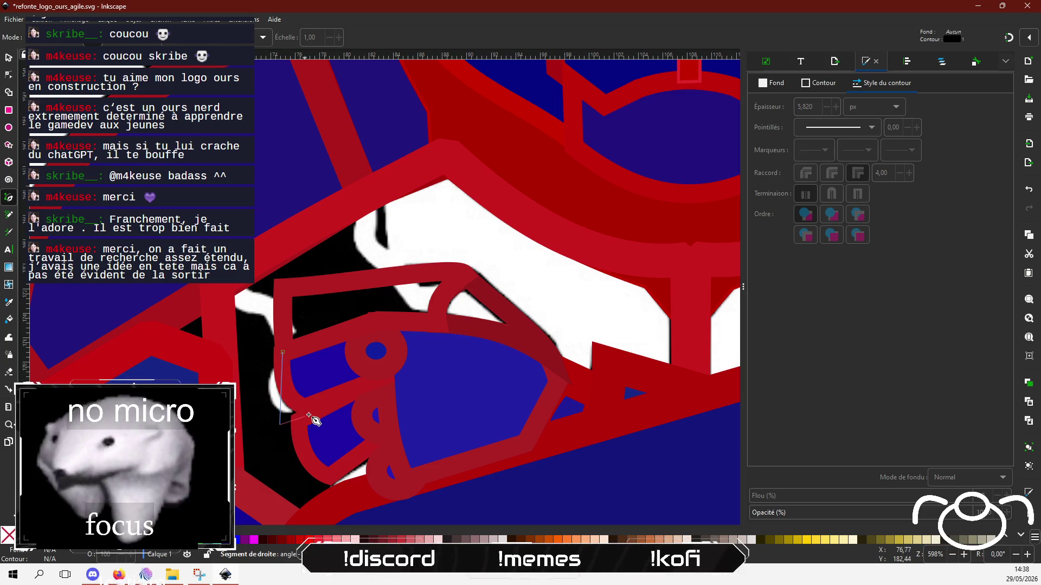
pyautogui.click(307, 413)
pyautogui.click(283, 353)
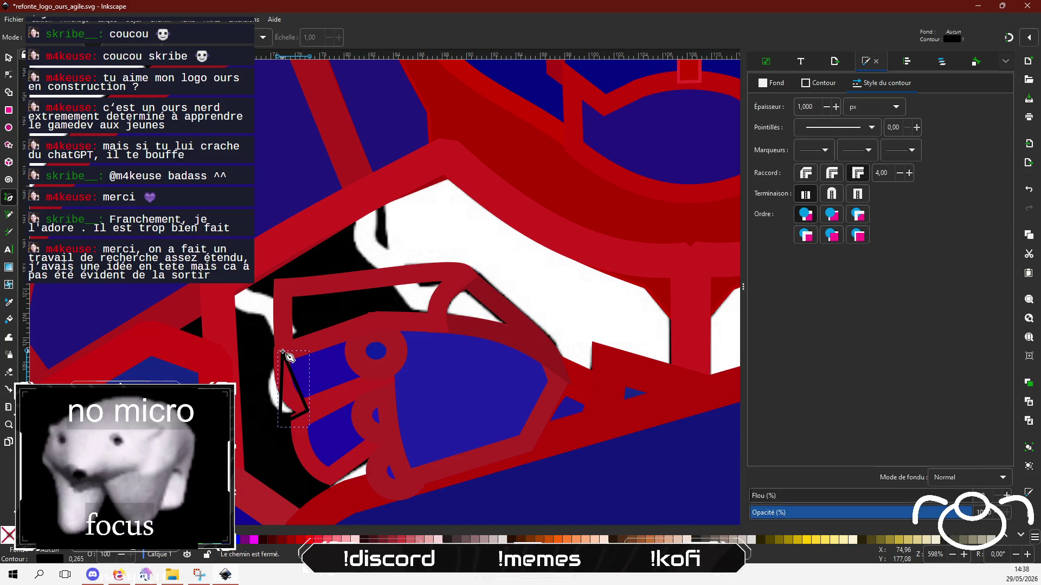
# Bend the triangle's left and right sides into curves and give it a 5,820 px stroke.
pyautogui.click(9, 74)
pyautogui.scroll(3, 242, 426)
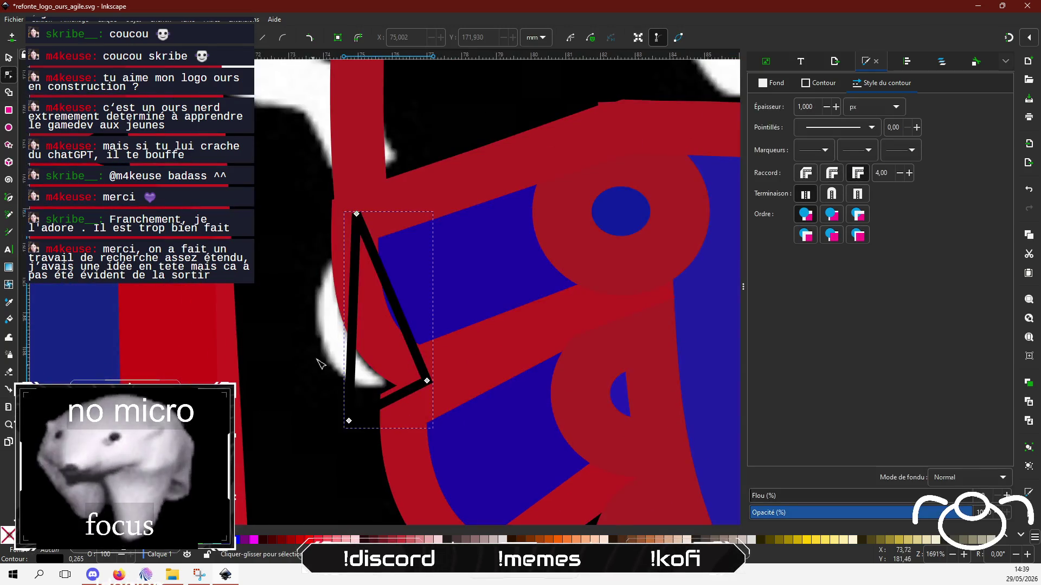
pyautogui.moveTo(352, 338); pyautogui.dragTo(308, 320)
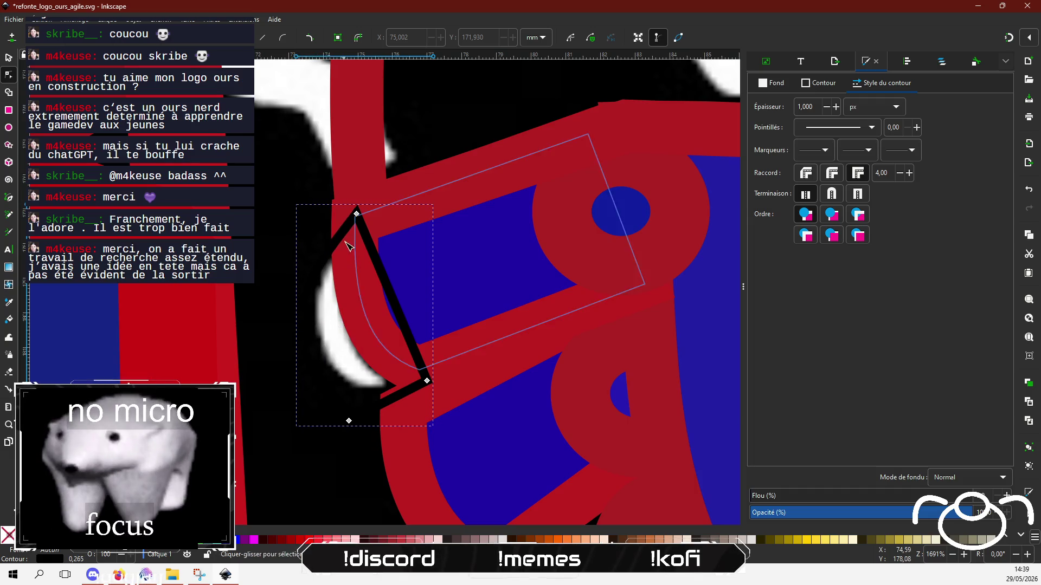
pyautogui.moveTo(410, 324); pyautogui.dragTo(359, 329)
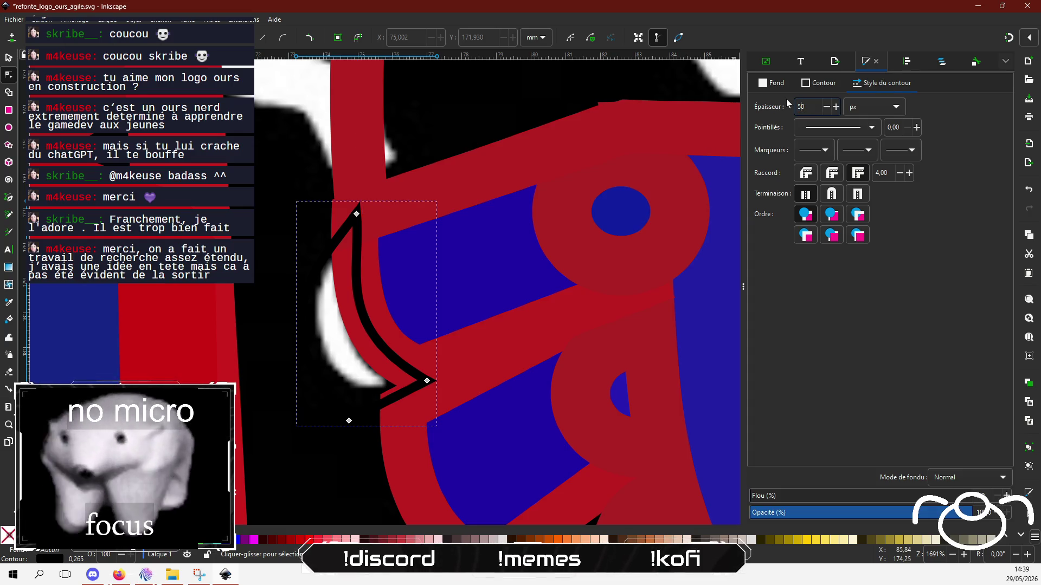
pyautogui.write('5,820')
pyautogui.press('Return')
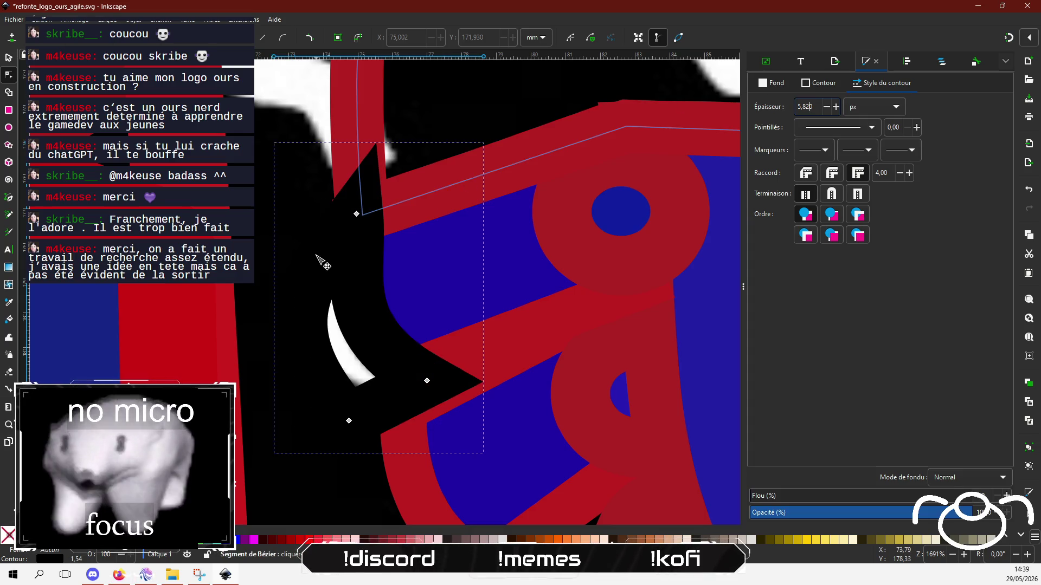
# Drag the claw shape's nodes and handles into a slim curved crescent with a sharp top cusp.
pyautogui.moveTo(356, 214); pyautogui.dragTo(351, 254)
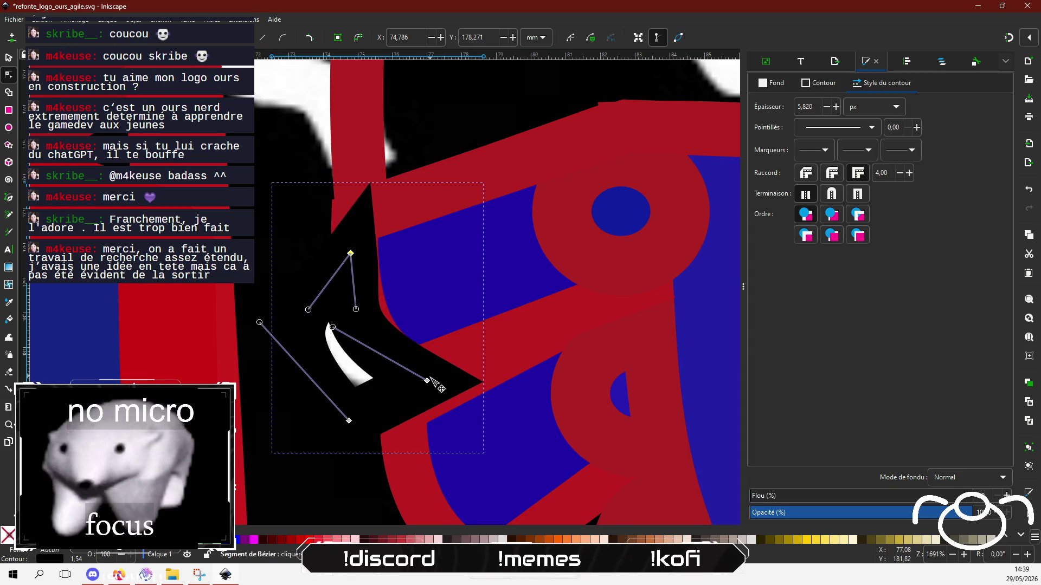
pyautogui.moveTo(427, 380)
pyautogui.mouseDown()
pyautogui.moveTo(414, 386)
pyautogui.moveTo(426, 379)
pyautogui.mouseUp()
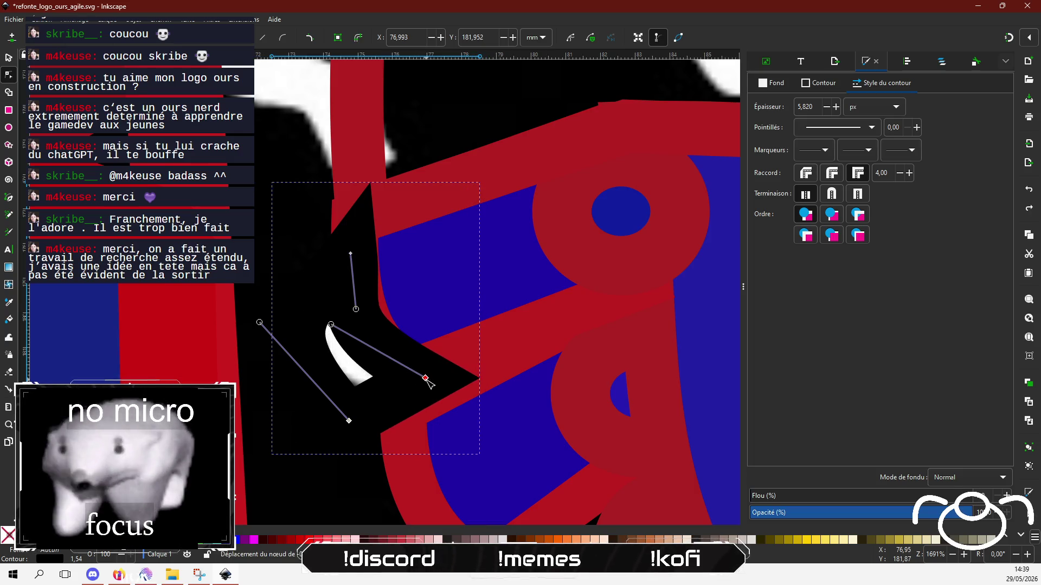
pyautogui.moveTo(331, 325); pyautogui.dragTo(372, 355)
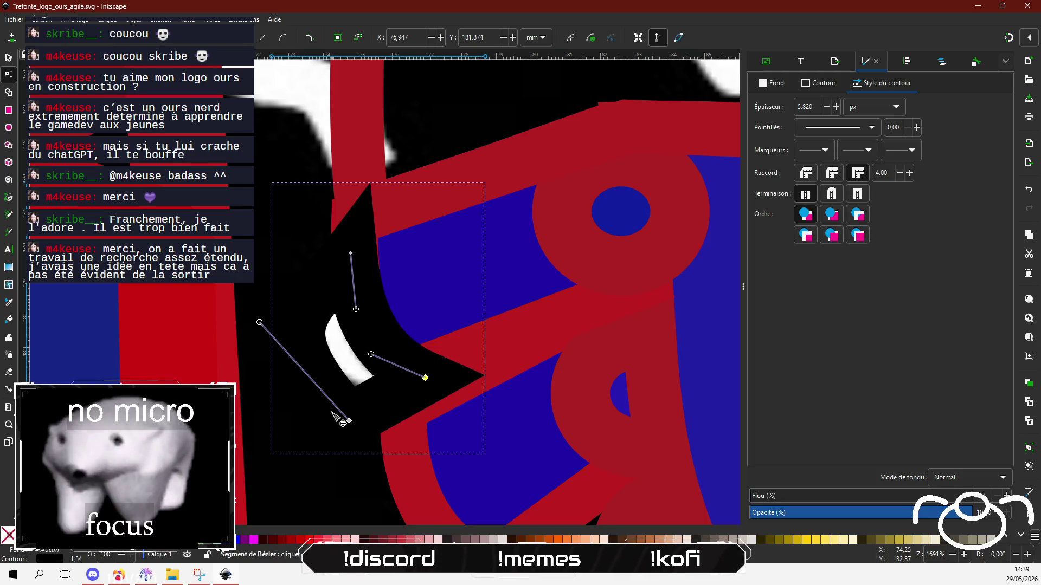
pyautogui.moveTo(260, 323); pyautogui.dragTo(241, 328)
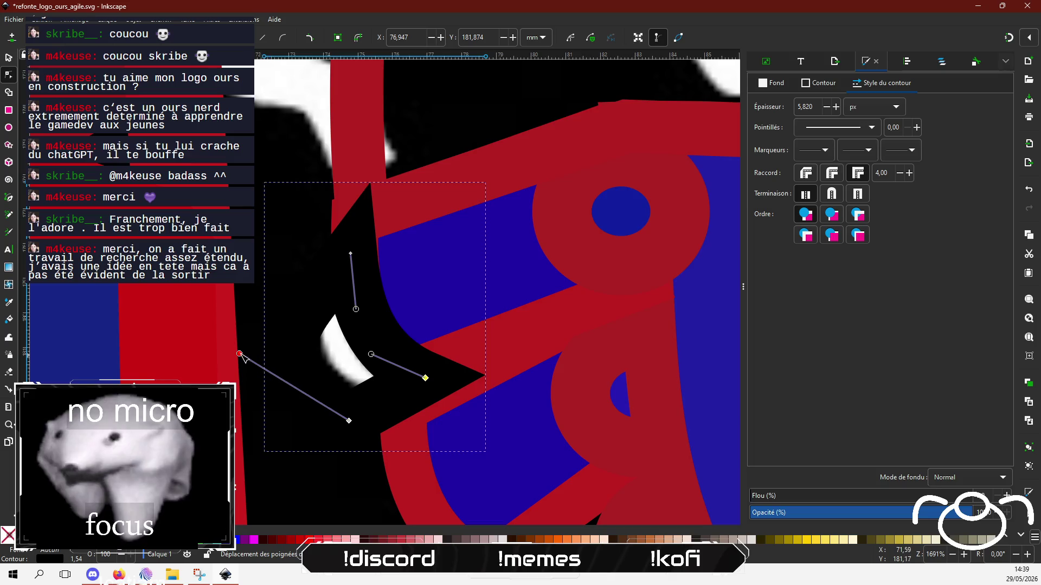
pyautogui.moveTo(348, 420); pyautogui.dragTo(355, 417)
pyautogui.moveTo(246, 321); pyautogui.dragTo(245, 345)
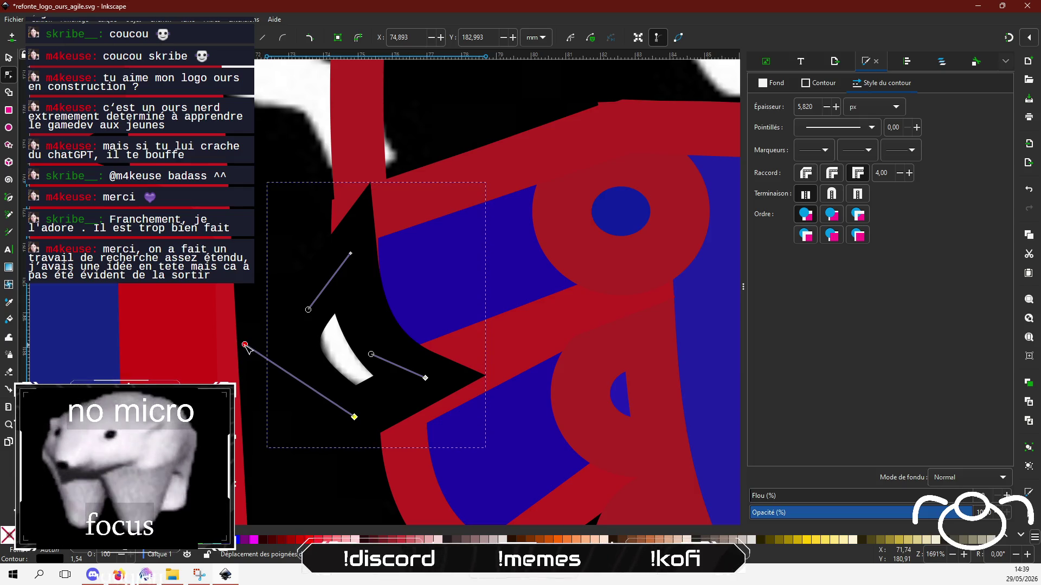
pyautogui.moveTo(351, 255); pyautogui.dragTo(352, 255)
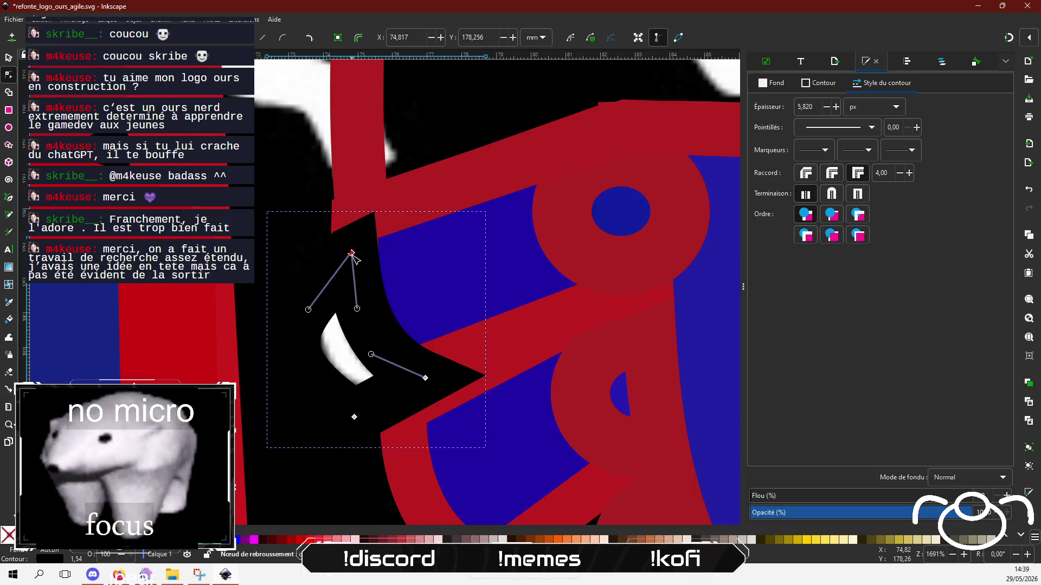
pyautogui.click(820, 86)
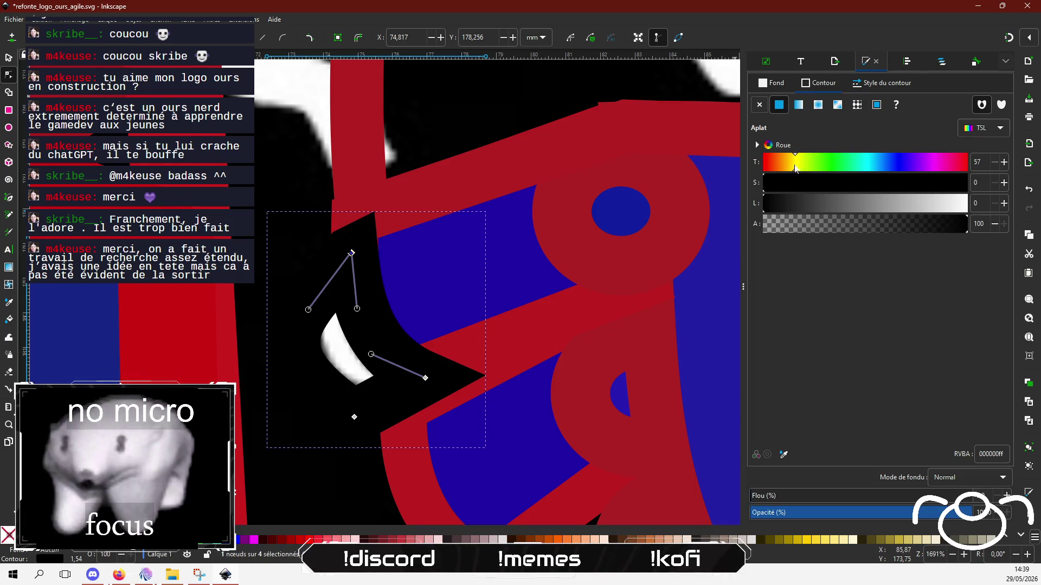
# Set the crescent's outline colour to dark red 9b180a.
pyautogui.click(910, 183)
pyautogui.click(844, 204)
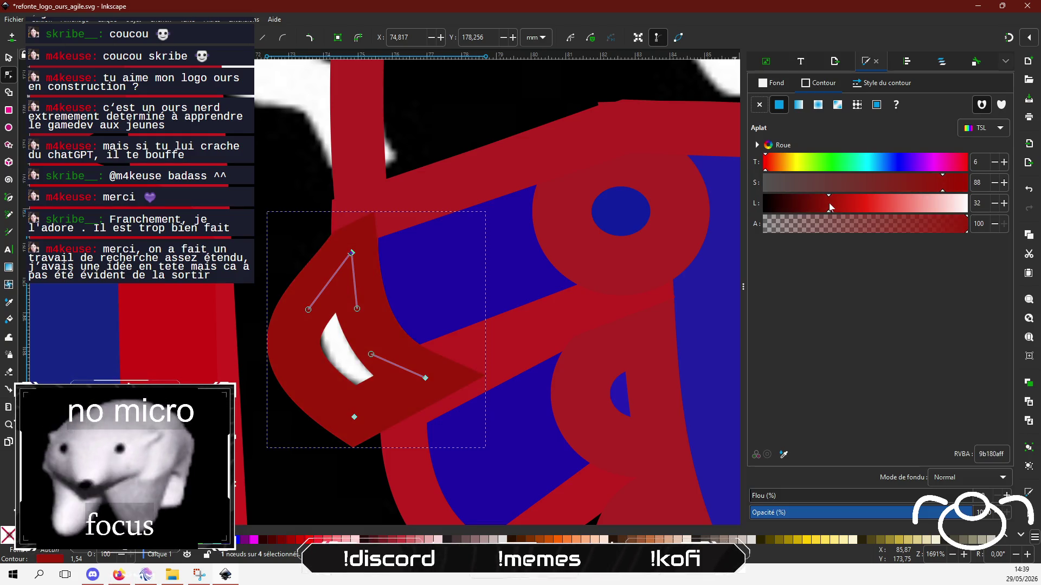
pyautogui.click(828, 205)
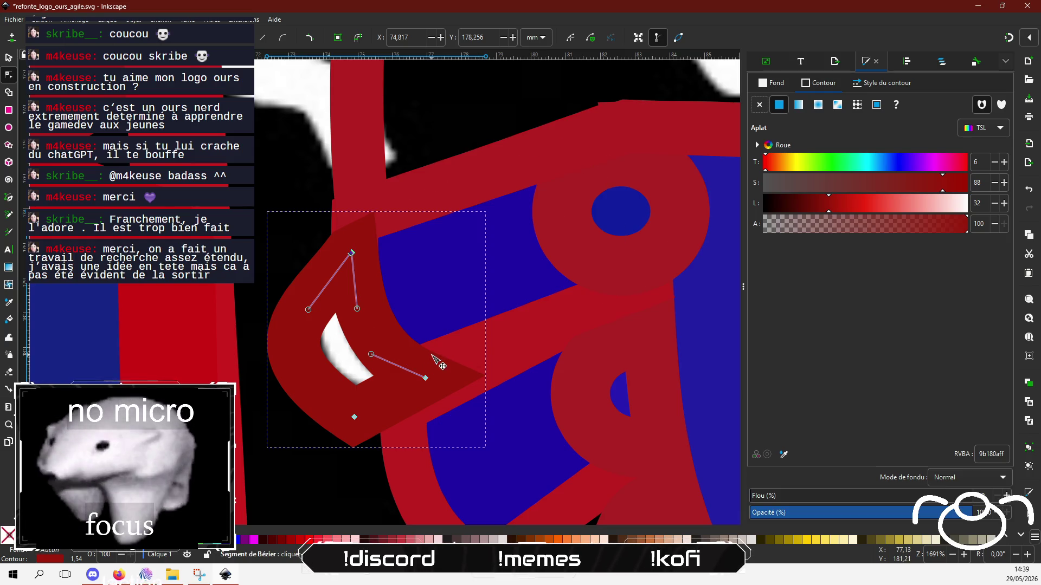
# Move the crescent's bottom node to the right to widen the shape.
pyautogui.click(355, 417)
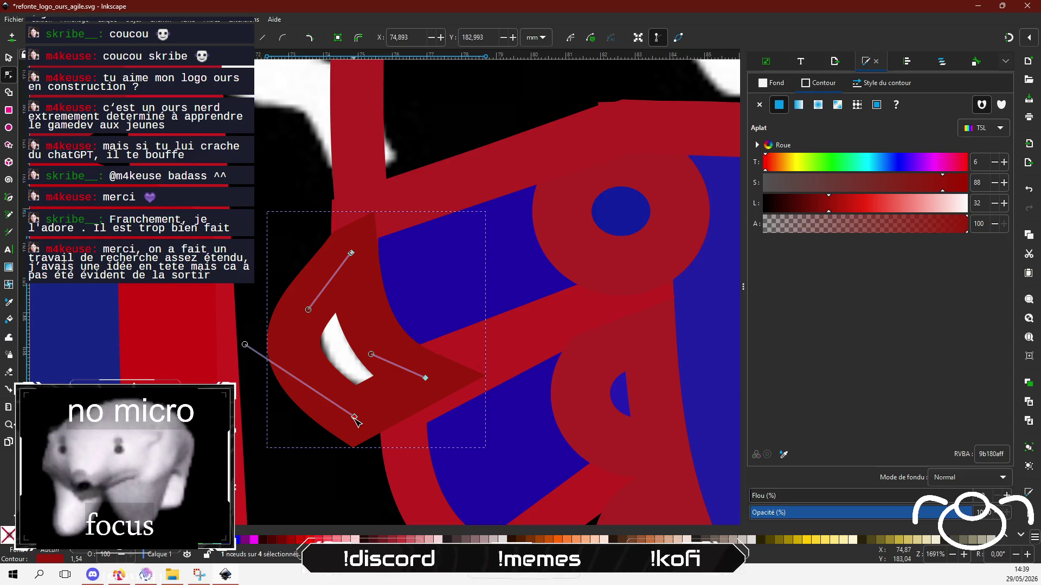
pyautogui.moveTo(355, 418); pyautogui.dragTo(389, 405)
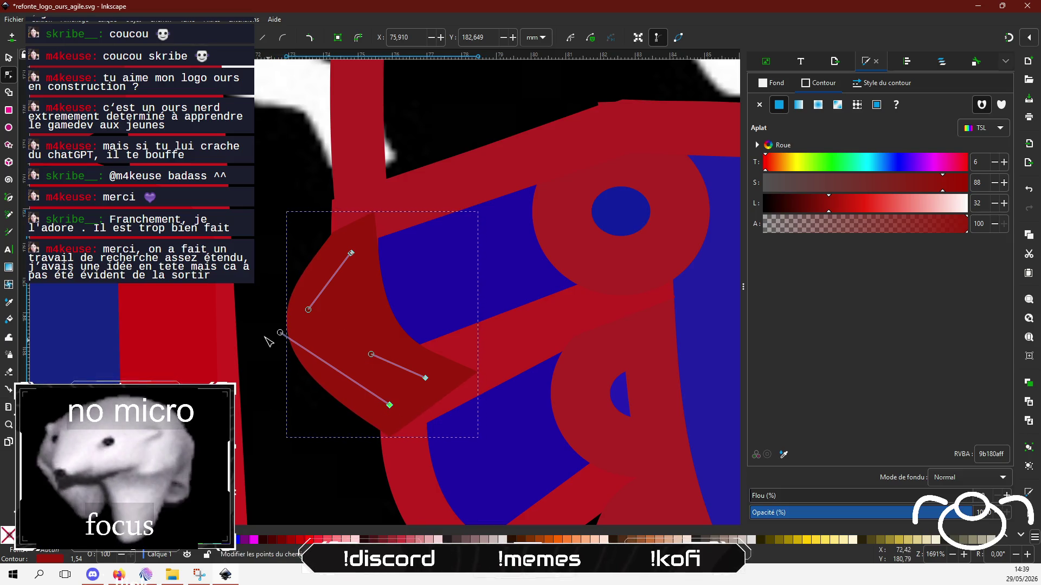
pyautogui.moveTo(266, 357); pyautogui.dragTo(267, 358)
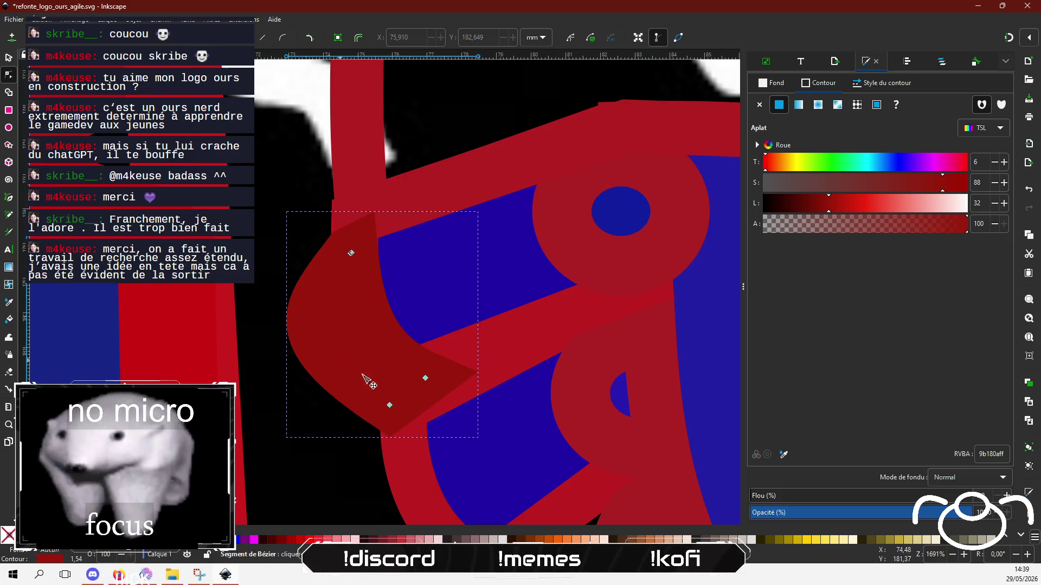
pyautogui.click(389, 404)
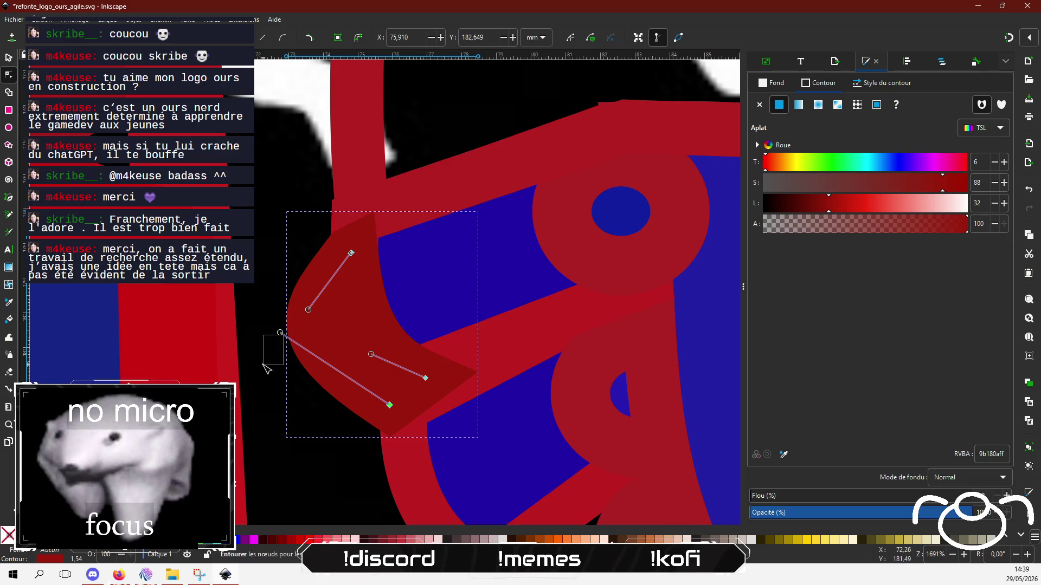
pyautogui.click(270, 348)
pyautogui.click(390, 406)
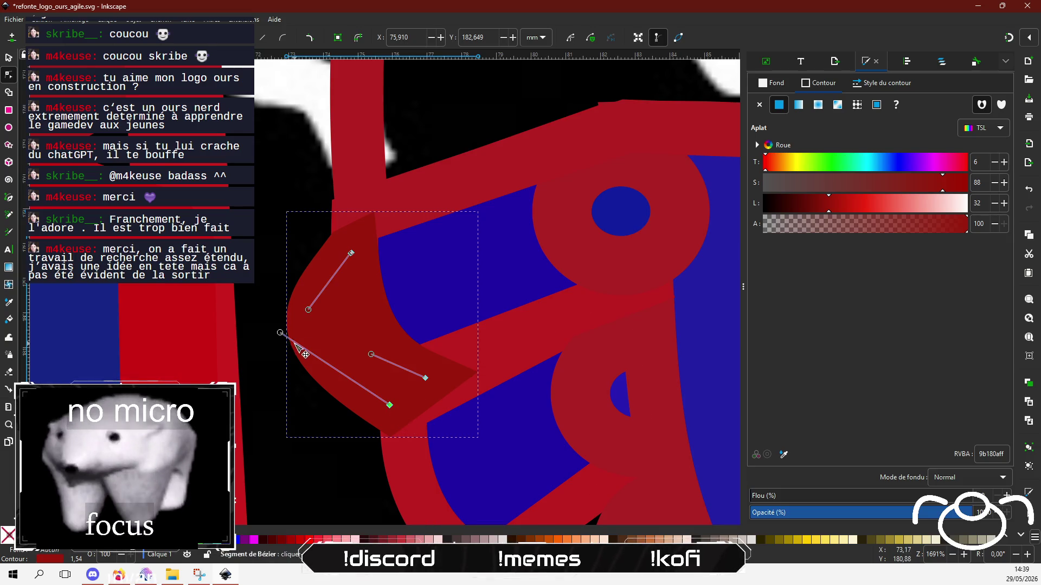
# Adjust the bottom node and Bézier handles so the crescent's left curve bulges wider.
pyautogui.moveTo(280, 332)
pyautogui.mouseDown()
pyautogui.moveTo(240, 415)
pyautogui.moveTo(241, 389)
pyautogui.mouseUp()
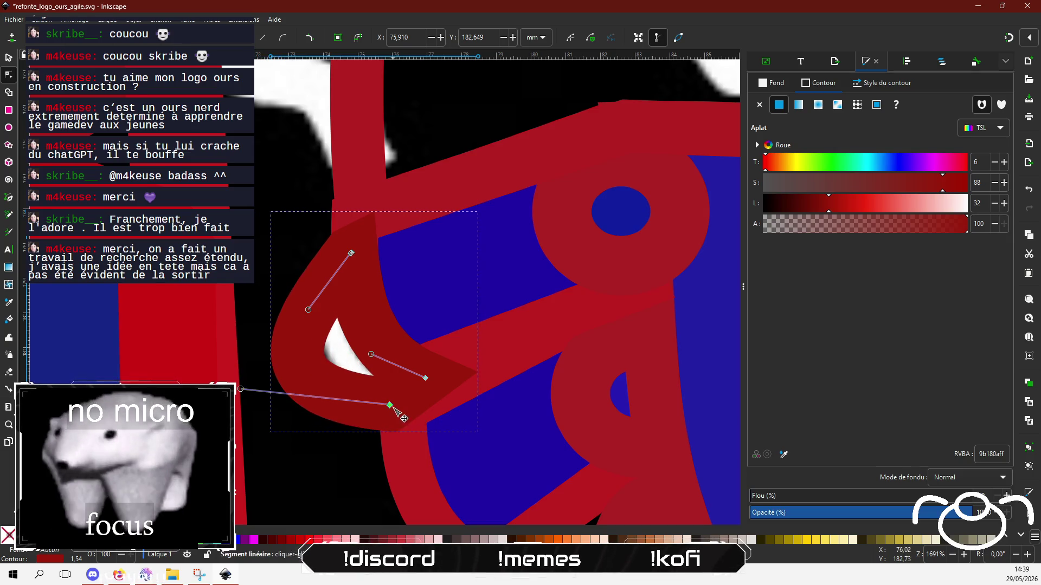
pyautogui.moveTo(393, 407); pyautogui.dragTo(420, 387)
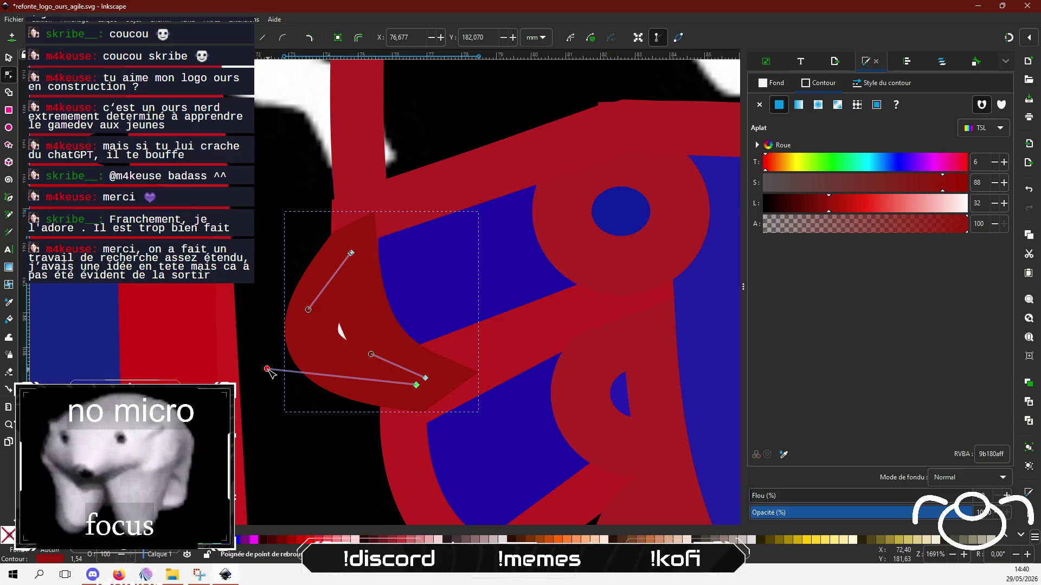
pyautogui.moveTo(267, 369); pyautogui.dragTo(245, 414)
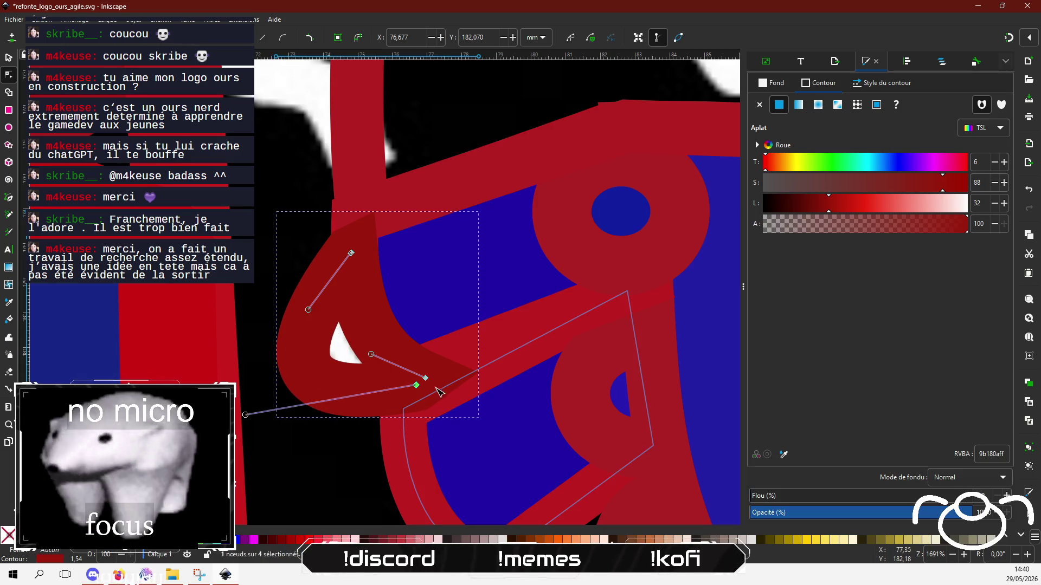
pyautogui.moveTo(416, 385); pyautogui.dragTo(405, 409)
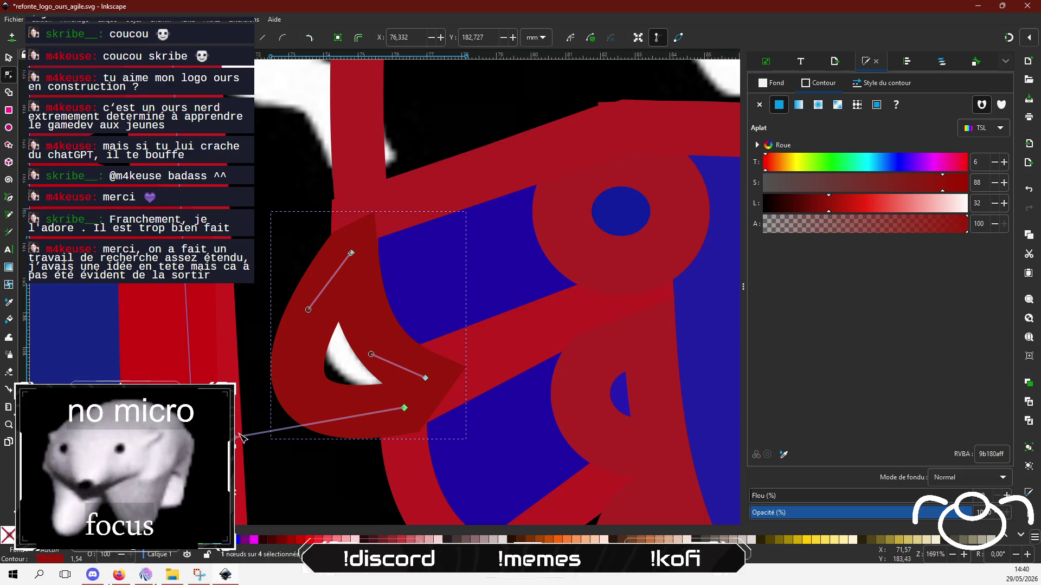
pyautogui.moveTo(236, 437); pyautogui.dragTo(282, 432)
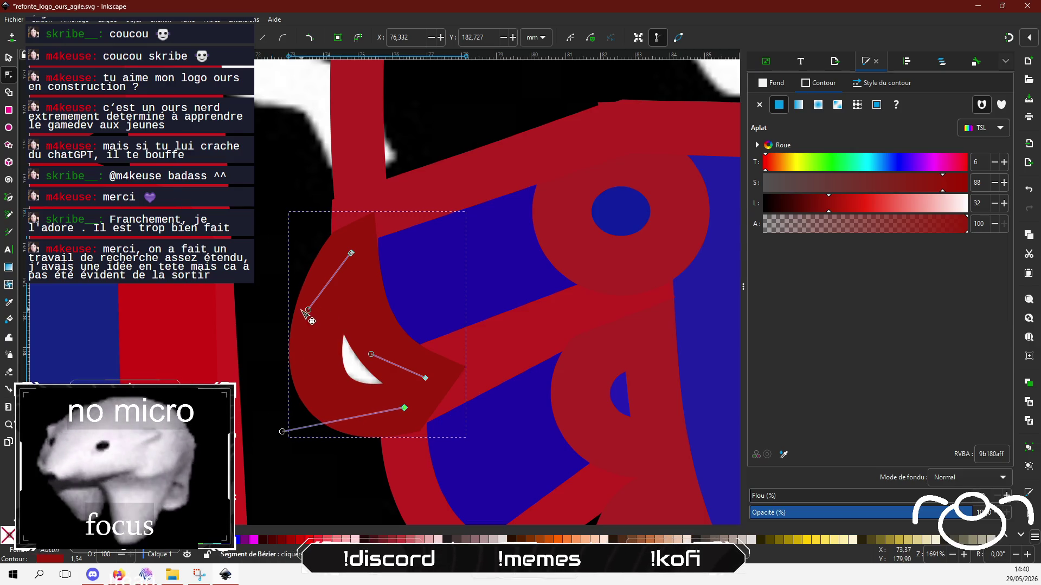
pyautogui.moveTo(309, 312)
pyautogui.mouseDown()
pyautogui.moveTo(250, 276)
pyautogui.moveTo(249, 259)
pyautogui.mouseUp()
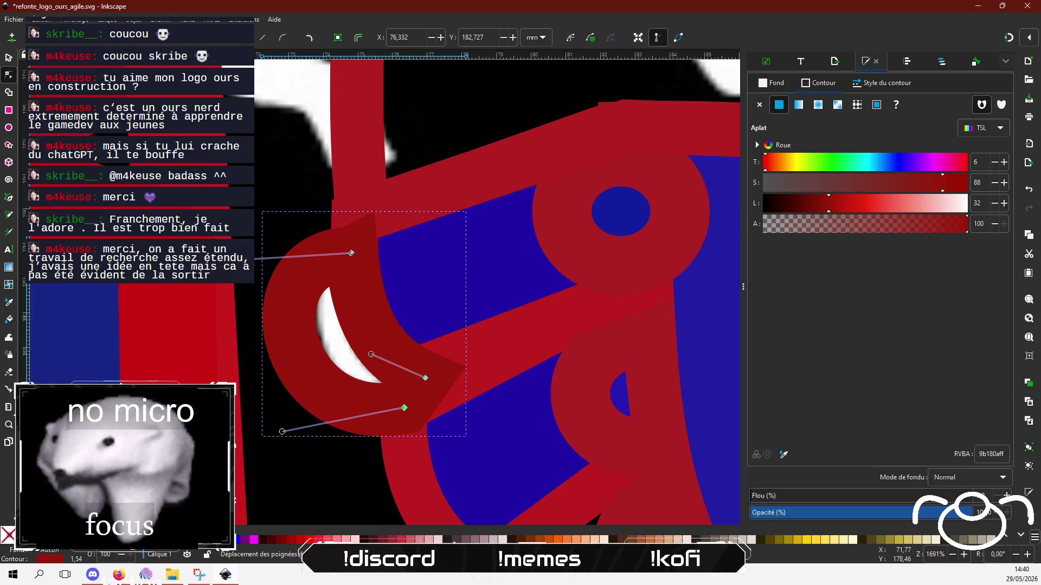
# Fill the crescent by the fist with flat dark blue-violet 2a008c.
pyautogui.scroll(-3, 345, 306)
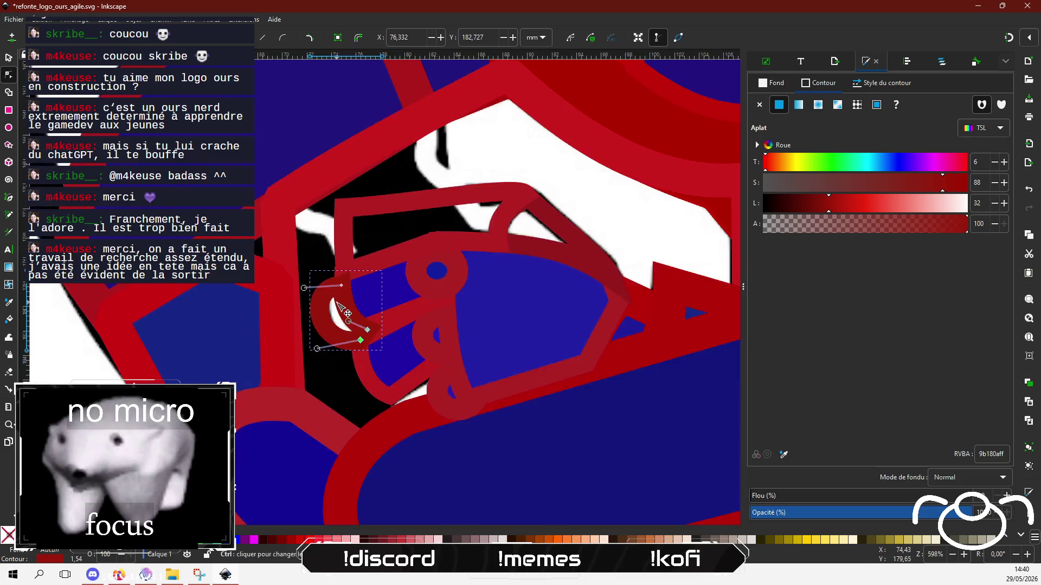
pyautogui.scroll(-2, 347, 313)
pyautogui.click(844, 204)
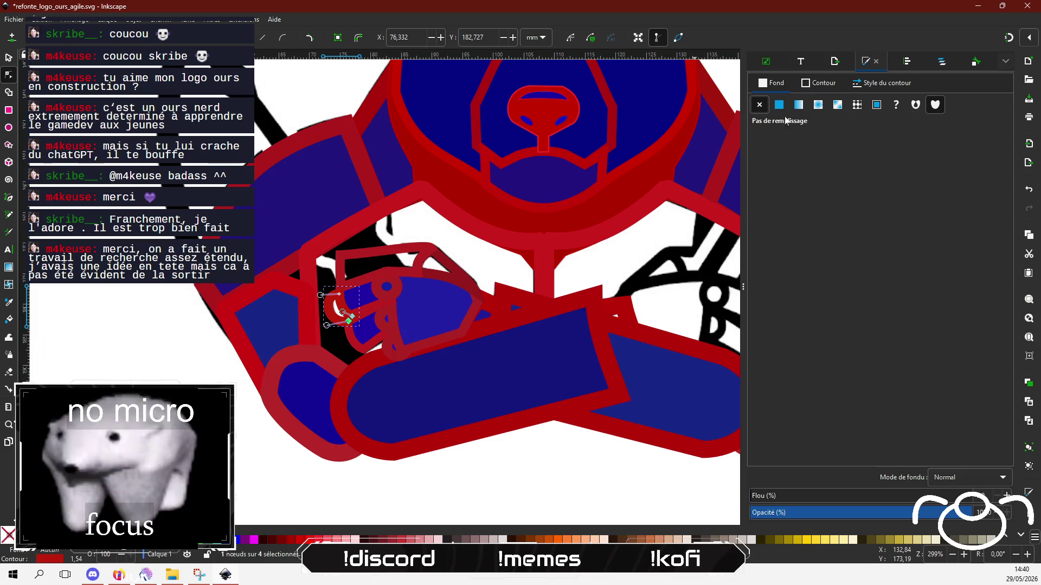
pyautogui.click(910, 165)
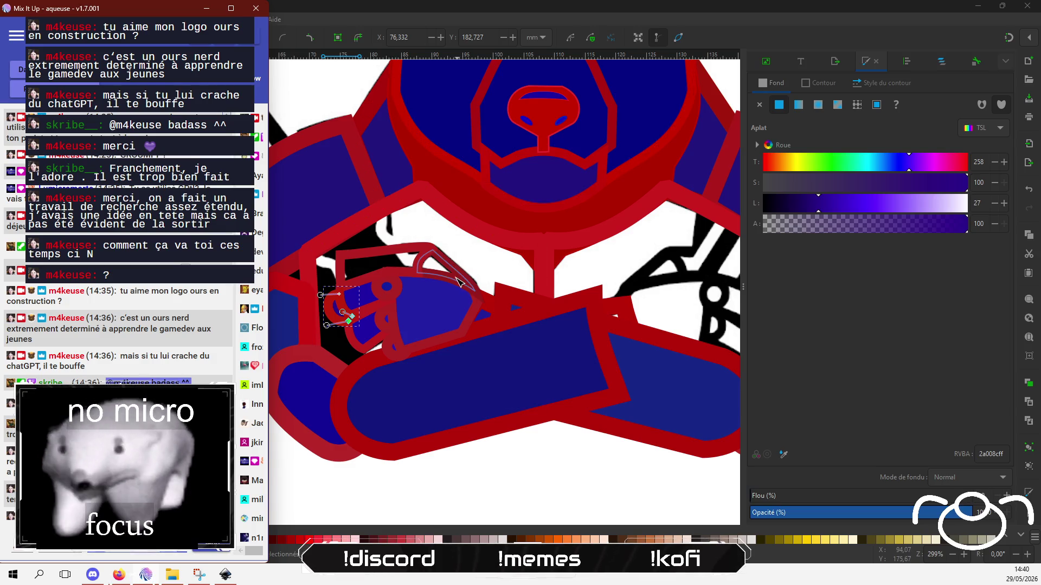
pyautogui.scroll(1, 458, 282)
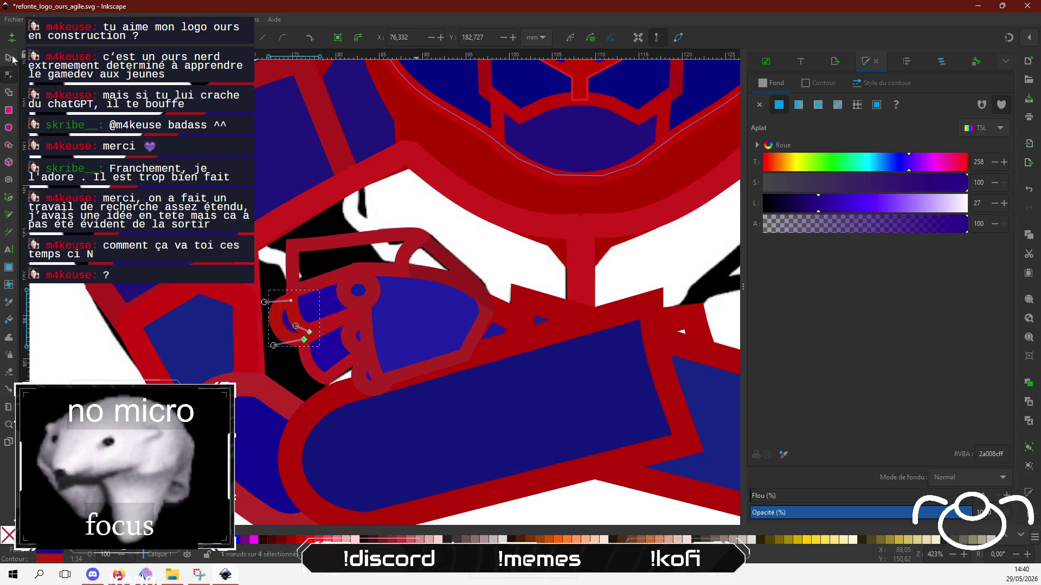
# Give the two open outline pieces over the crossed arm a flat 2a008c fill.
pyautogui.click(9, 57)
pyautogui.click(450, 267)
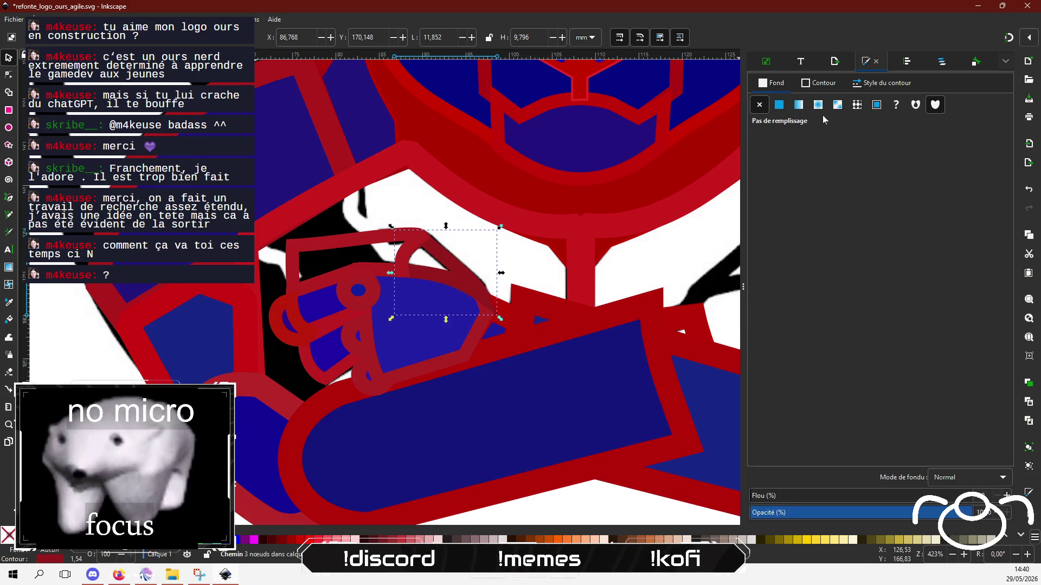
pyautogui.click(772, 84)
pyautogui.click(779, 105)
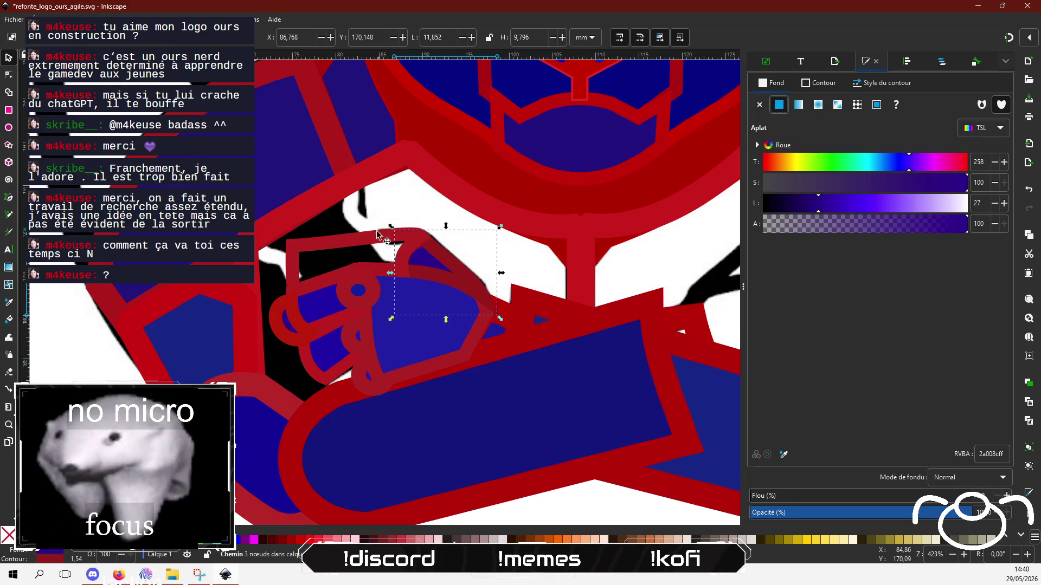
pyautogui.click(378, 235)
pyautogui.click(780, 107)
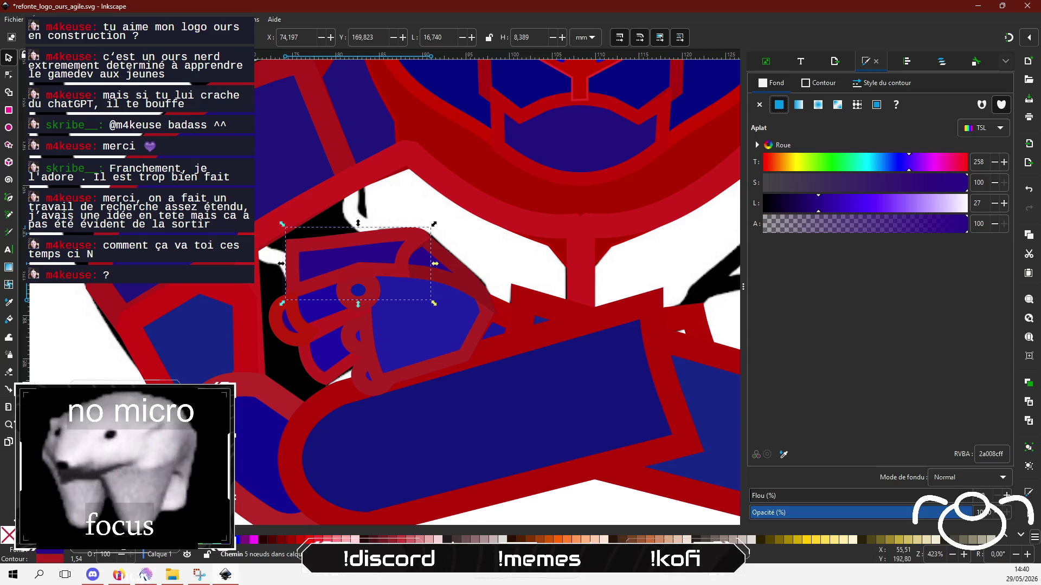
# Shift a corner node of the upper strap piece so it sits among the fingers.
pyautogui.click(298, 251)
pyautogui.click(8, 75)
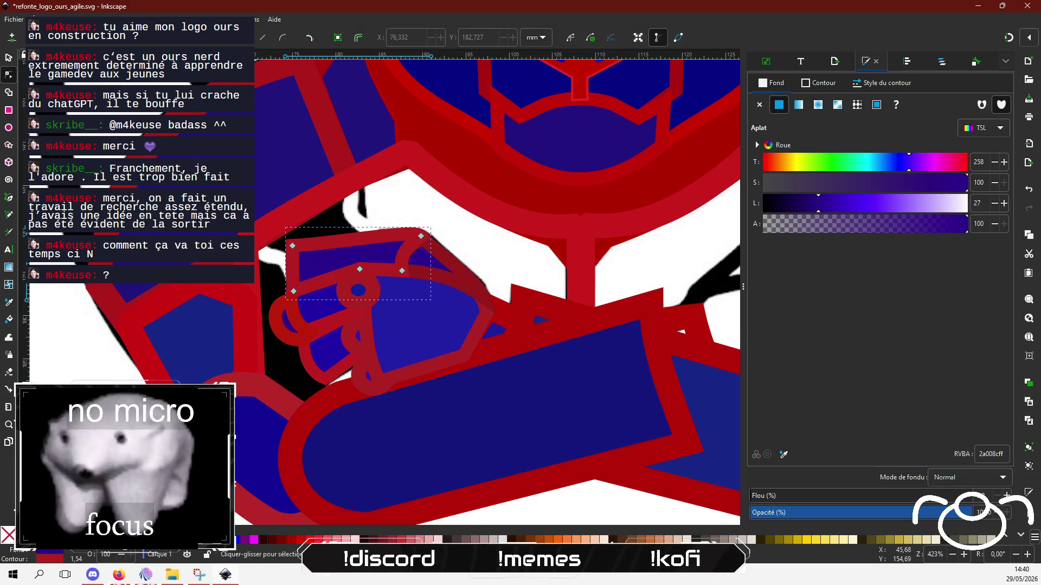
pyautogui.moveTo(288, 241); pyautogui.dragTo(299, 252)
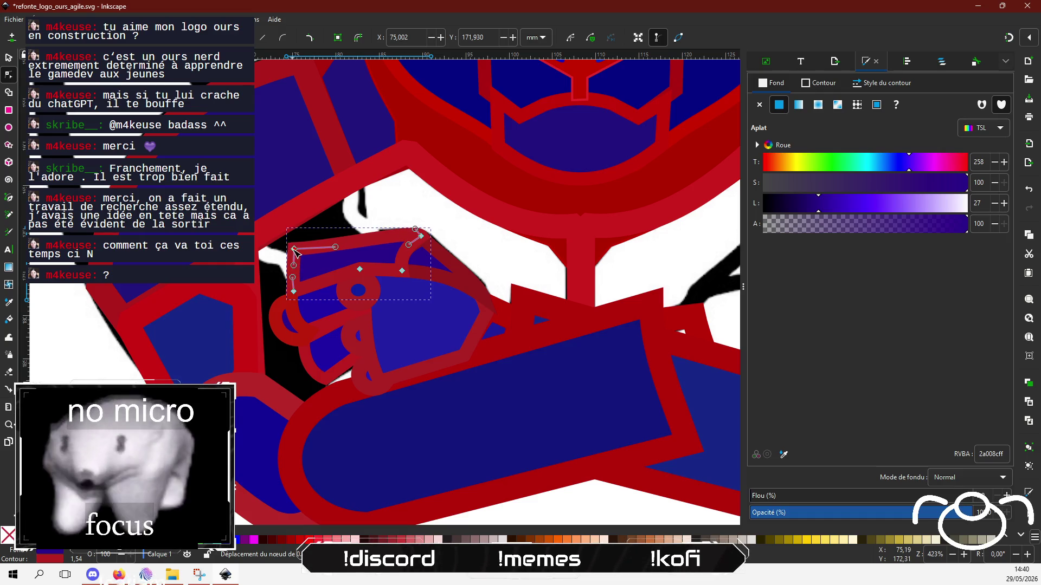
pyautogui.moveTo(299, 252)
pyautogui.mouseDown()
pyautogui.moveTo(311, 245)
pyautogui.moveTo(291, 263)
pyautogui.mouseUp()
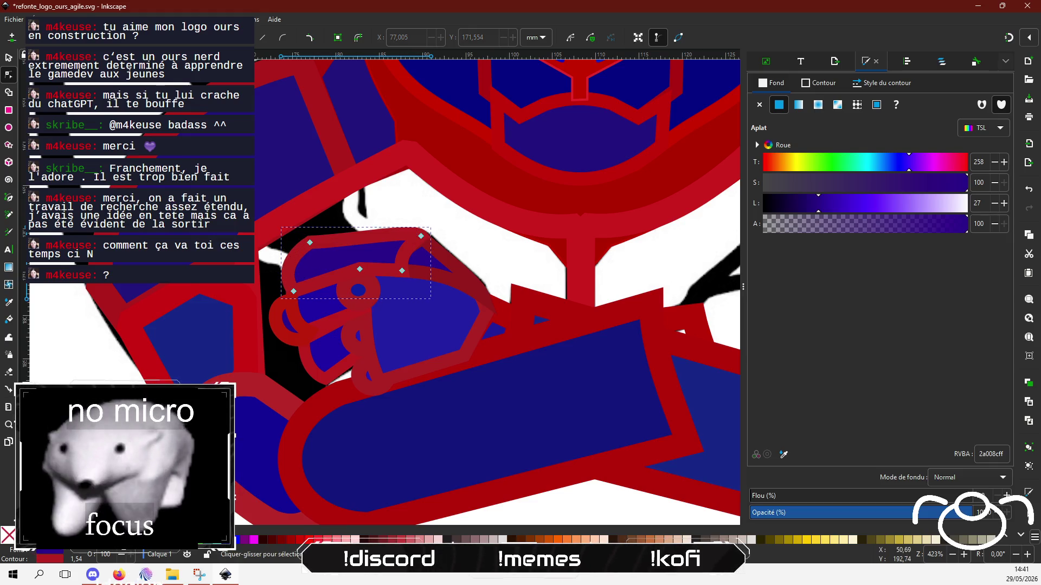
pyautogui.scroll(-1, 93, 417)
pyautogui.scroll(-1, 93, 417)
pyautogui.press('Escape')
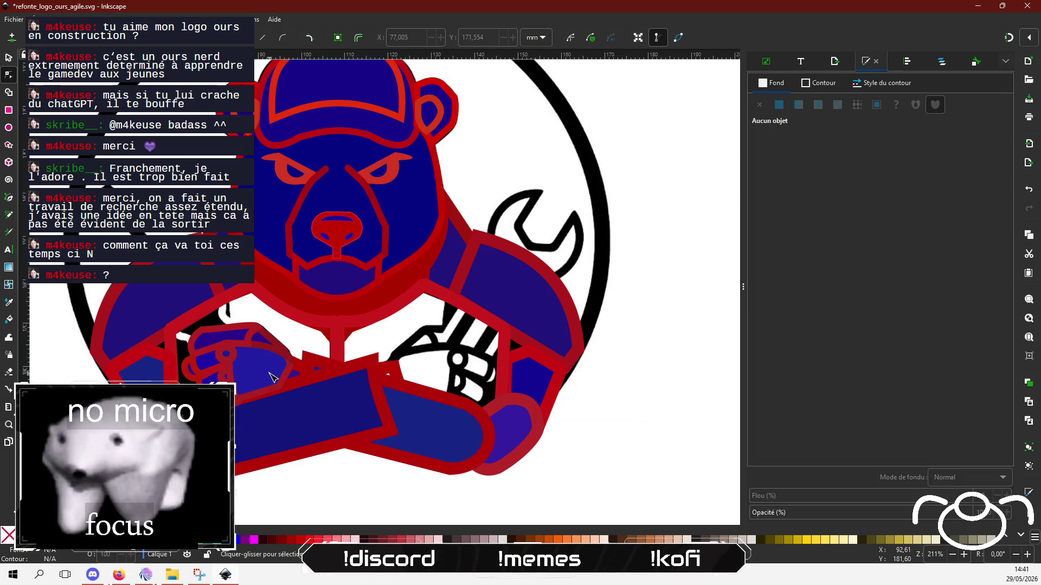
# Select the small blue fist piece and try moving it, undoing the stray move.
pyautogui.scroll(3, 222, 428)
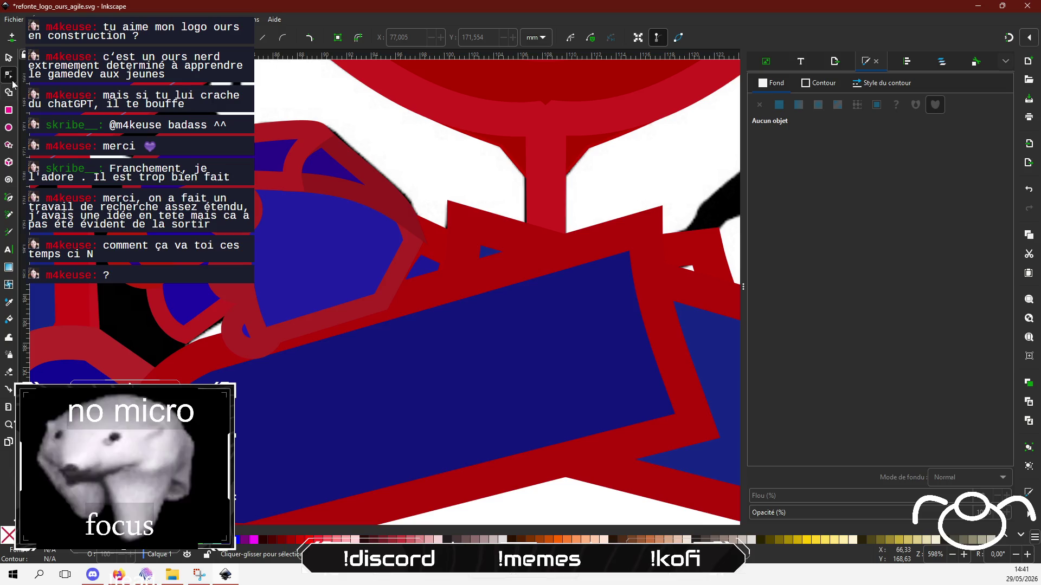
pyautogui.click(4, 65)
pyautogui.click(195, 329)
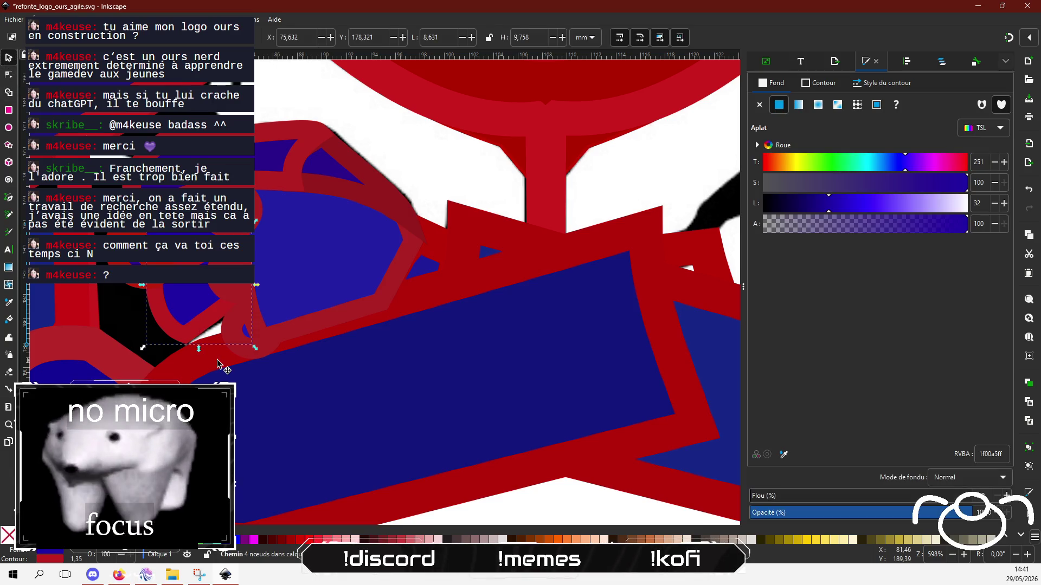
pyautogui.moveTo(225, 384)
pyautogui.mouseDown()
pyautogui.moveTo(228, 374)
pyautogui.moveTo(297, 388)
pyautogui.mouseUp()
pyautogui.hotkey('ctrl', 'z')
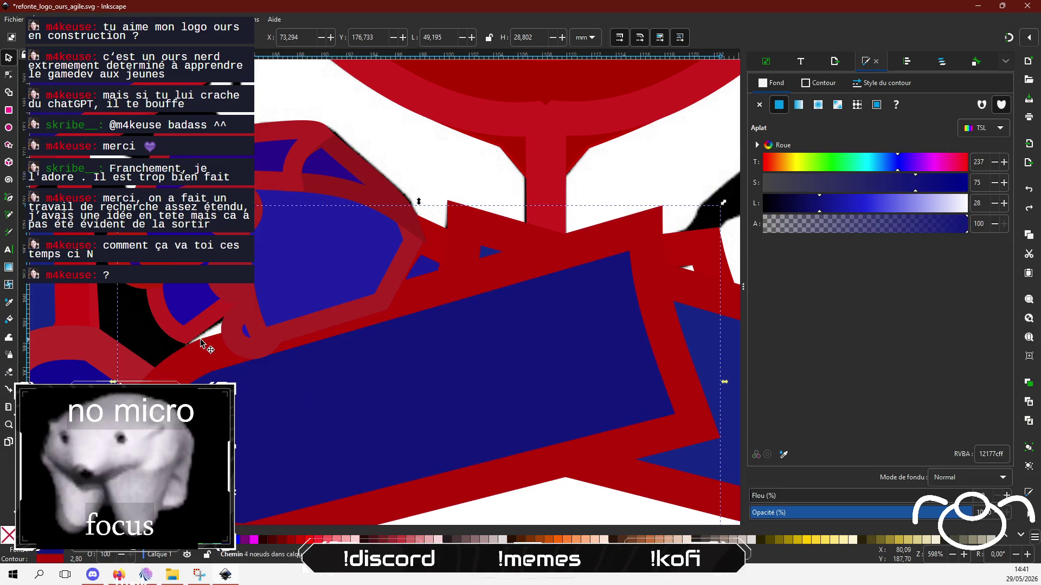
pyautogui.hotkey('alt', 'e')
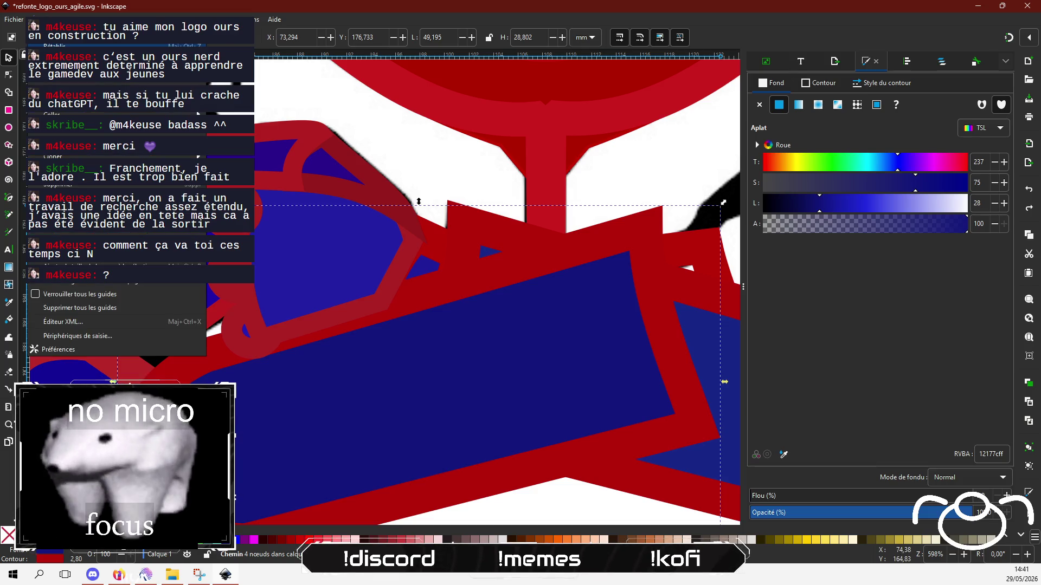
pyautogui.press('Escape')
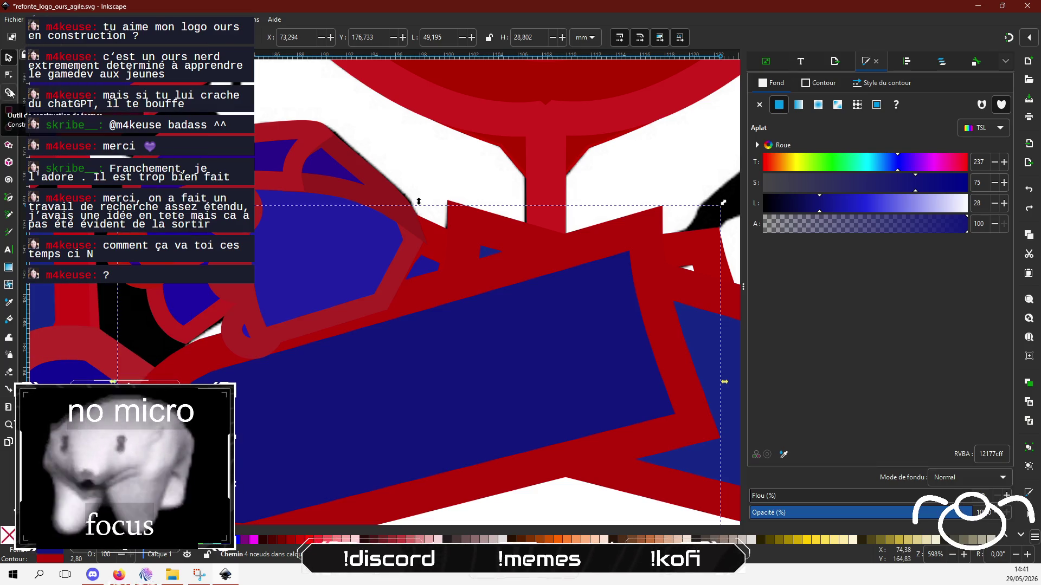
# Move the small blue piece down and right to close the white gap beneath the hand.
pyautogui.click(206, 269)
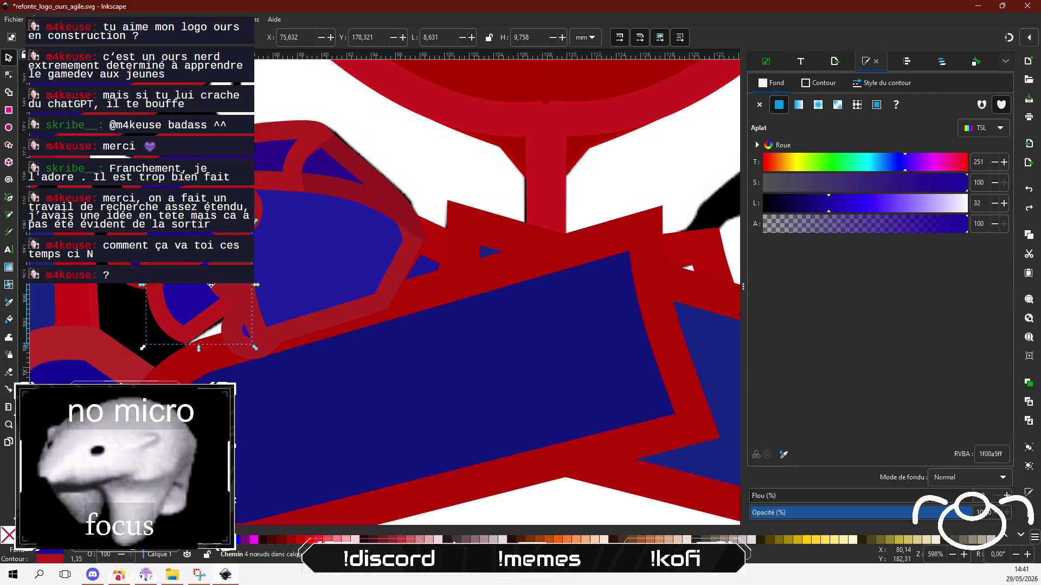
pyautogui.moveTo(211, 284); pyautogui.dragTo(214, 275)
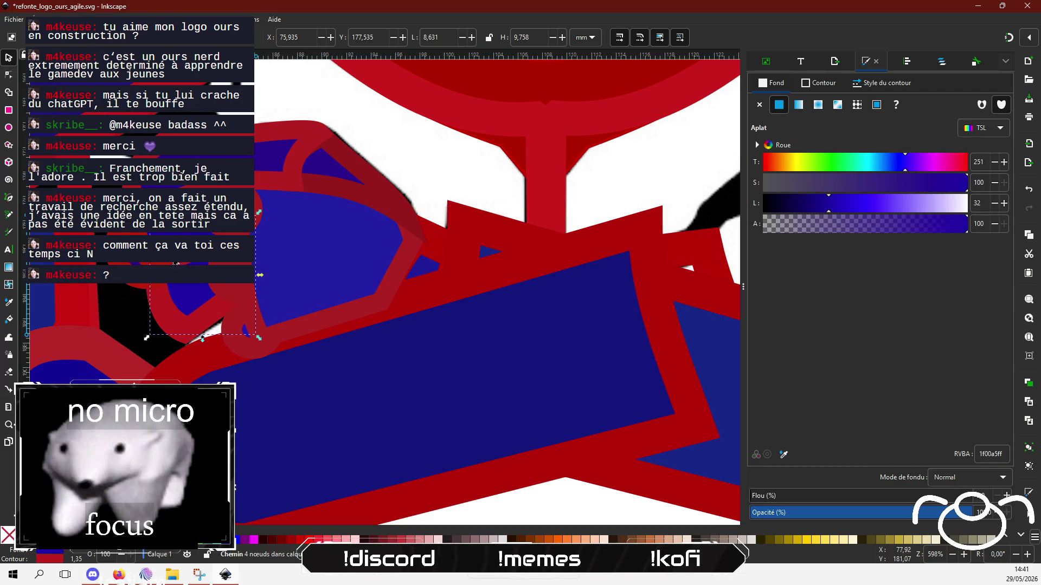
pyautogui.moveTo(202, 338); pyautogui.dragTo(307, 302)
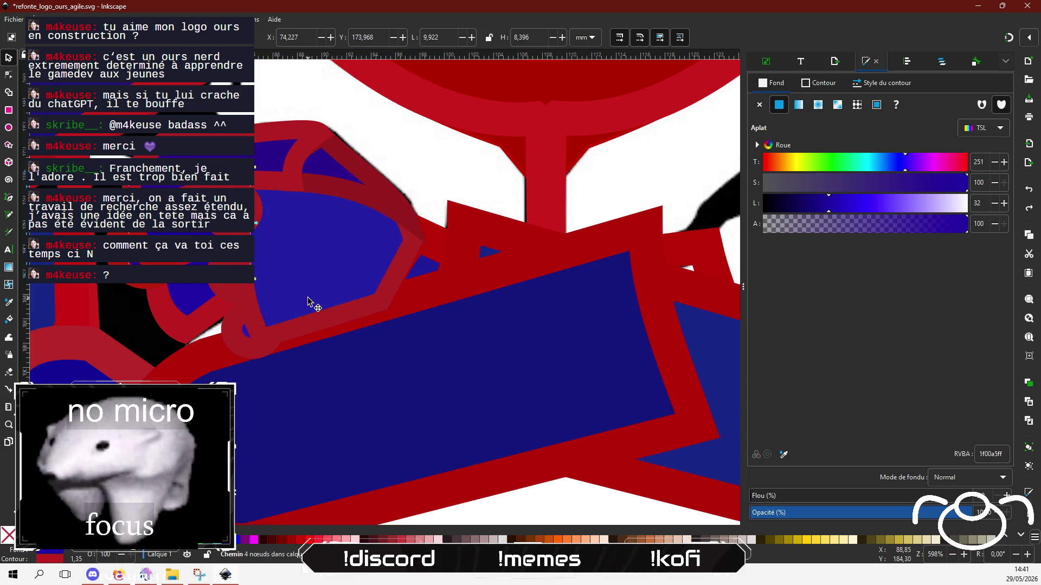
pyautogui.hotkey('ctrl', 'z')
pyautogui.moveTo(163, 310); pyautogui.dragTo(185, 370)
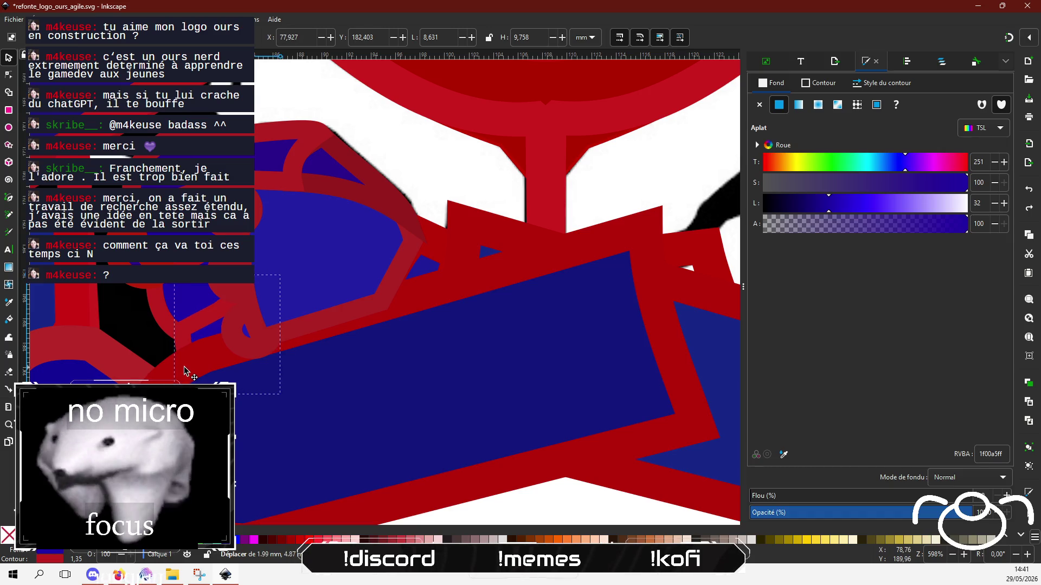
# Add the other hand pieces and the fist's red outline to the selection.
pyautogui.keyDown('shift'); pyautogui.click(144, 302); pyautogui.keyUp('shift')
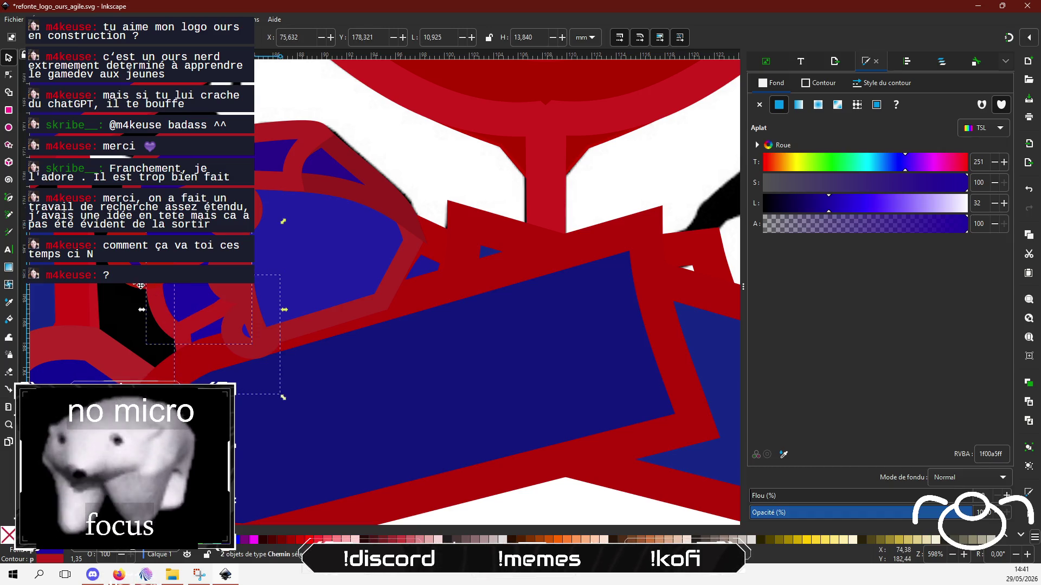
pyautogui.keyDown('shift'); pyautogui.click(169, 206); pyautogui.keyUp('shift')
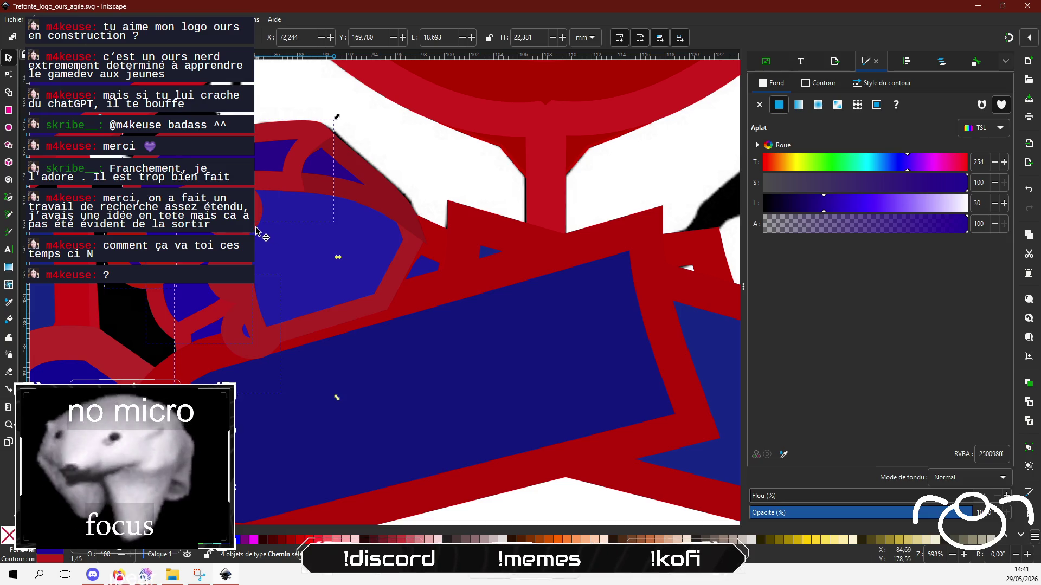
pyautogui.keyDown('shift'); pyautogui.click(259, 329); pyautogui.keyUp('shift')
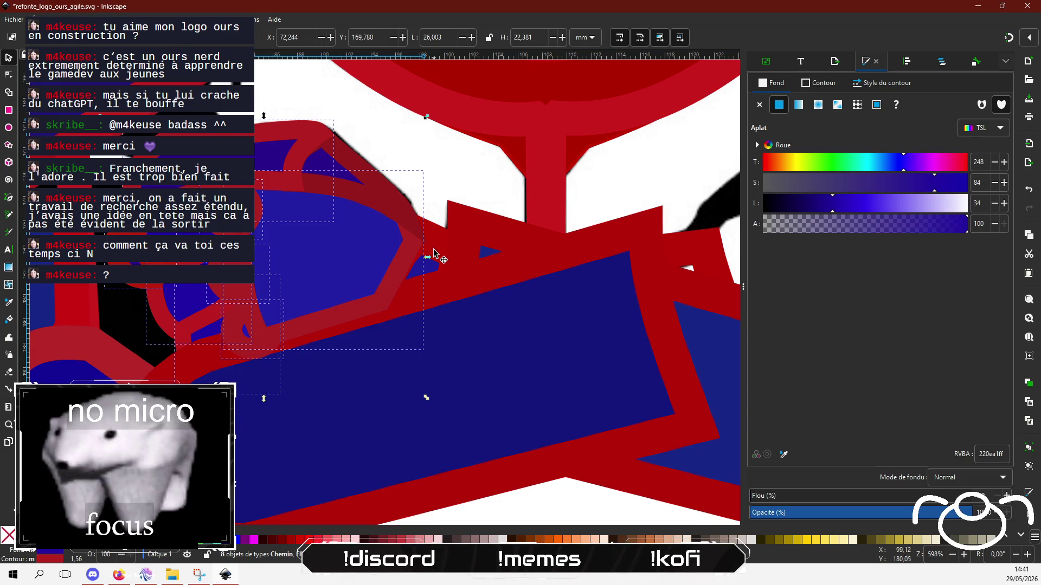
pyautogui.keyDown('ctrl'); pyautogui.scroll(-4, 438, 247); pyautogui.keyUp('ctrl')
pyautogui.keyDown('ctrl'); pyautogui.scroll(3, 434, 257); pyautogui.keyUp('ctrl')
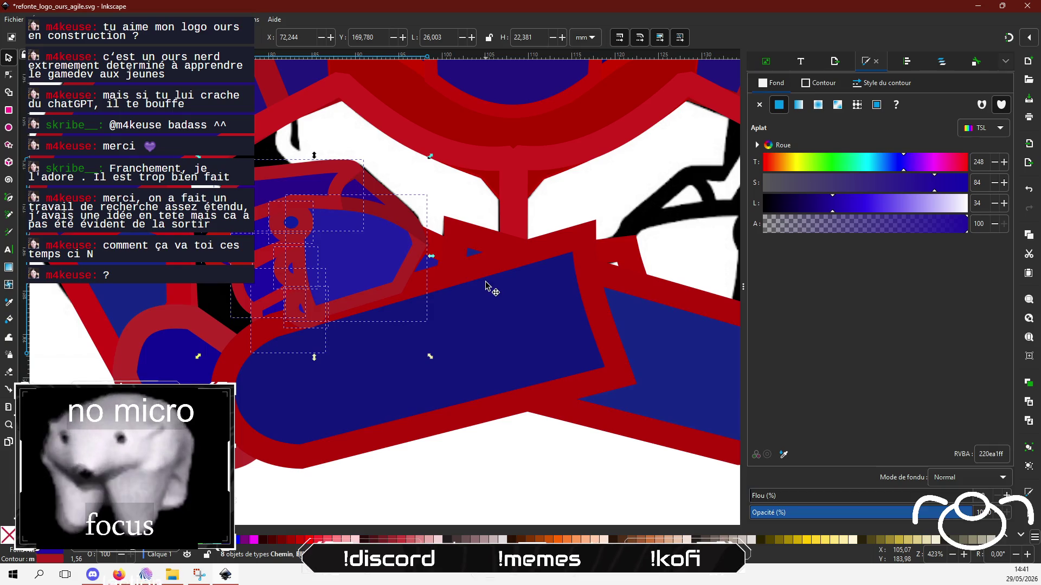
# Add one more arm piece and drag the nine-piece fist group onto the bear's right hand.
pyautogui.moveTo(485, 282); pyautogui.dragTo(380, 303)
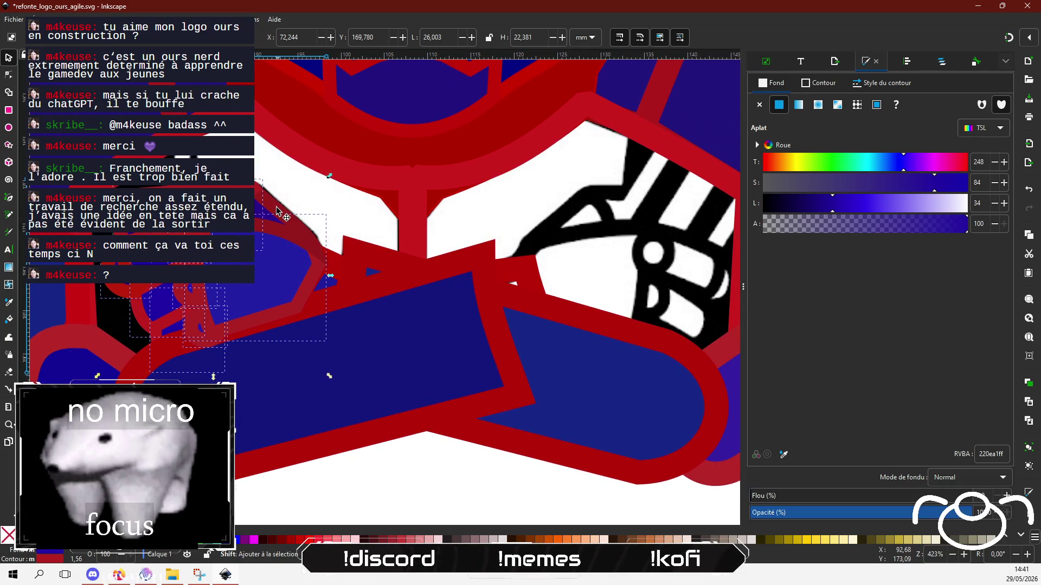
pyautogui.keyDown('shift'); pyautogui.click(274, 208); pyautogui.keyUp('shift')
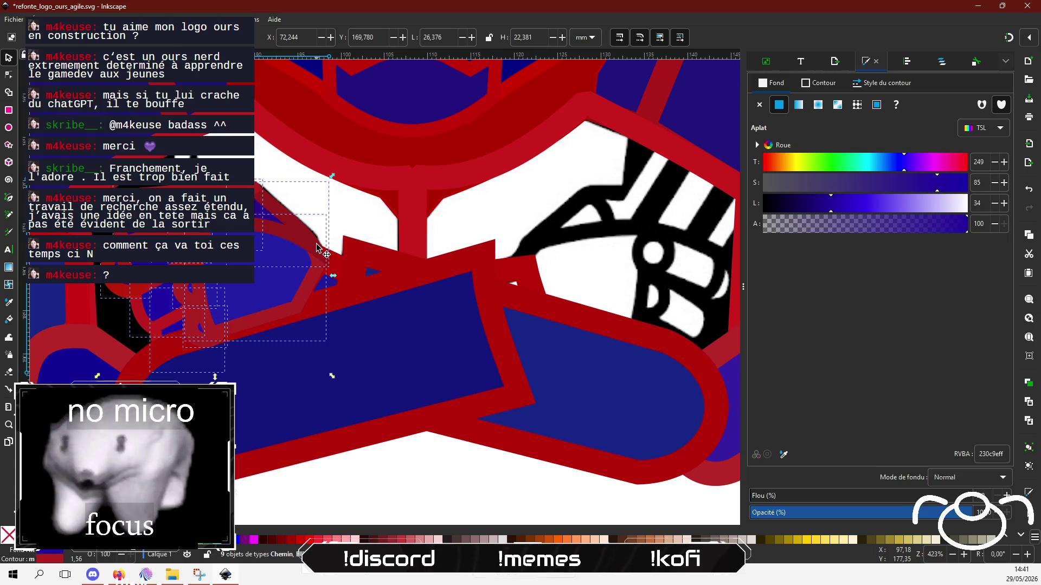
pyautogui.moveTo(320, 249); pyautogui.dragTo(420, 220)
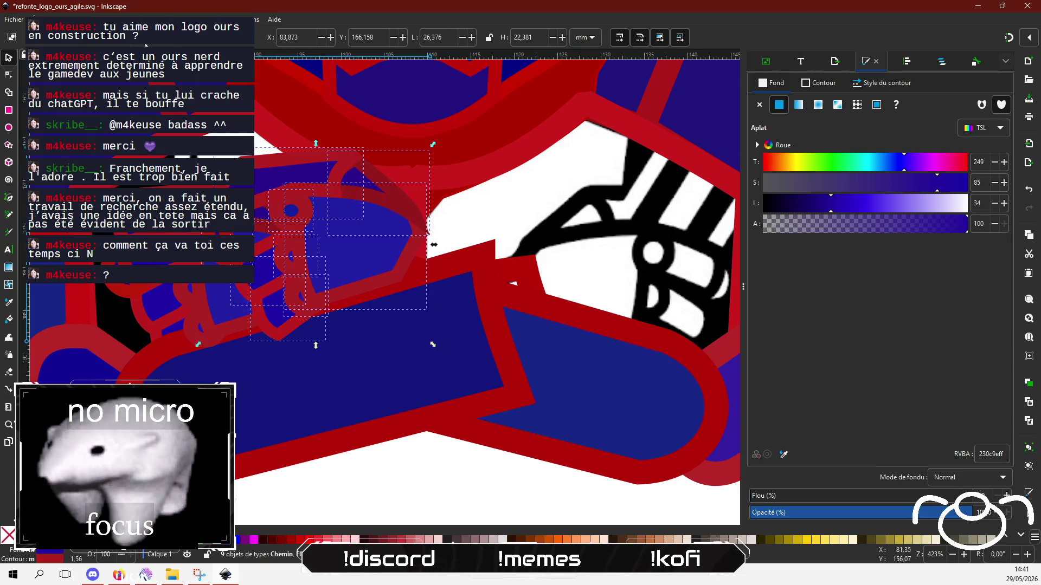
pyautogui.moveTo(287, 175)
pyautogui.mouseDown()
pyautogui.moveTo(422, 304)
pyautogui.moveTo(515, 308)
pyautogui.moveTo(558, 299)
pyautogui.mouseUp()
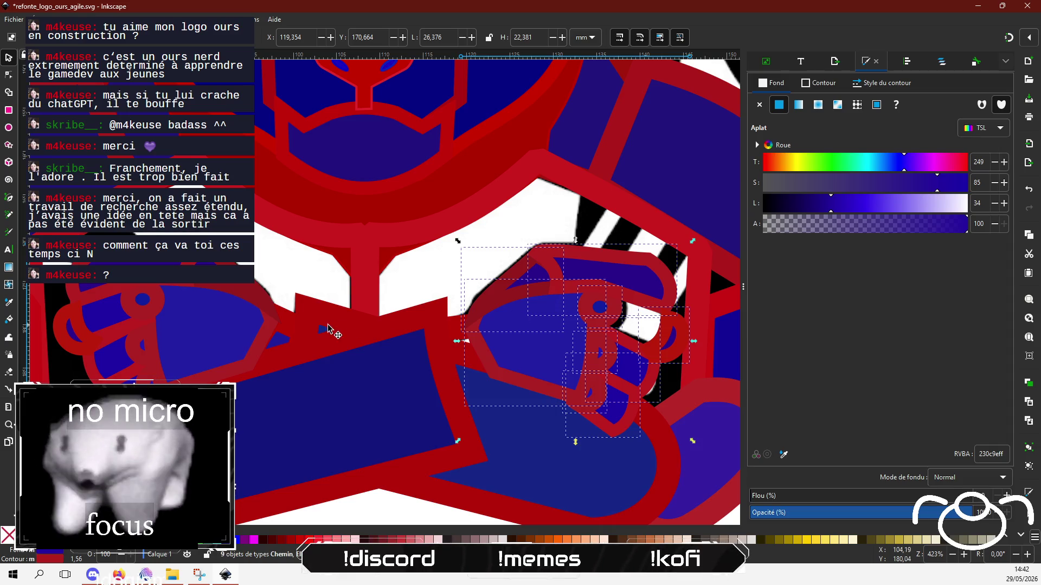
# Try moving and deleting pieces on the left fist, restoring them with undo.
pyautogui.click(107, 317)
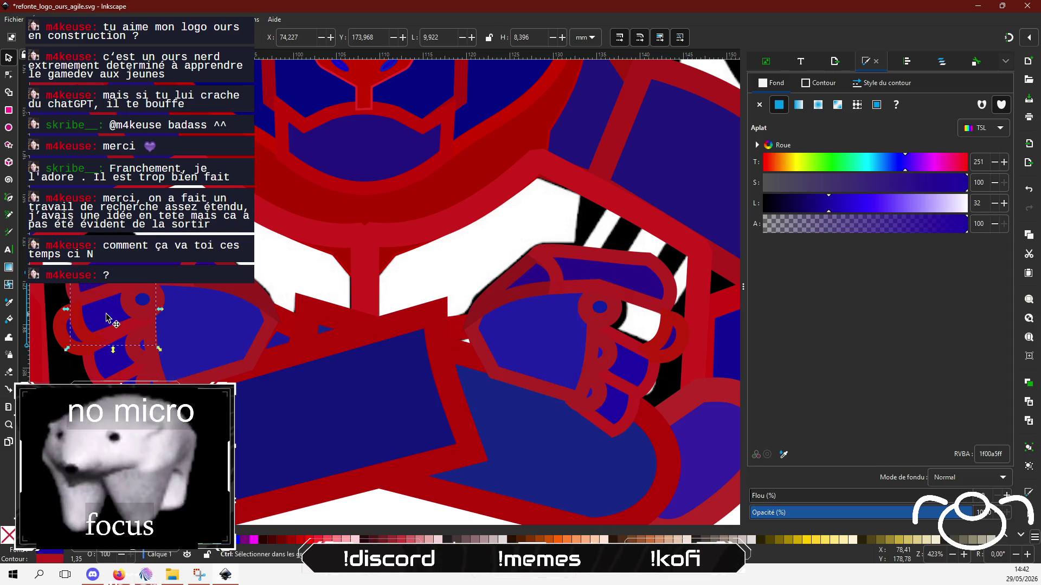
pyautogui.moveTo(107, 317); pyautogui.dragTo(302, 246)
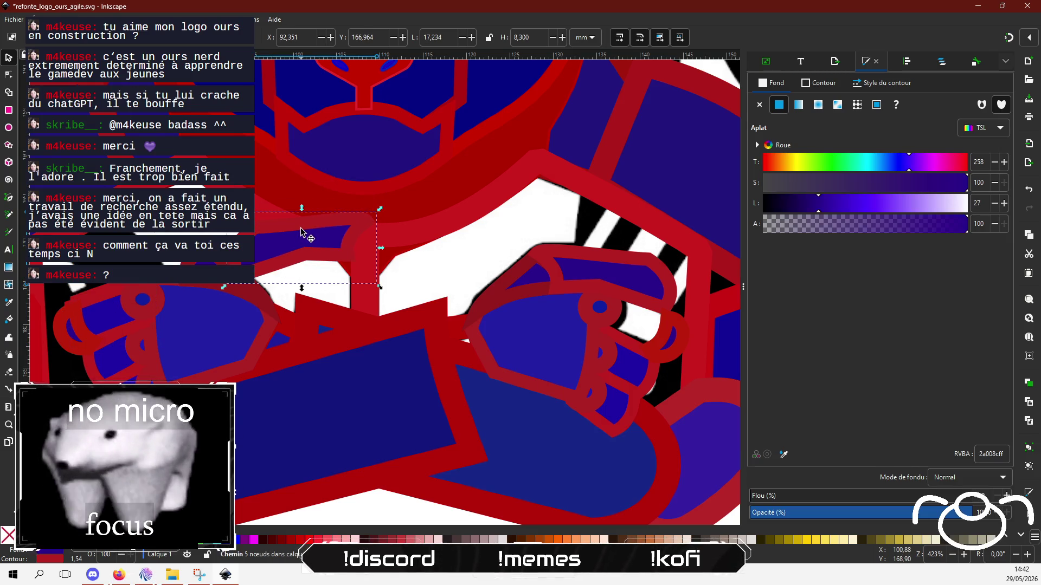
pyautogui.press('Delete')
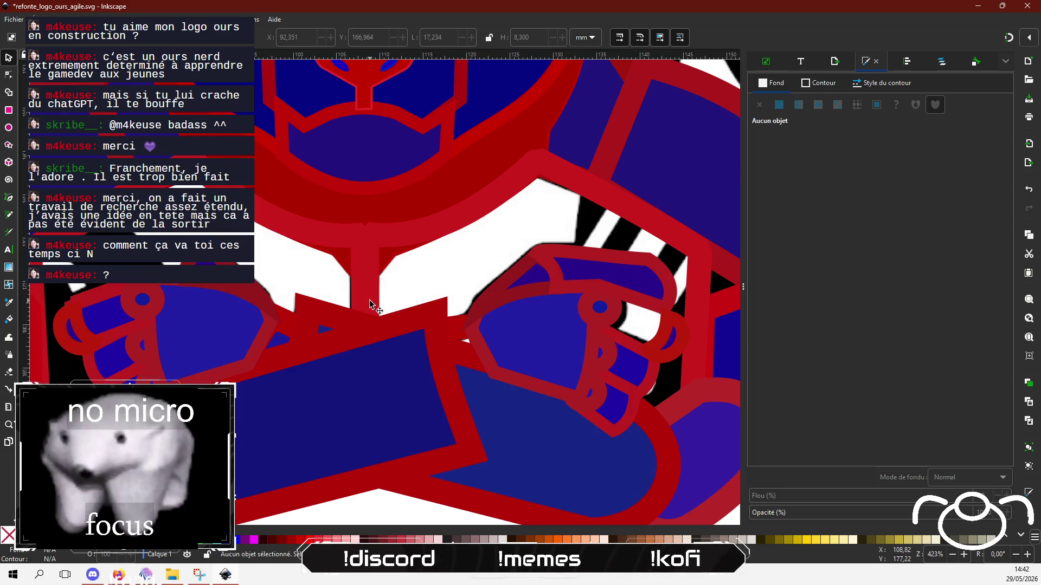
pyautogui.hotkey('ctrl', 'z')
pyautogui.hotkey('ctrl', 'z')
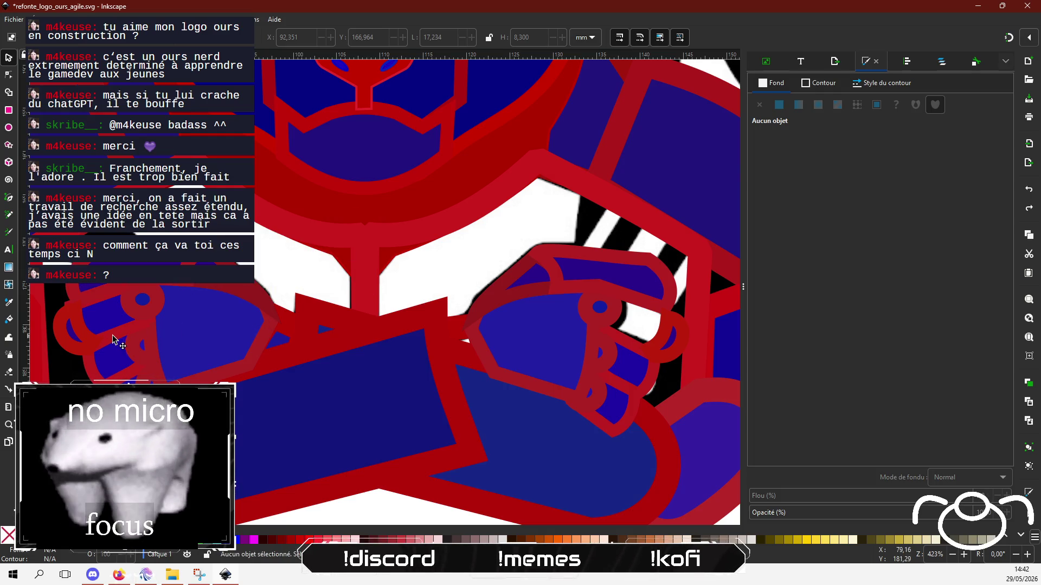
pyautogui.moveTo(114, 340); pyautogui.dragTo(328, 289)
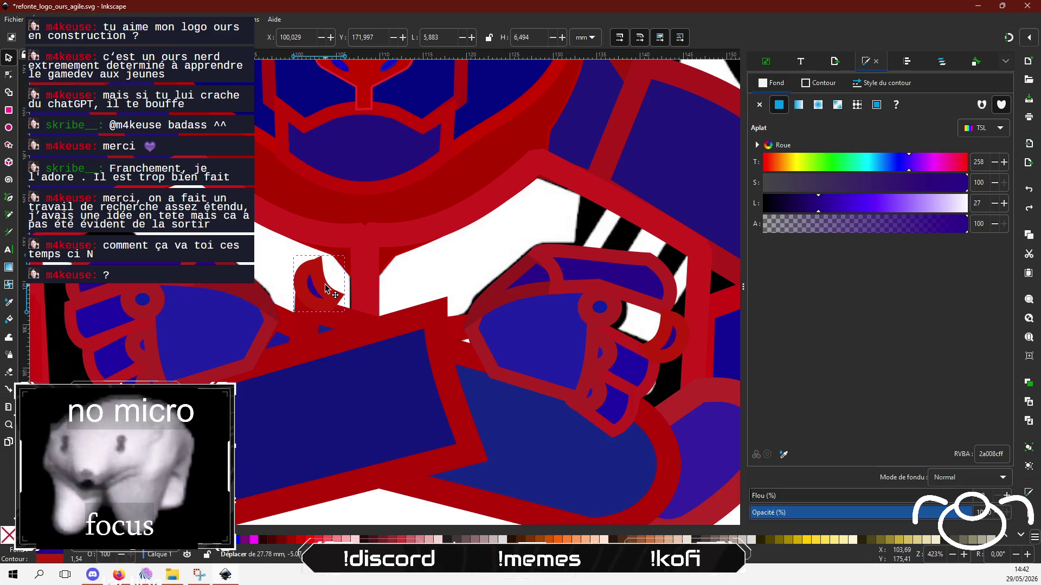
pyautogui.hotkey('ctrl', 'z')
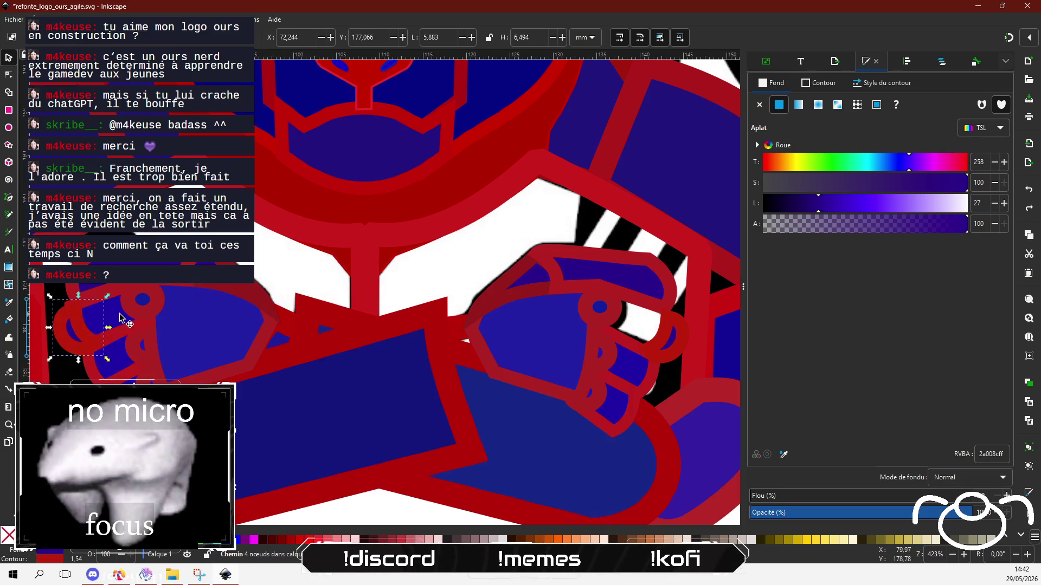
# Drag the small blue finger piece onto the right fist and clear the selection.
pyautogui.moveTo(121, 317)
pyautogui.mouseDown()
pyautogui.moveTo(524, 294)
pyautogui.moveTo(472, 237)
pyautogui.mouseUp()
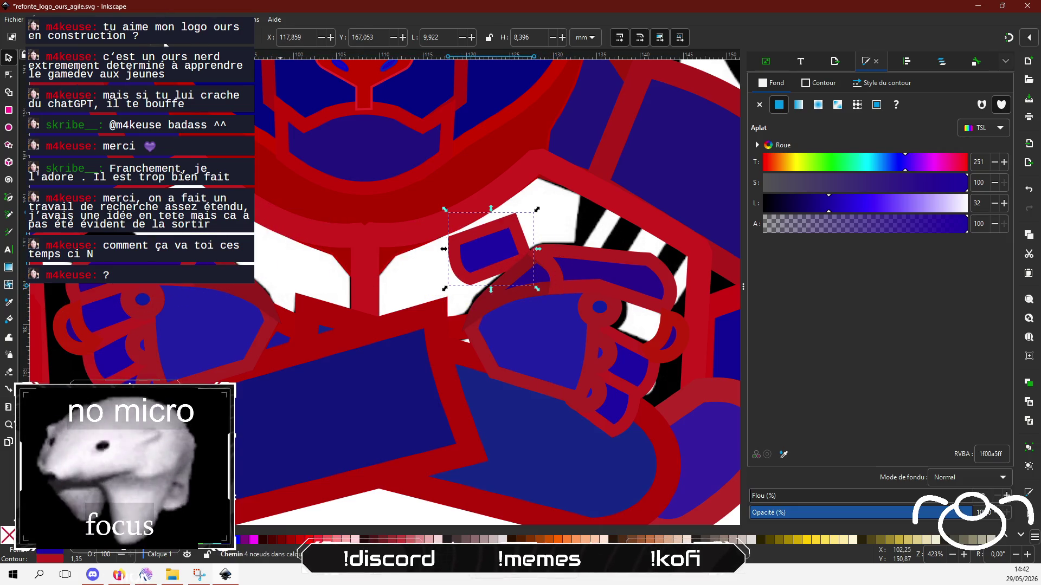
pyautogui.moveTo(489, 238)
pyautogui.mouseDown()
pyautogui.moveTo(643, 308)
pyautogui.moveTo(633, 307)
pyautogui.mouseUp()
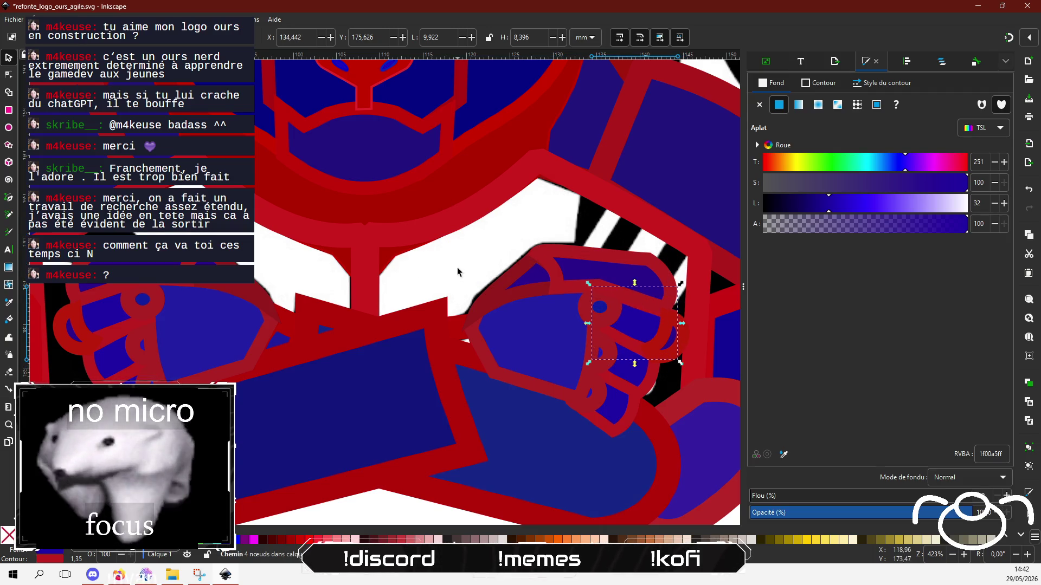
pyautogui.press('Escape')
pyautogui.scroll(-1, 456, 271)
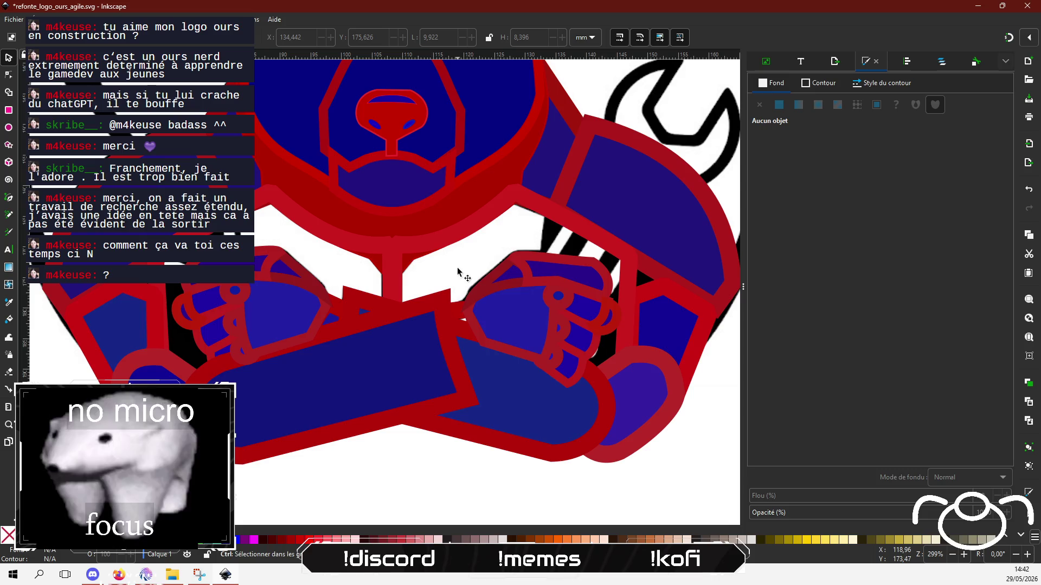
# Give the unfilled piece where the arms cross a flat blue 231fa4 fill, then deselect it.
pyautogui.click(463, 321)
pyautogui.scroll(2, 461, 322)
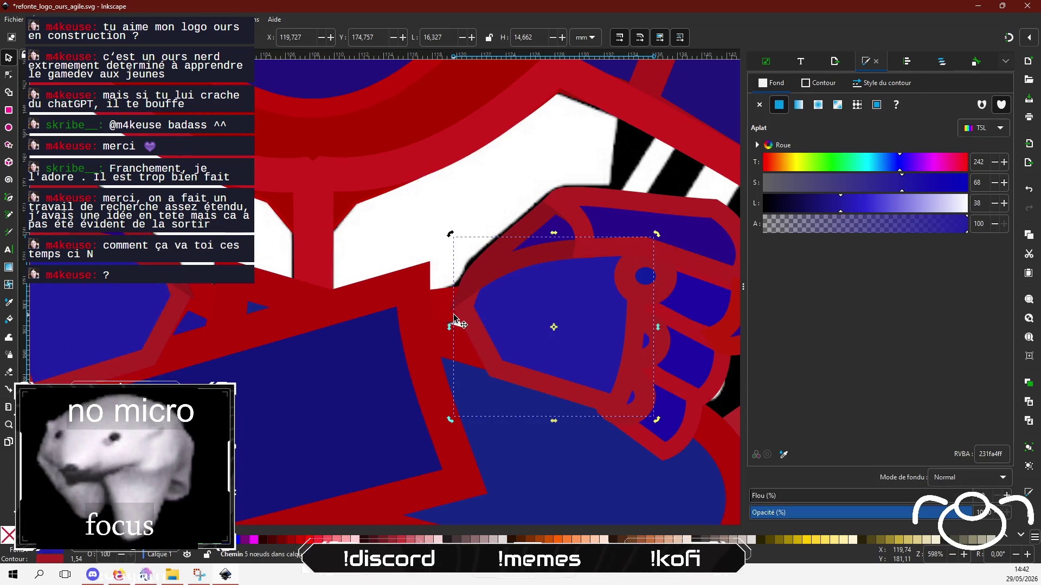
pyautogui.click(446, 317)
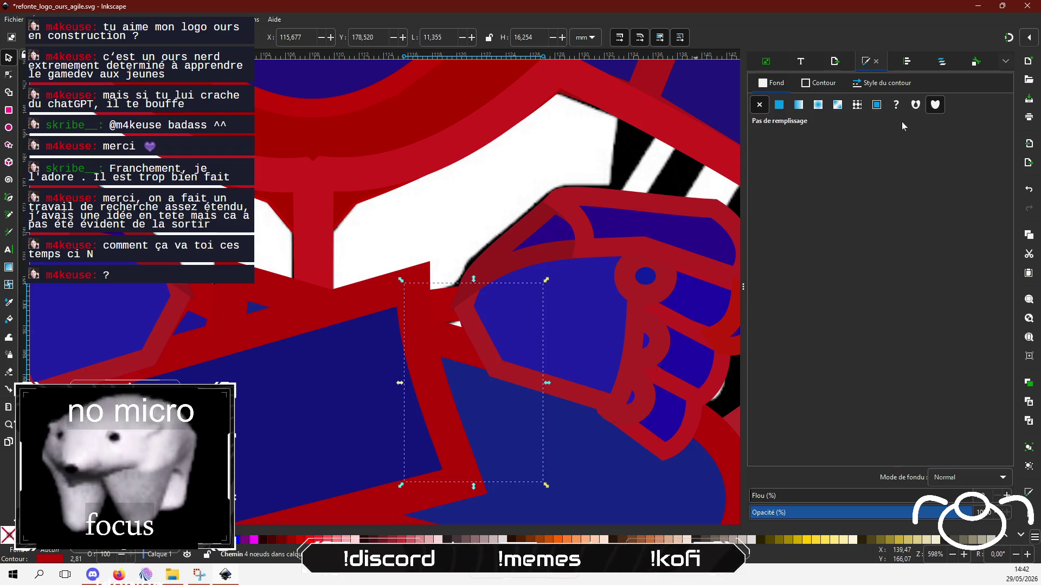
pyautogui.click(779, 104)
pyautogui.scroll(-3, 445, 238)
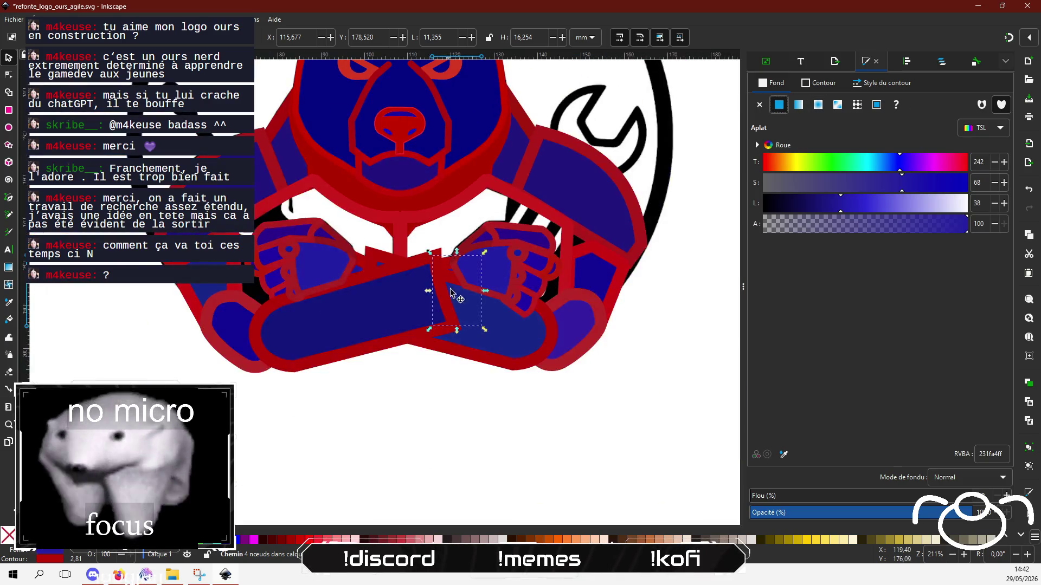
pyautogui.click(447, 417)
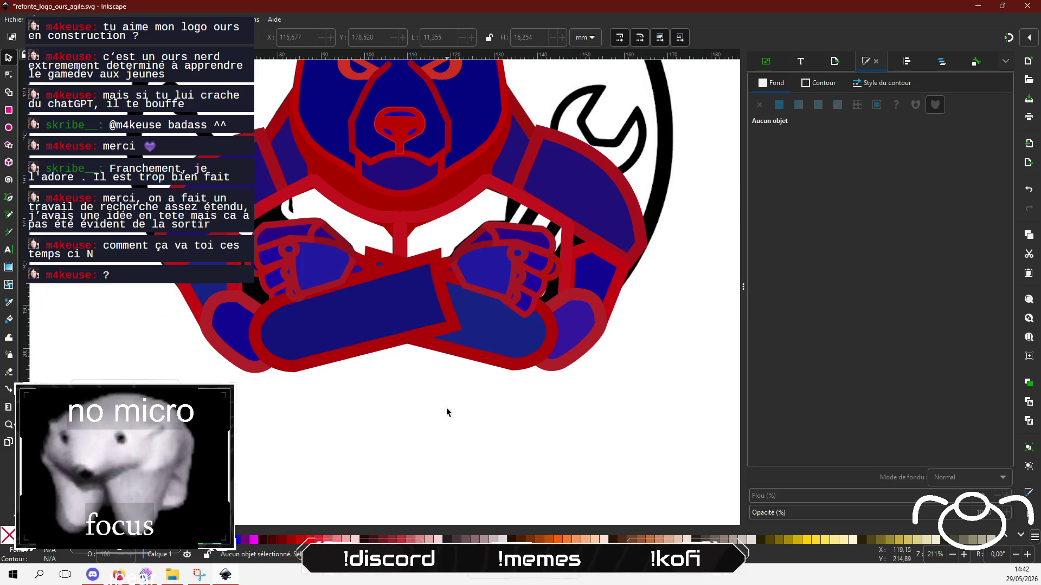
pyautogui.scroll(2, 550, 336)
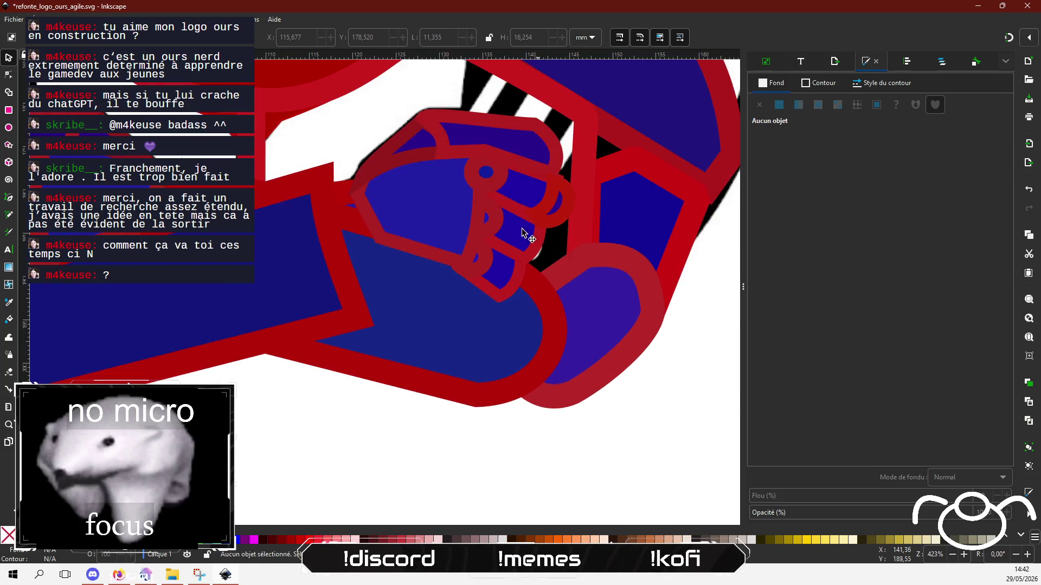
# Undo the accidental nudge of the finger piece on the bear's right fist.
pyautogui.click(542, 250)
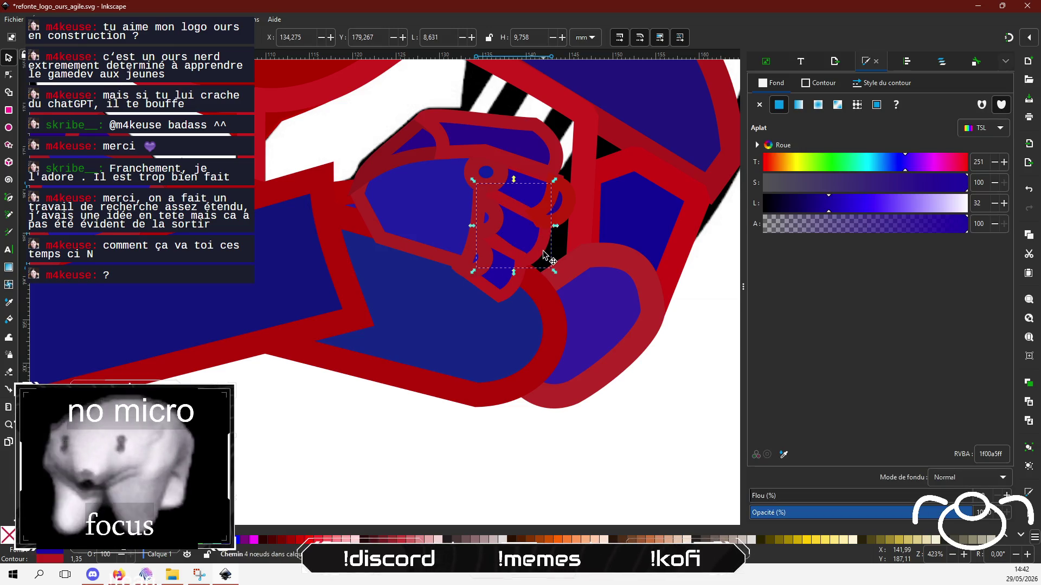
pyautogui.hotkey('ctrl', 'z')
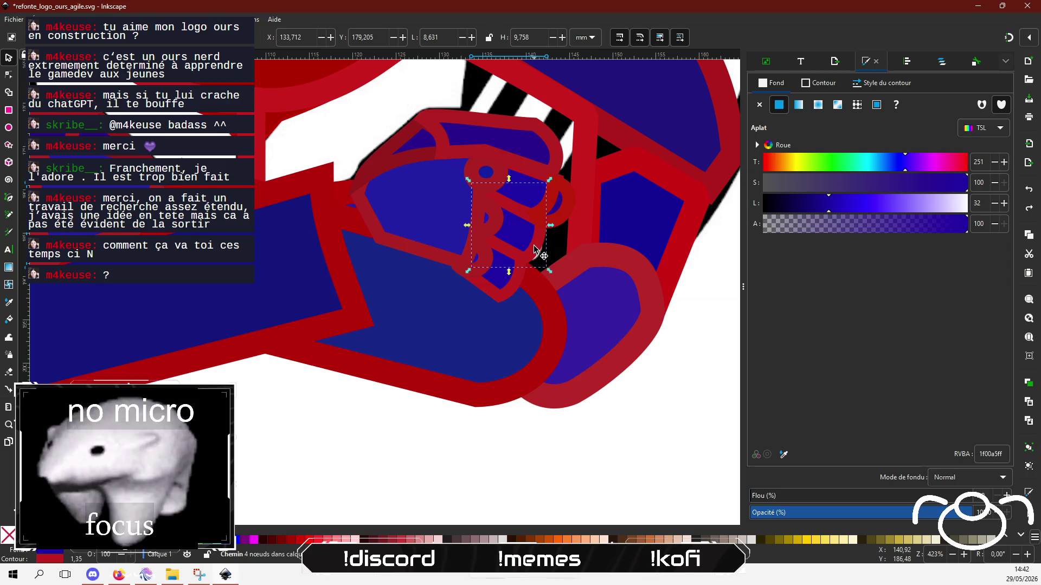
pyautogui.click(8, 76)
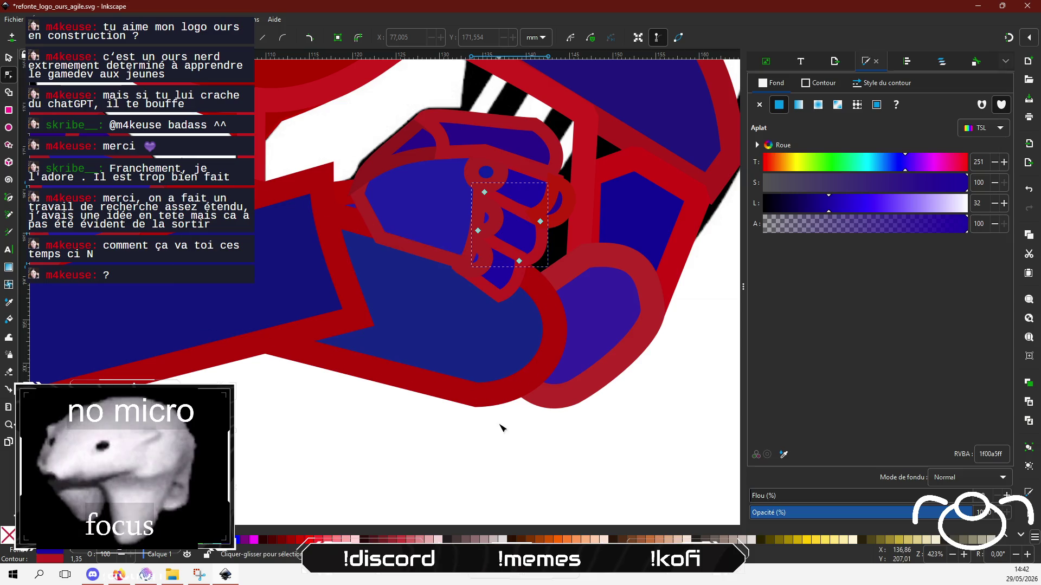
pyautogui.click(389, 469)
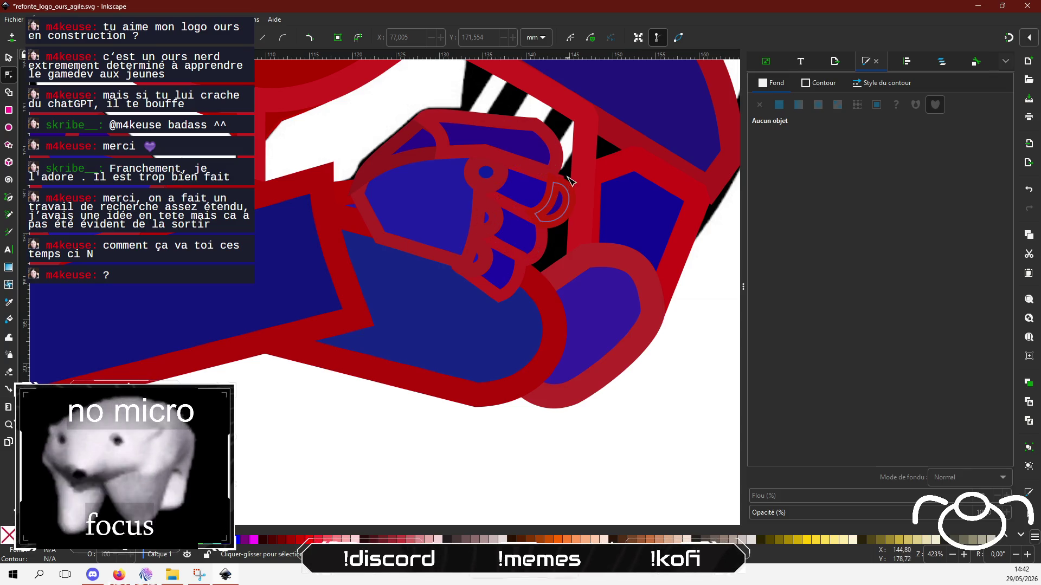
# Drag one node of the small curved red piece on the fist to reshape it.
pyautogui.click(573, 189)
pyautogui.scroll(4, 572, 187)
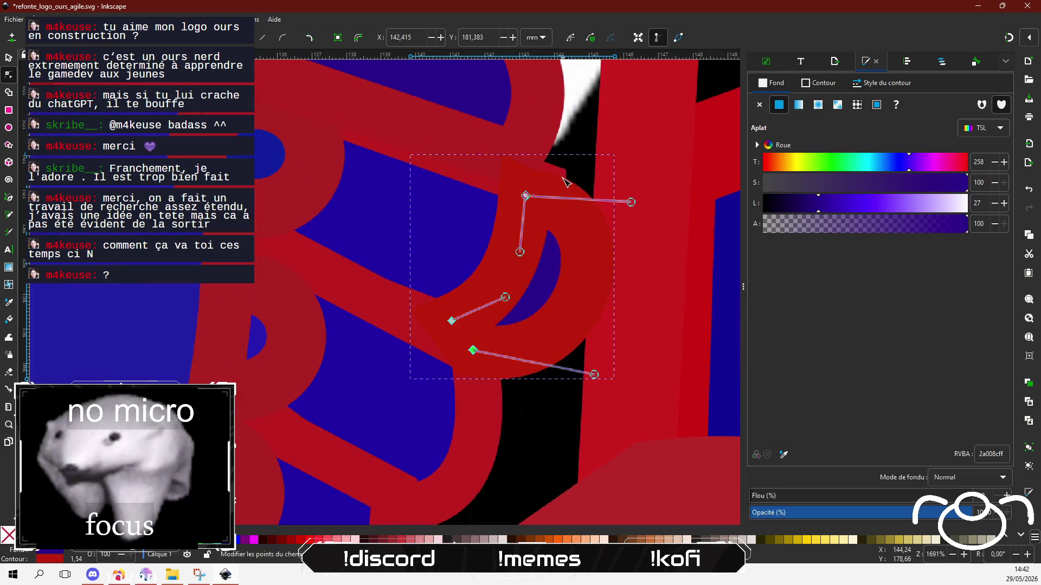
pyautogui.click(542, 182)
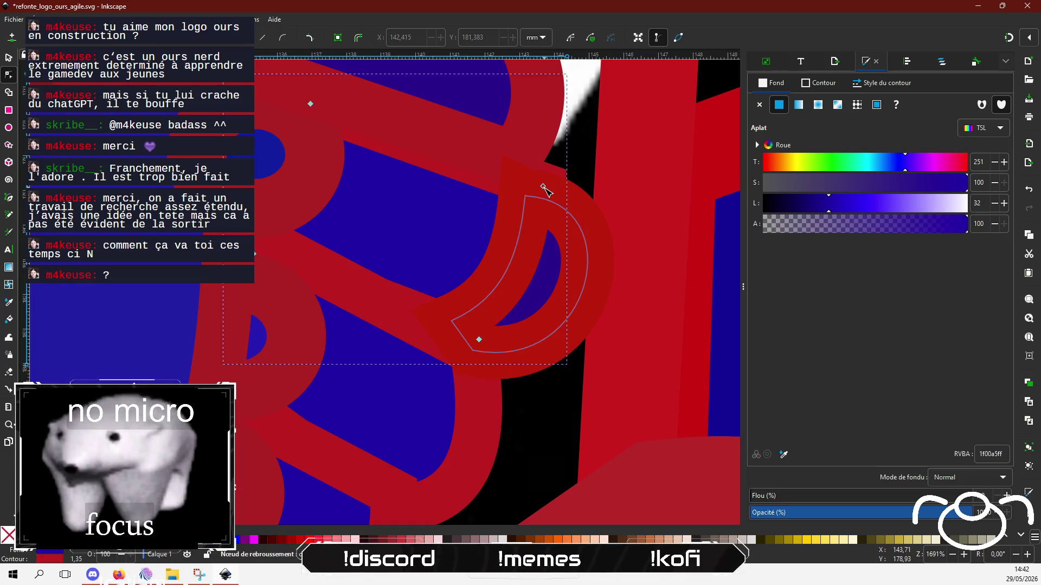
pyautogui.moveTo(541, 185); pyautogui.dragTo(533, 195)
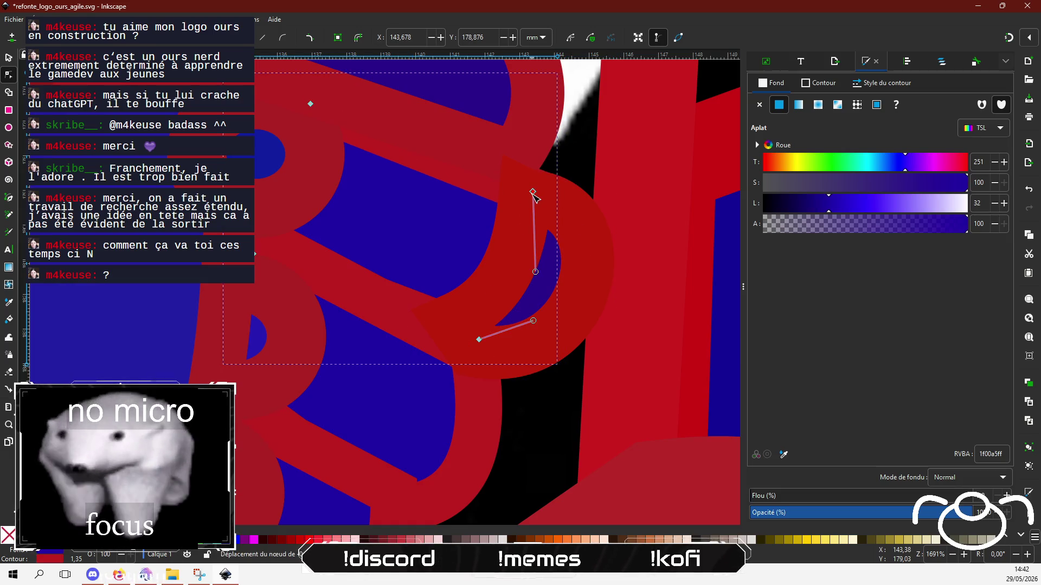
pyautogui.scroll(-2, 454, 341)
pyautogui.scroll(-2, 454, 341)
# Select the shape over the crossed arm and give it a flat dark-blue fill.
pyautogui.scroll(-2, 455, 342)
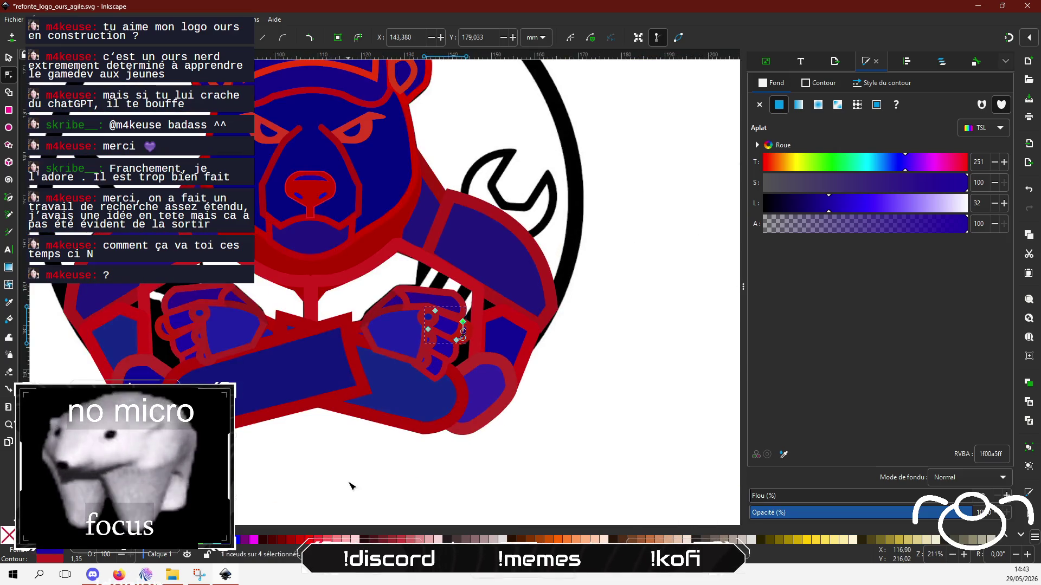
pyautogui.click(293, 475)
pyautogui.hscroll(-1, 349, 458)
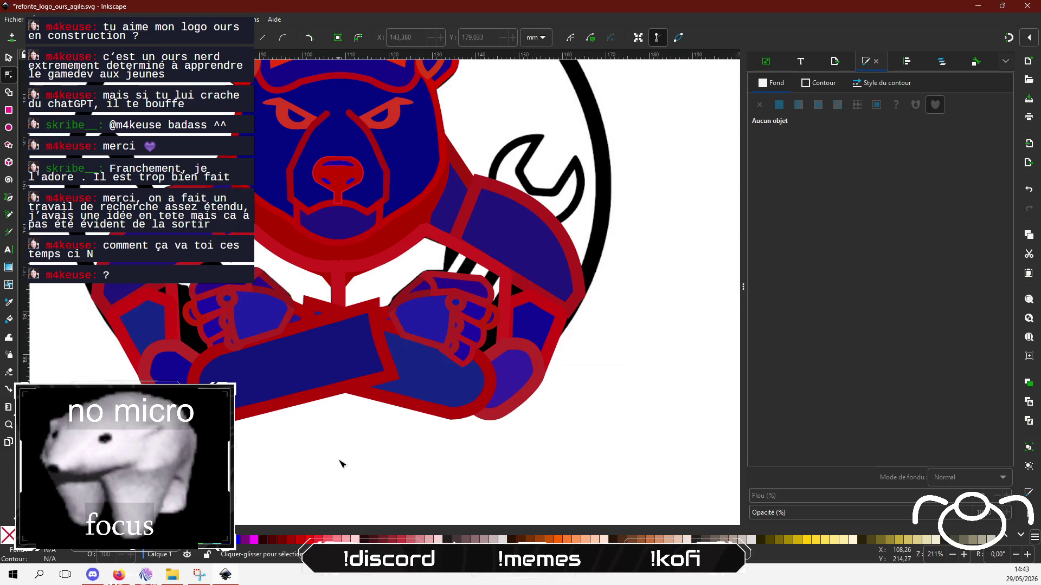
pyautogui.moveTo(339, 386); pyautogui.dragTo(255, 230)
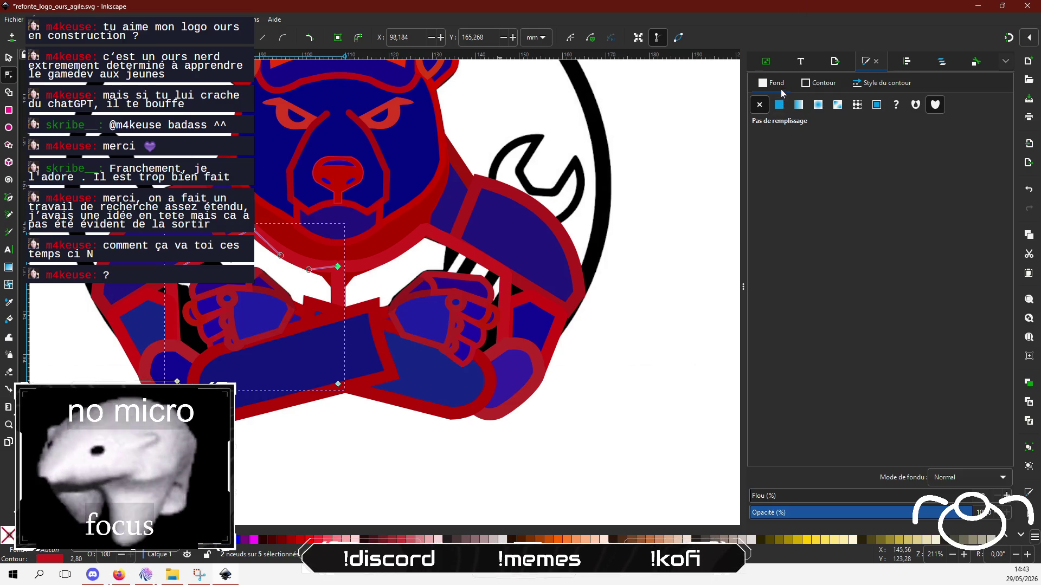
pyautogui.click(779, 105)
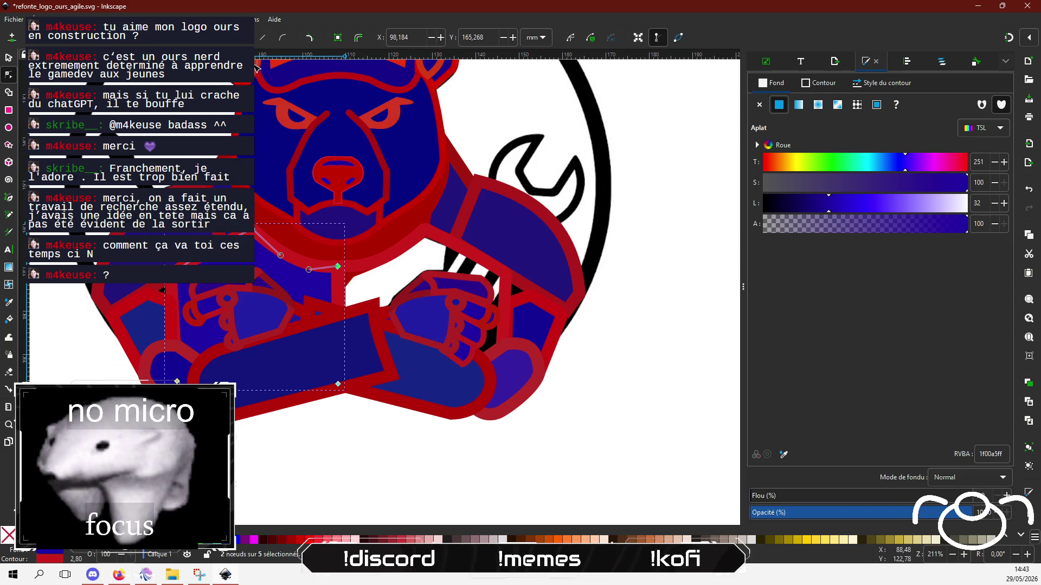
# Lower the blue shape to the bottom, raise it back up, and select the matching right shape.
pyautogui.click(8, 58)
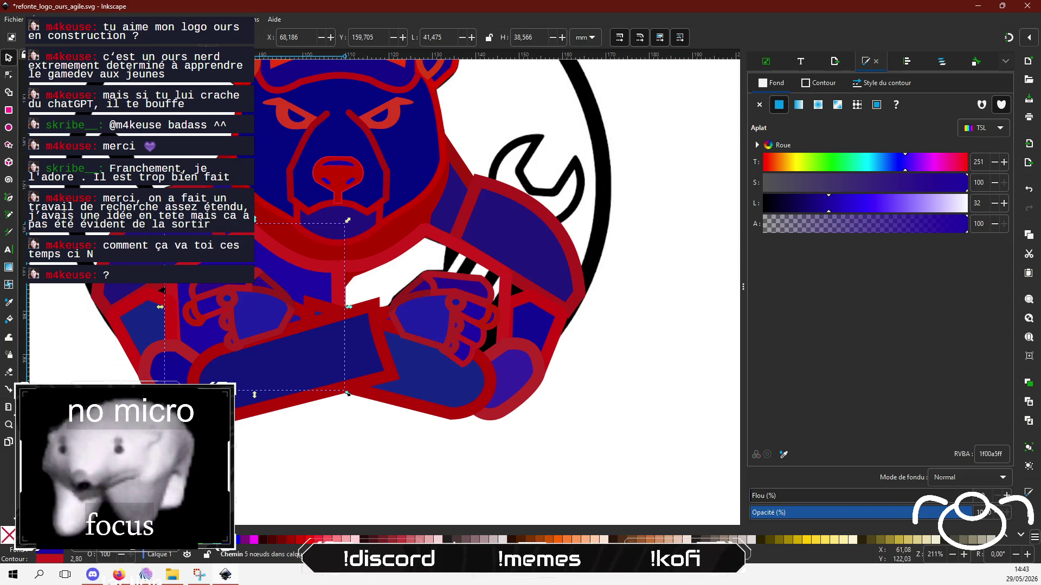
pyautogui.press('End')
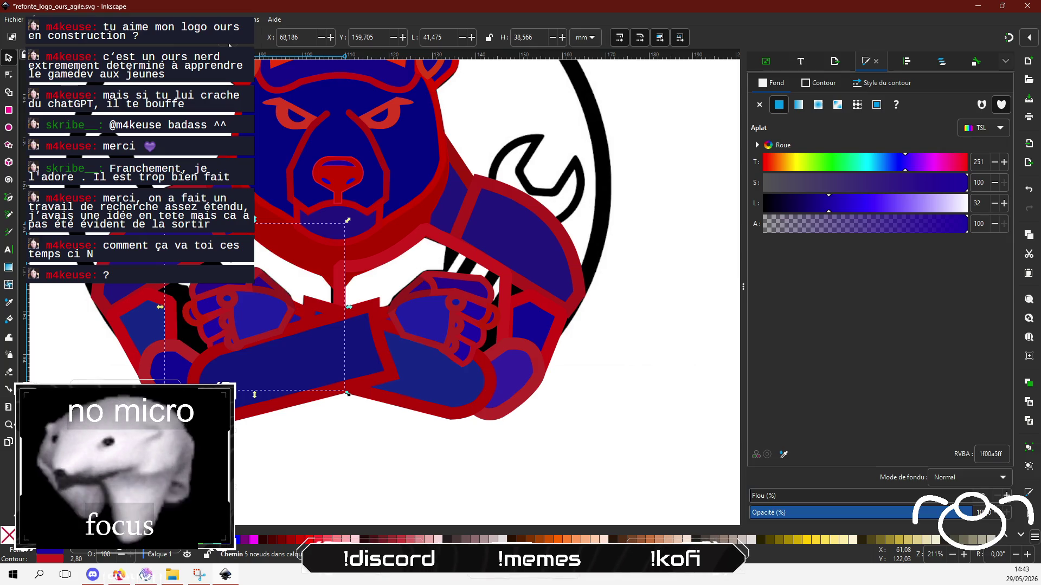
pyautogui.press('pageup')
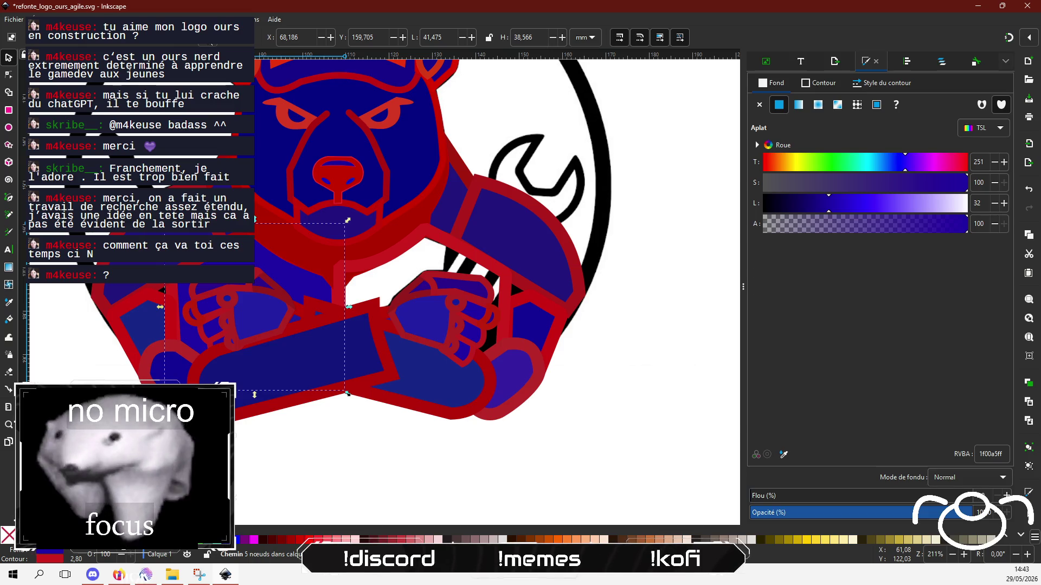
pyautogui.click(409, 250)
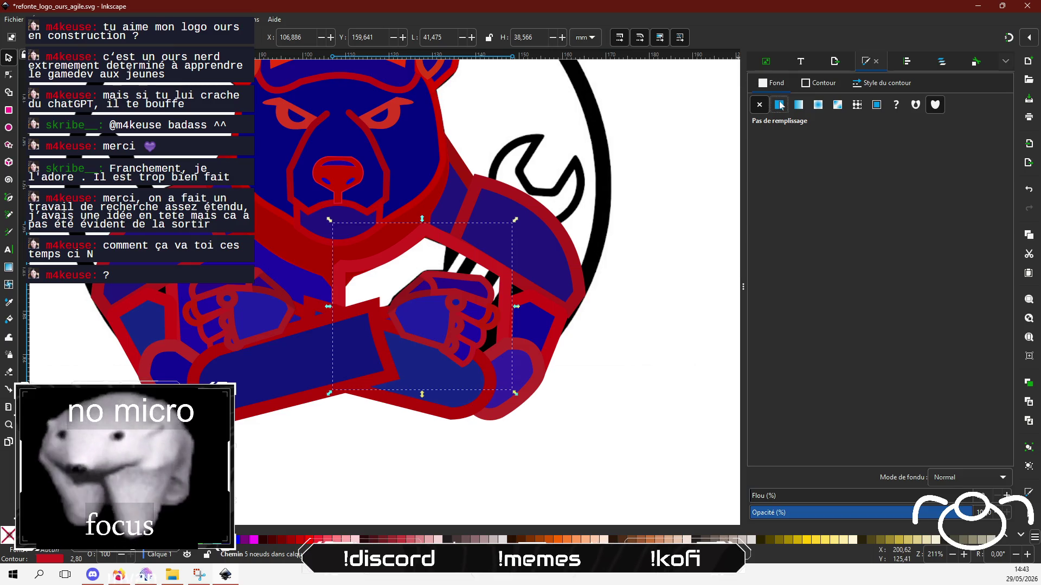
# Fill the selected piece flat dark blue, then set the whole bear drawing to about 45% opacity.
pyautogui.click(779, 105)
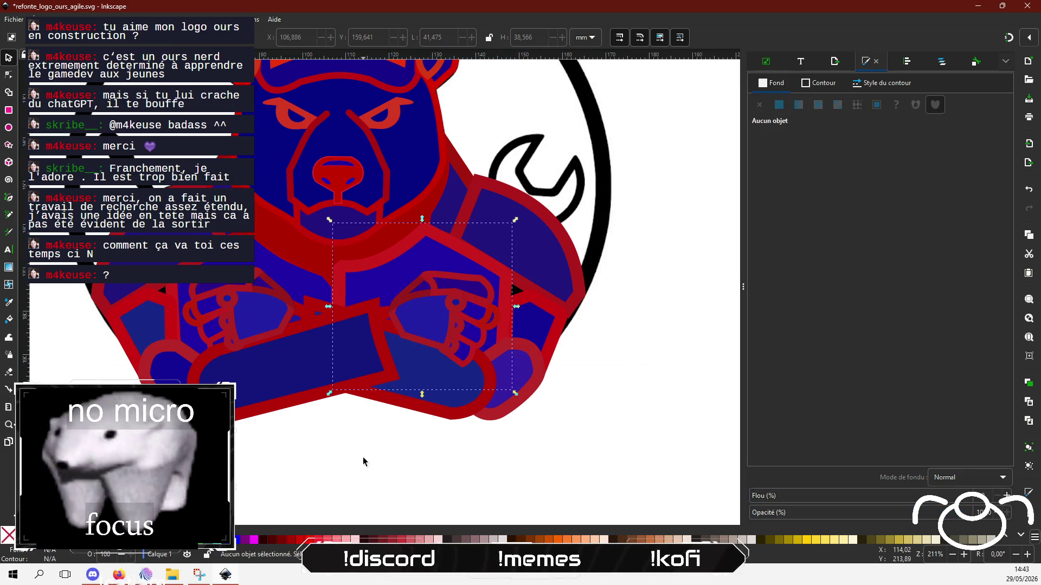
pyautogui.click(320, 456)
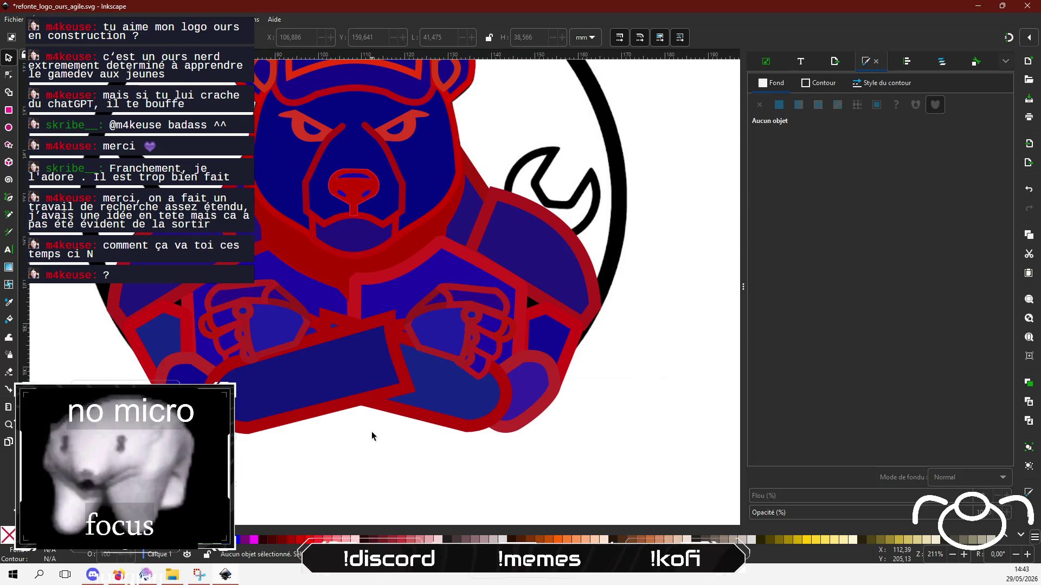
pyautogui.moveTo(398, 339); pyautogui.dragTo(415, 307)
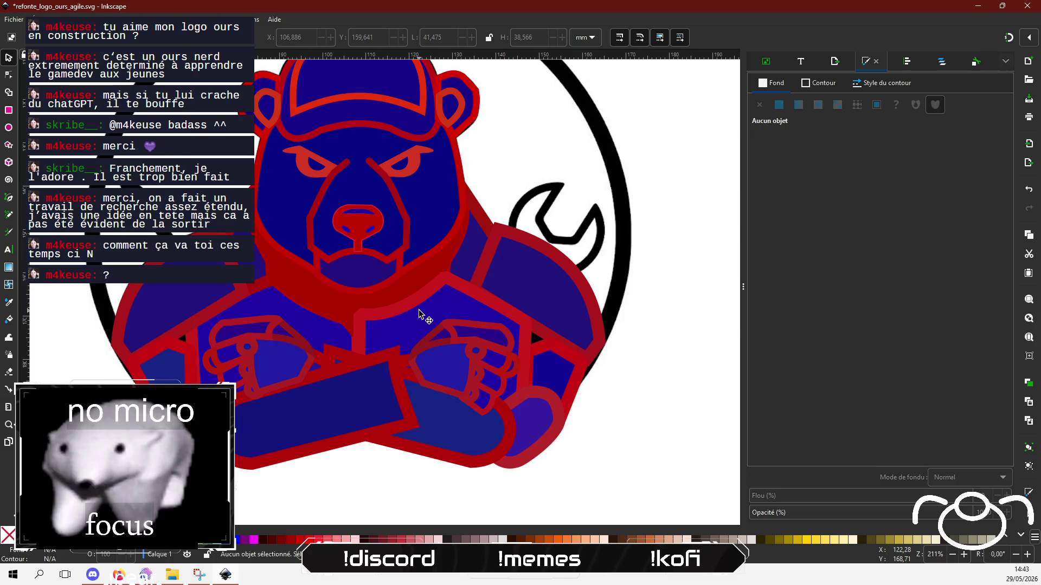
pyautogui.scroll(-2, 419, 311)
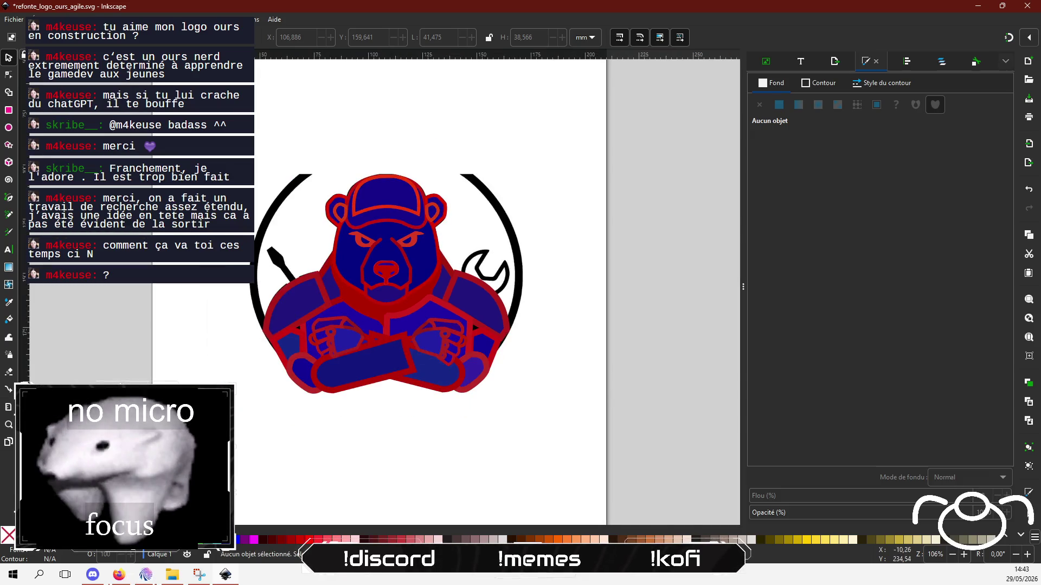
pyautogui.moveTo(296, 465); pyautogui.dragTo(538, 130)
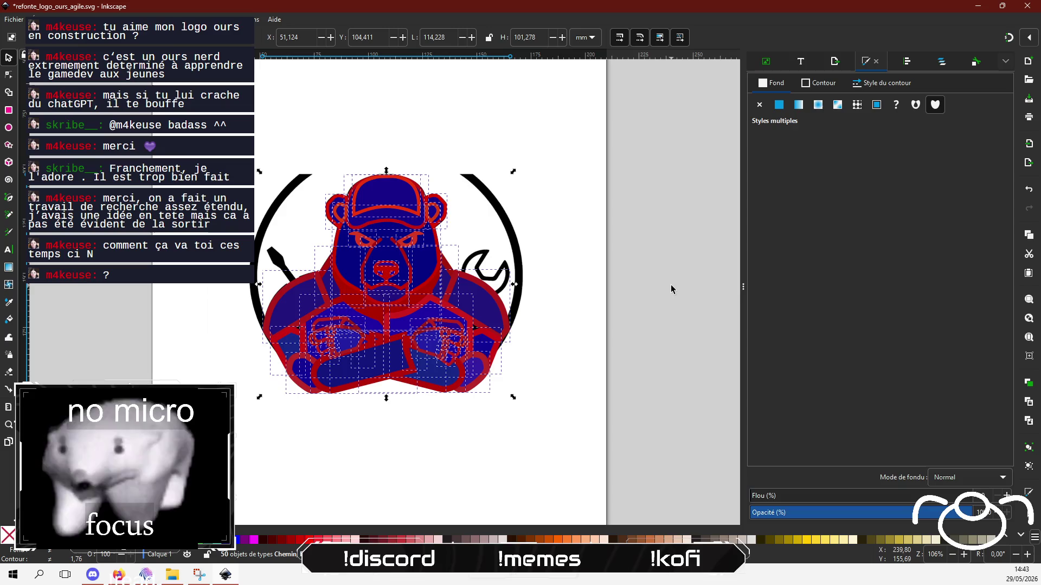
pyautogui.moveTo(870, 519); pyautogui.dragTo(851, 515)
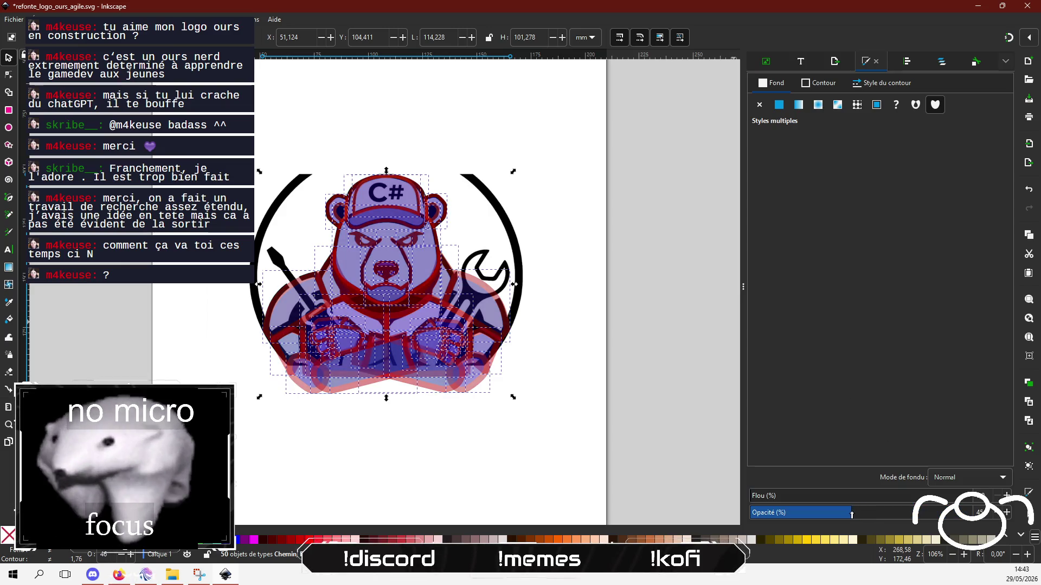
pyautogui.click(635, 352)
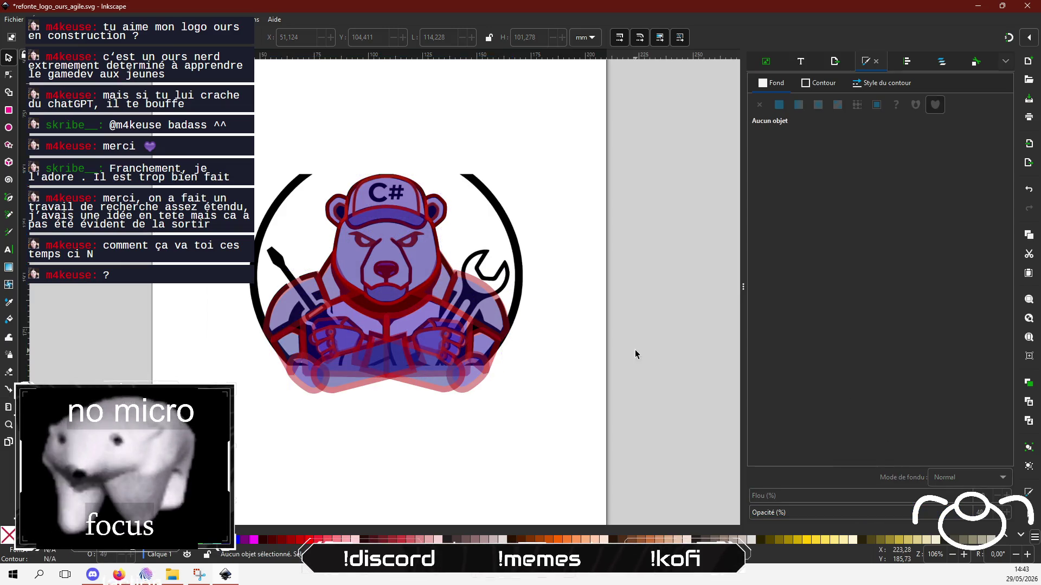
pyautogui.scroll(2, 395, 342)
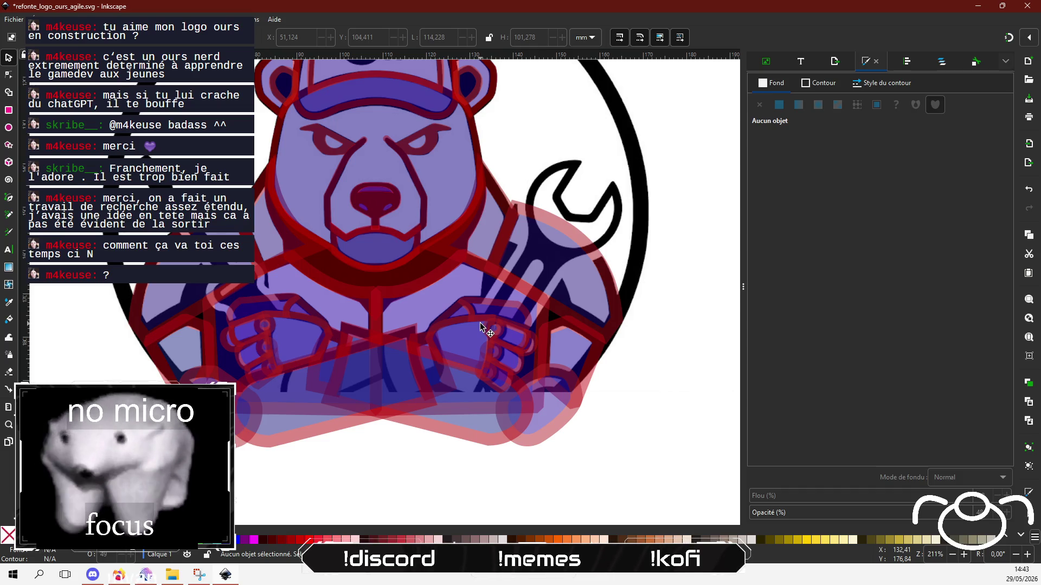
pyautogui.scroll(4, 478, 363)
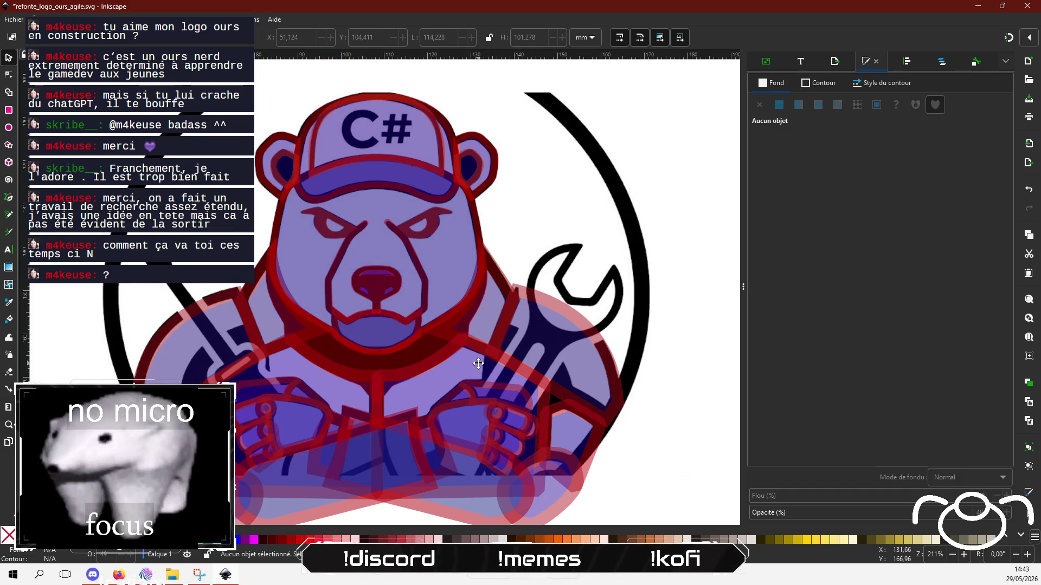
pyautogui.moveTo(478, 363); pyautogui.dragTo(484, 277)
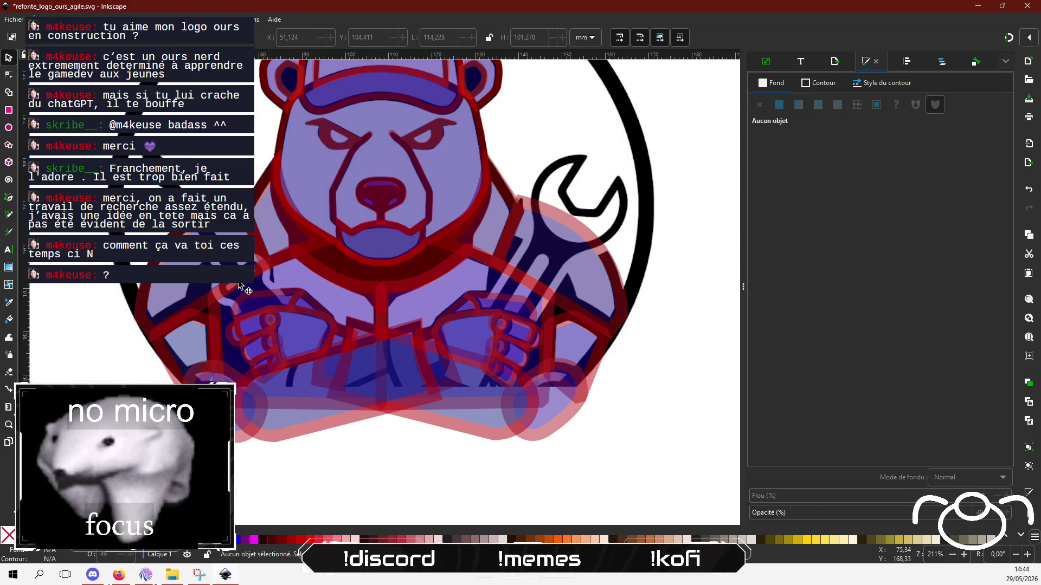
pyautogui.keyDown('ctrl'); pyautogui.scroll(1, 239, 285); pyautogui.keyUp('ctrl')
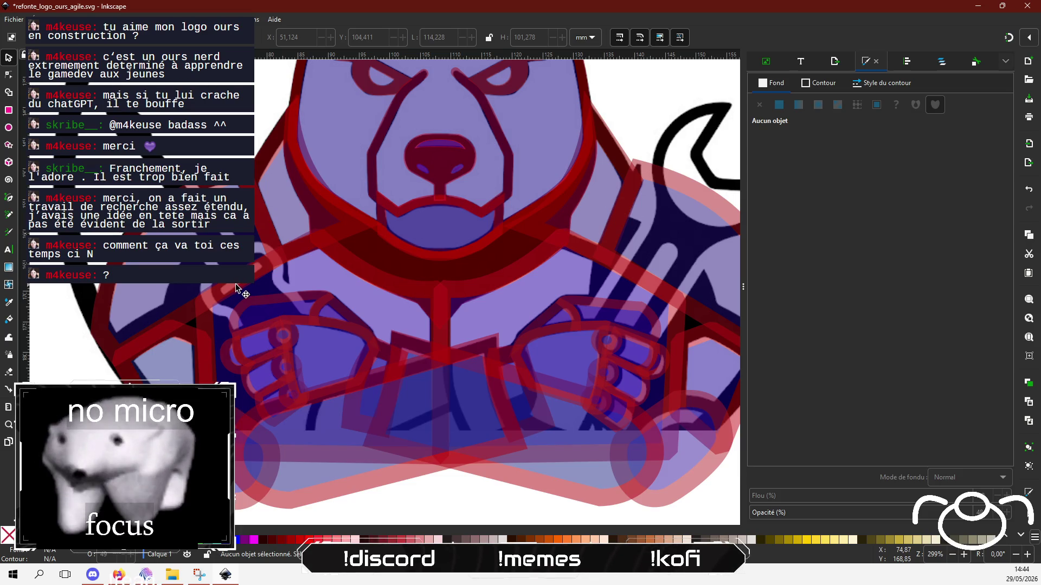
# Draw a closed five-corner outline over the bear's left shoulder and arm with the Bezier pen.
pyautogui.click(237, 289)
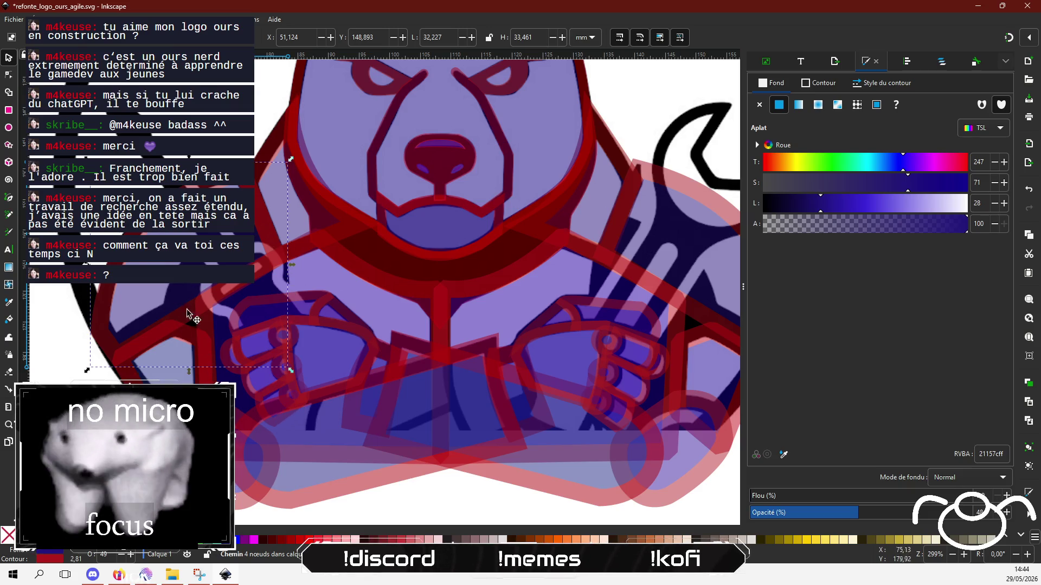
pyautogui.click(9, 199)
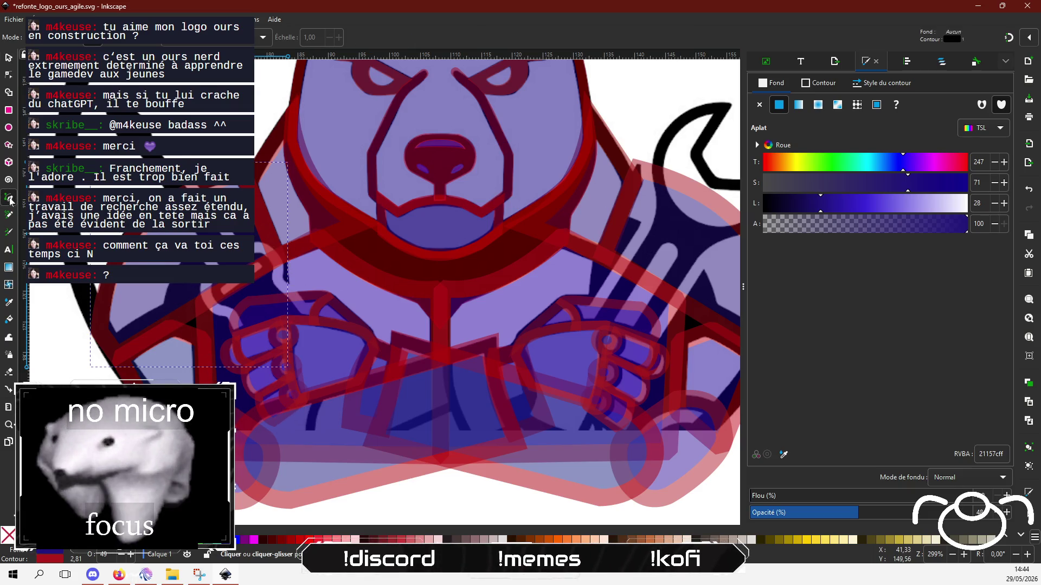
pyautogui.click(264, 228)
pyautogui.click(179, 314)
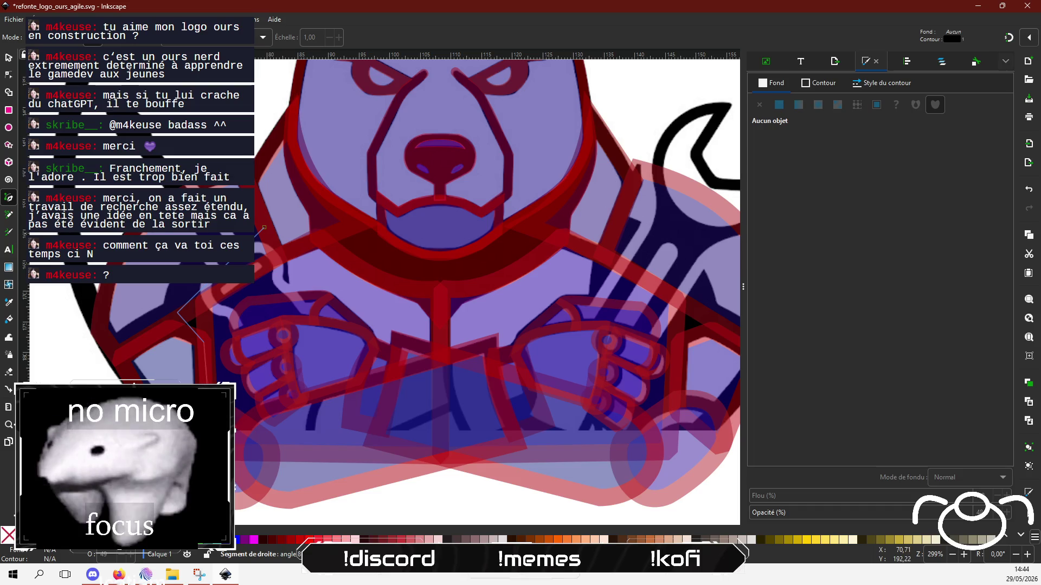
pyautogui.click(203, 342)
pyautogui.click(213, 415)
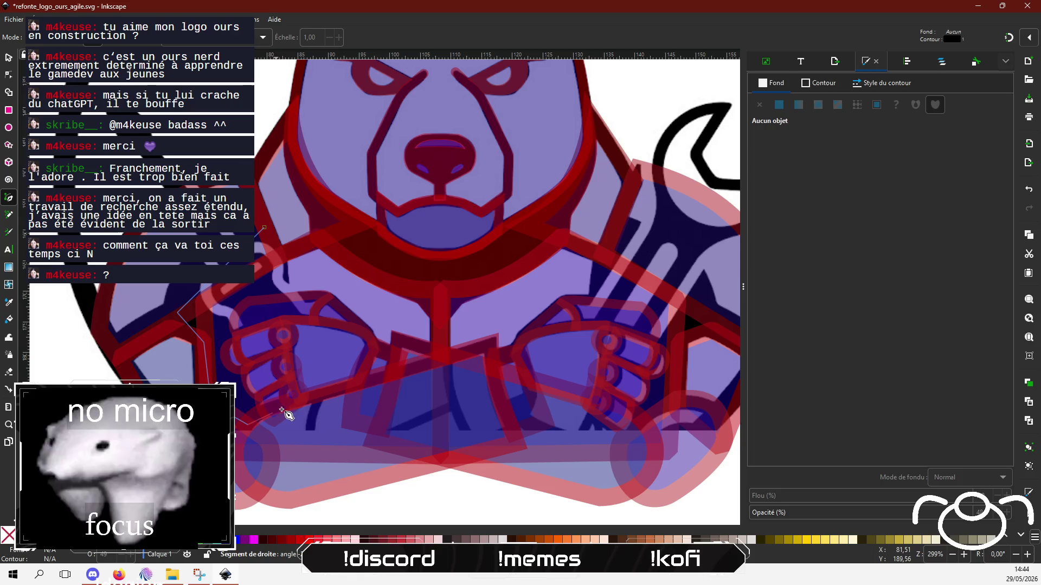
pyautogui.click(304, 401)
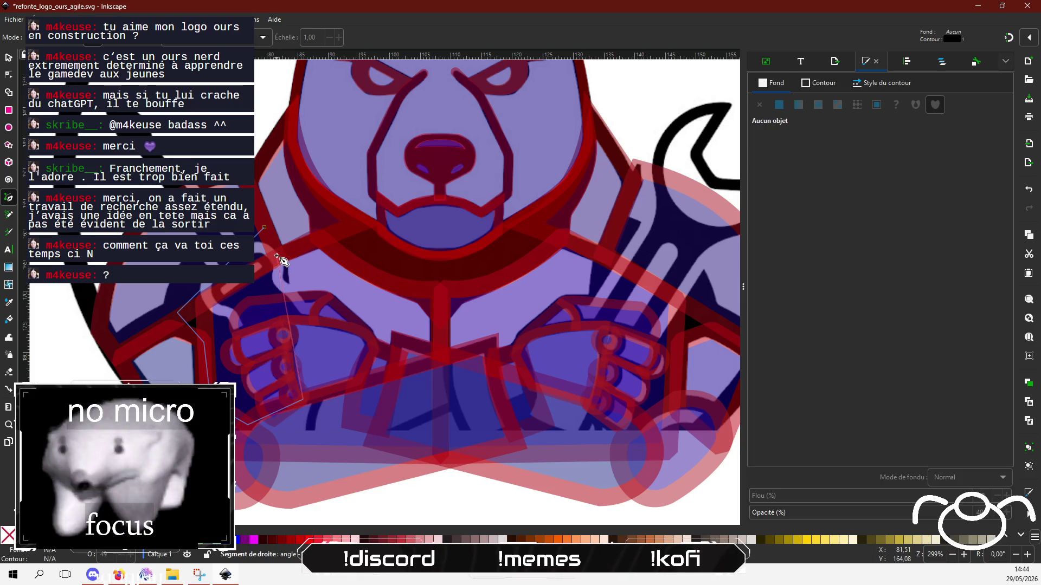
pyautogui.click(265, 227)
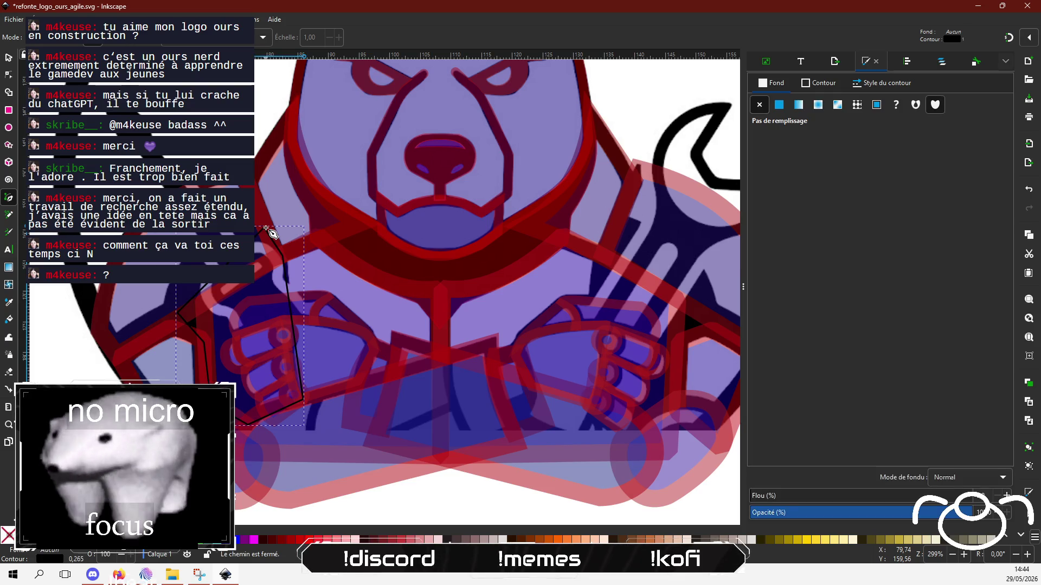
# Drag the new shape's nodes and edges into curves following the shoulder edge.
pyautogui.click(9, 75)
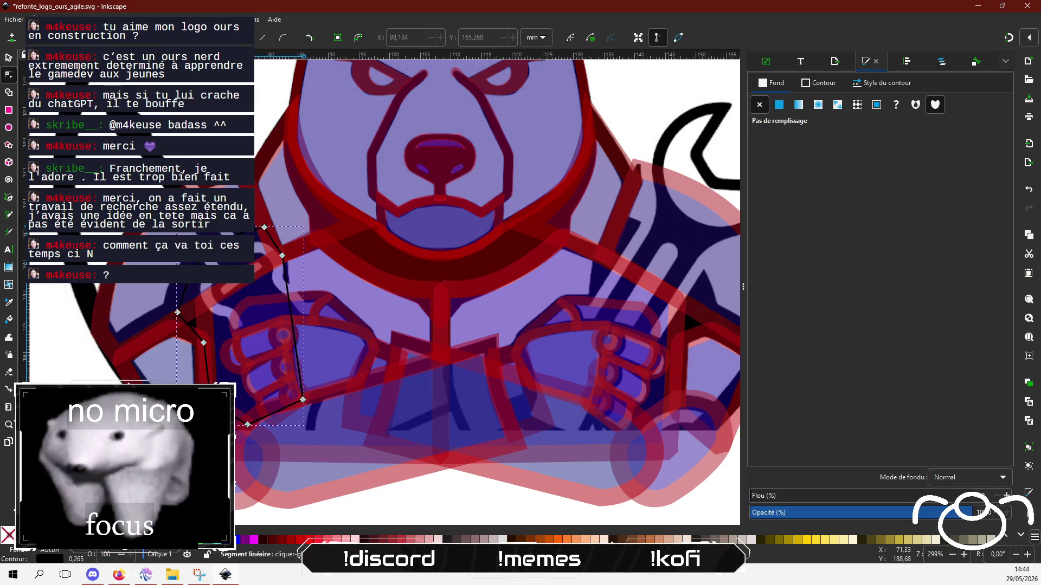
pyautogui.moveTo(250, 374); pyautogui.dragTo(201, 403)
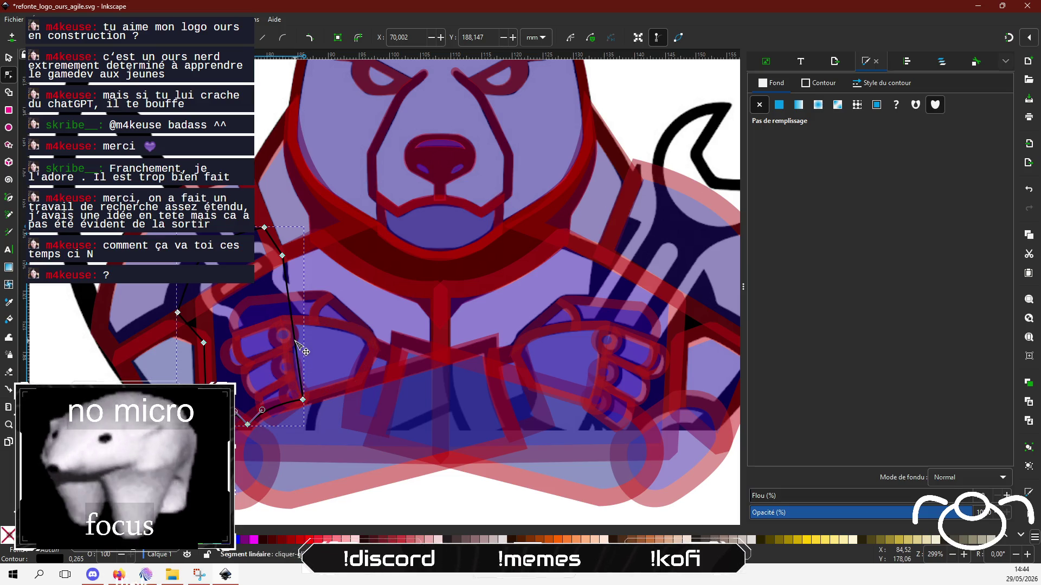
pyautogui.moveTo(293, 343); pyautogui.dragTo(290, 344)
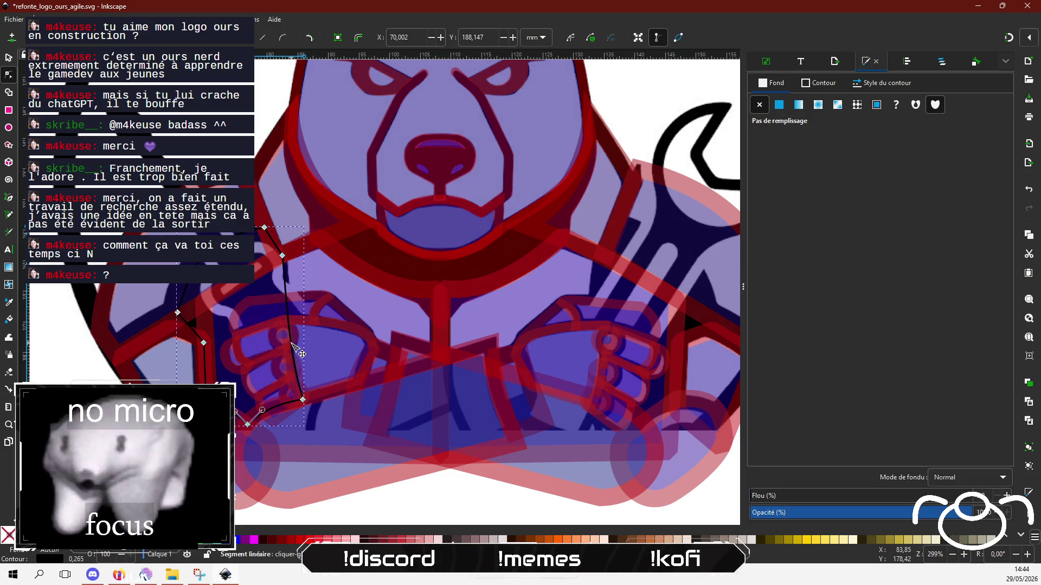
pyautogui.scroll(2, 275, 280)
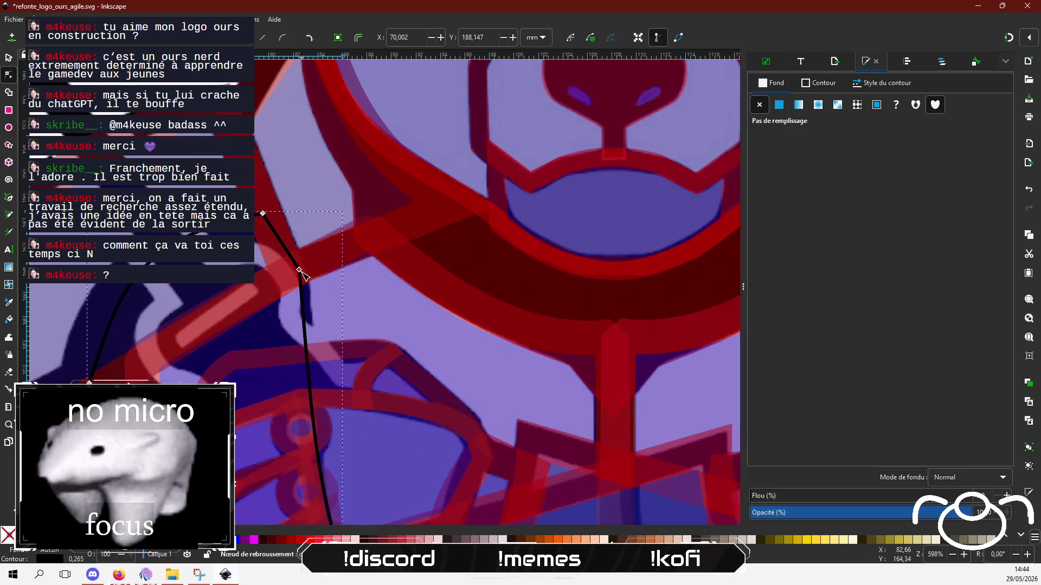
pyautogui.moveTo(298, 269); pyautogui.dragTo(303, 278)
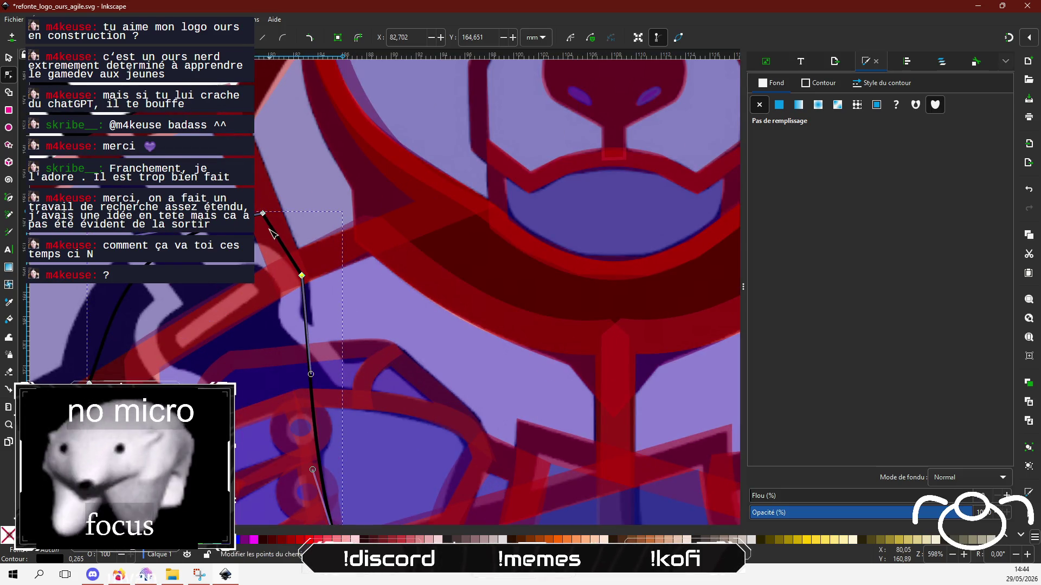
pyautogui.moveTo(263, 213); pyautogui.dragTo(268, 210)
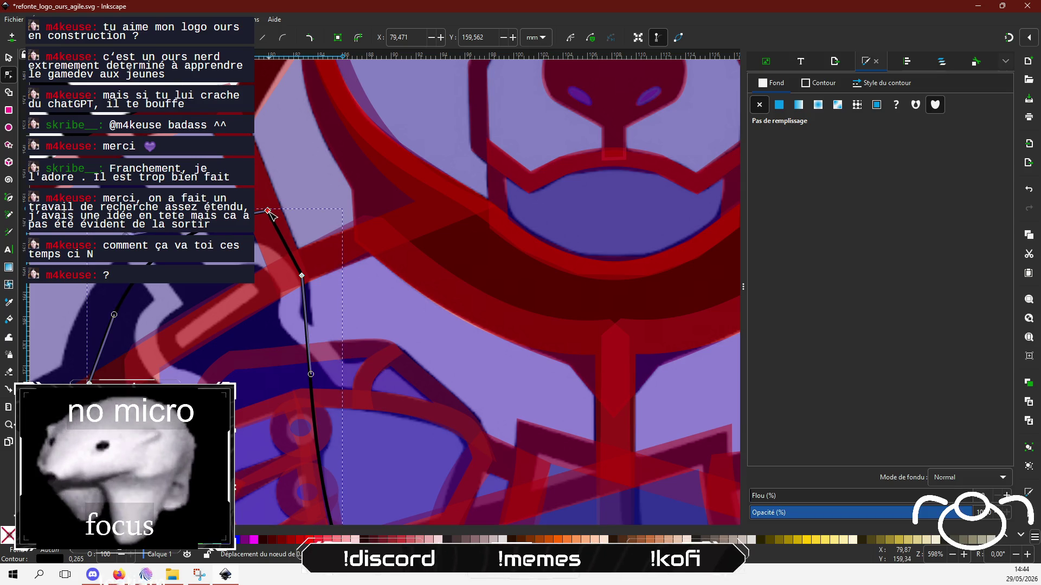
pyautogui.click(297, 280)
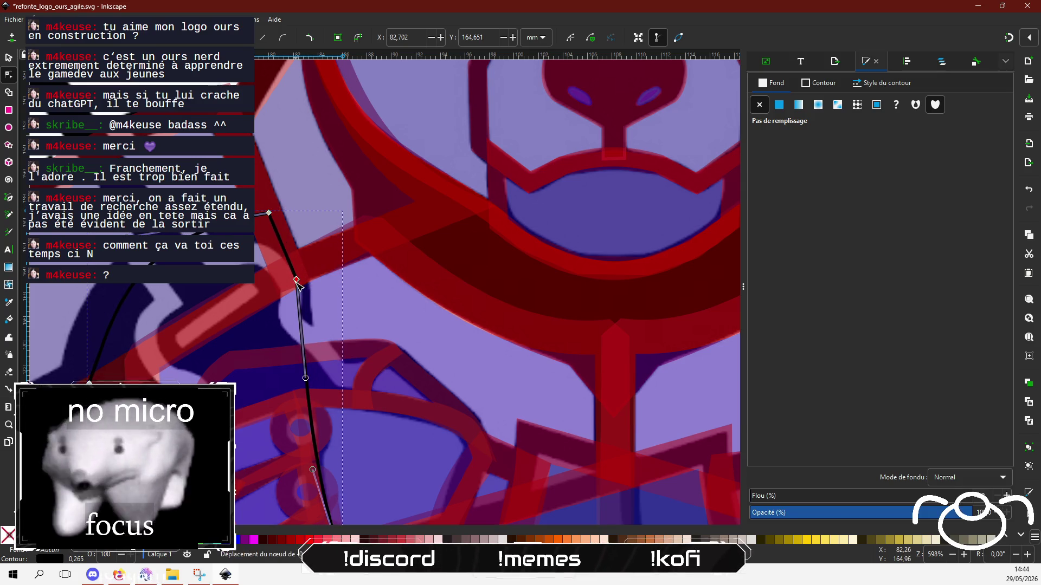
pyautogui.moveTo(298, 282); pyautogui.dragTo(296, 287)
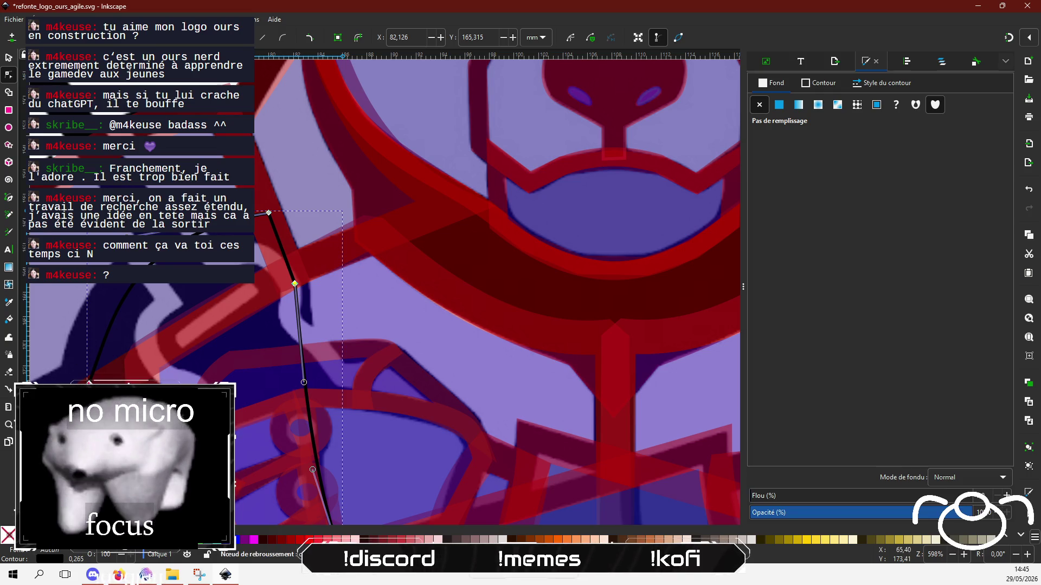
pyautogui.moveTo(84, 378); pyautogui.dragTo(80, 379)
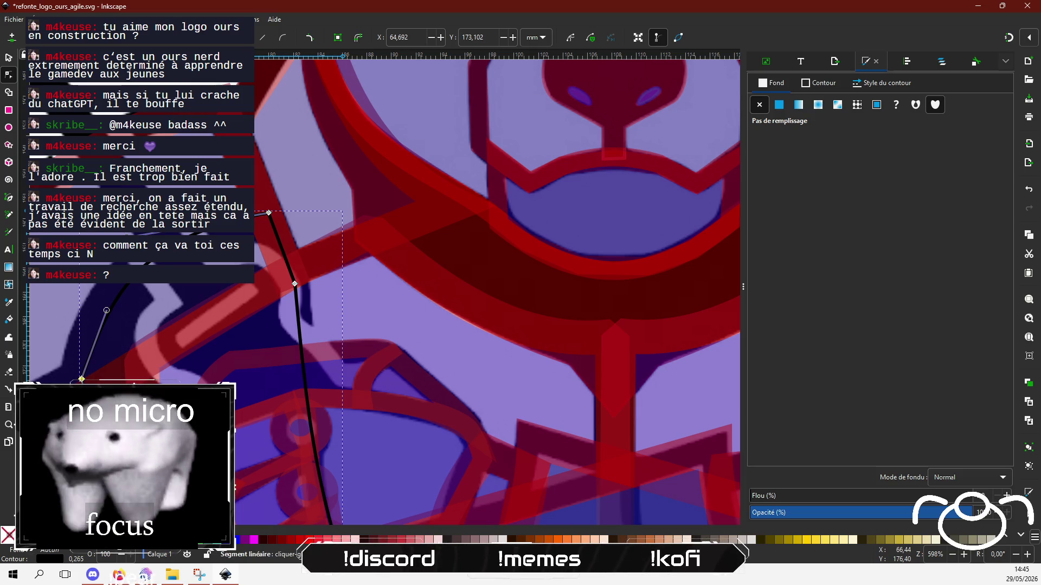
pyautogui.scroll(-1, 120, 417)
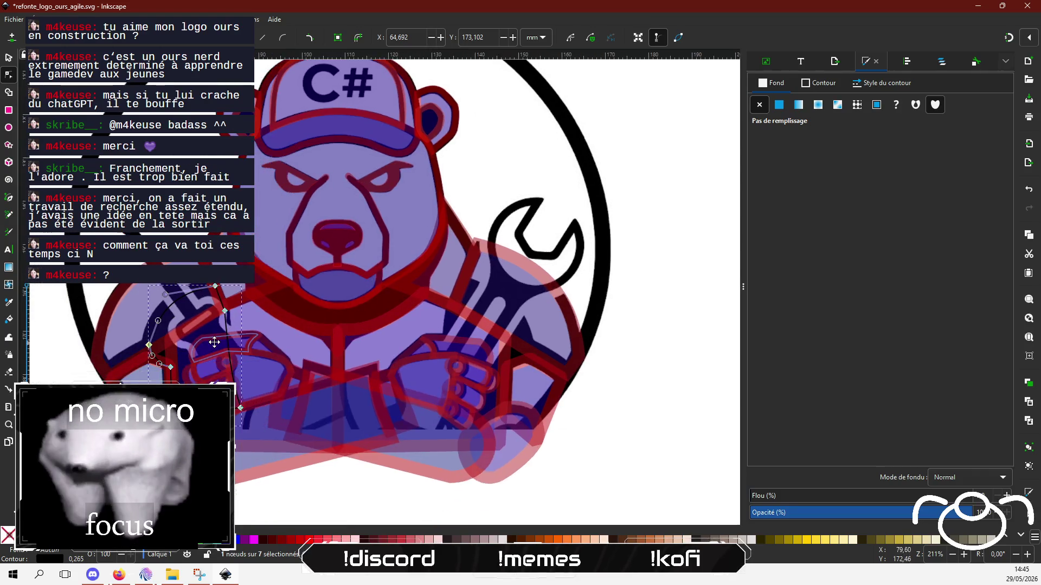
# Set the shape's stroke width to 10,62, then reduce it to 5.82.
pyautogui.scroll(-2, 434, 271)
pyautogui.hscroll(-2, 434, 271)
pyautogui.click(887, 84)
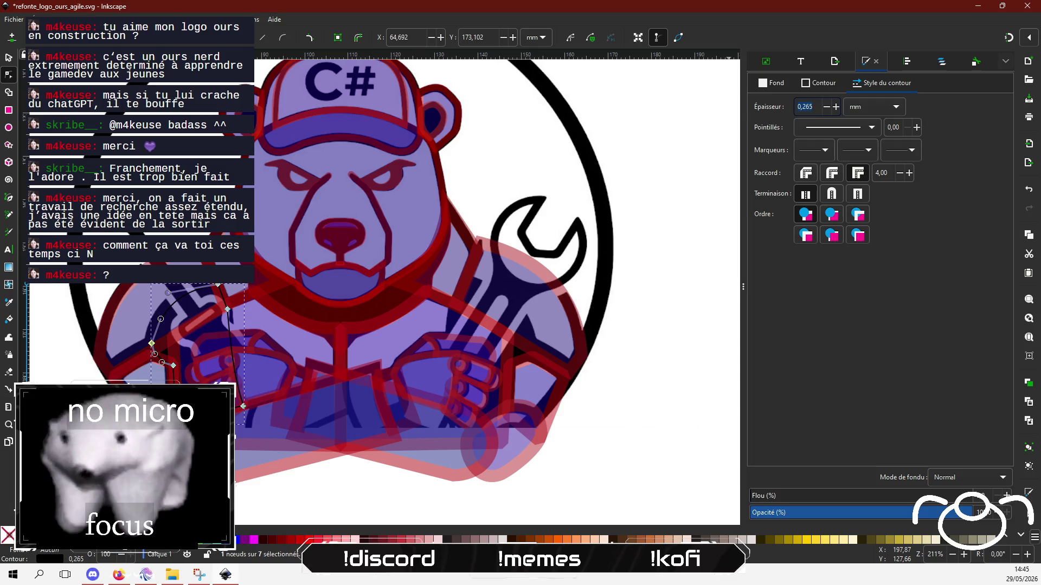
pyautogui.write('10,62')
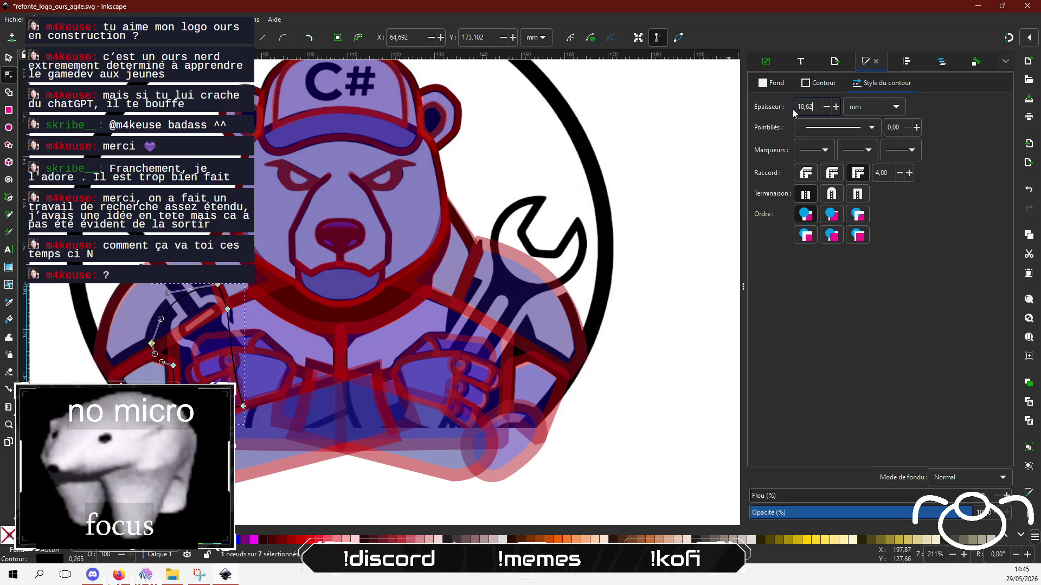
pyautogui.press('Return')
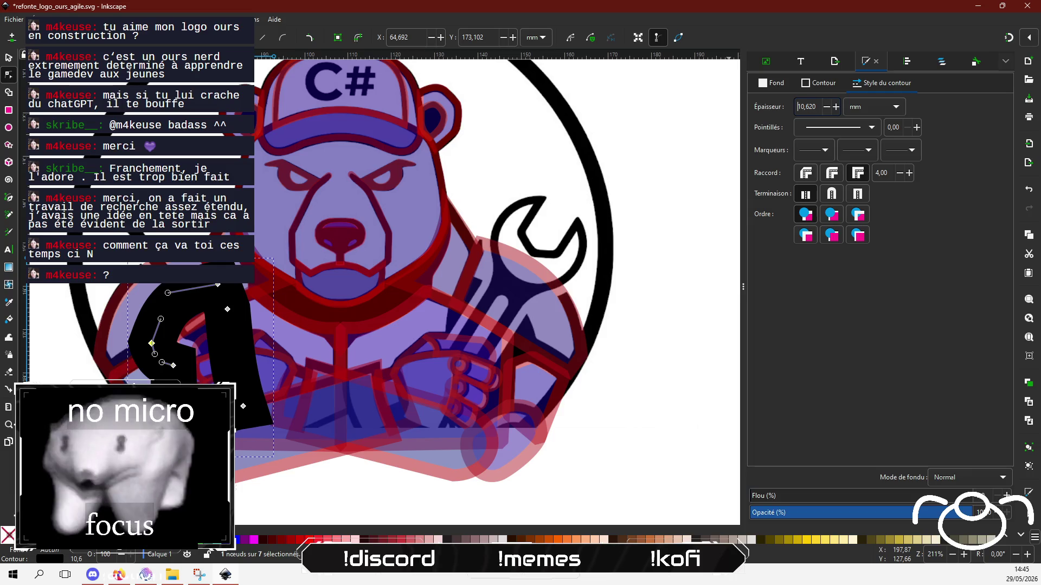
pyautogui.write('5,82')
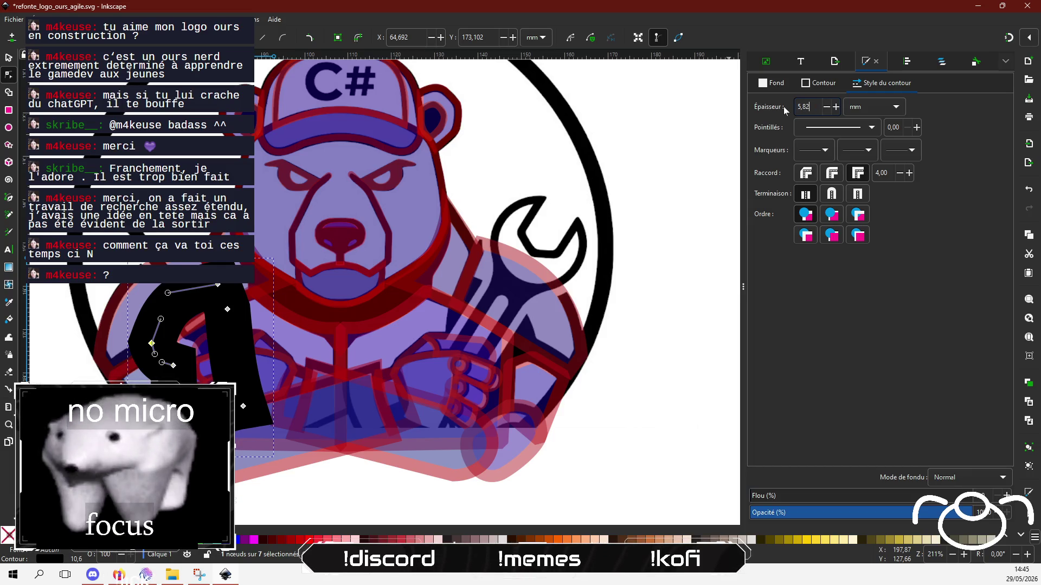
pyautogui.press('Return')
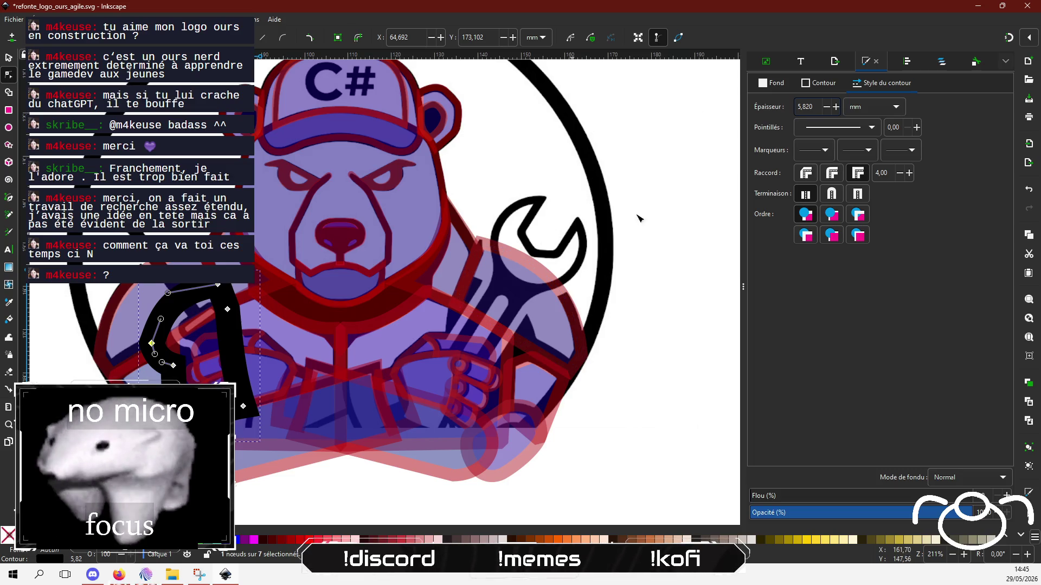
# Give the strap a flat dark-blue fill (21157cff) and remove its outline stroke.
pyautogui.click(771, 82)
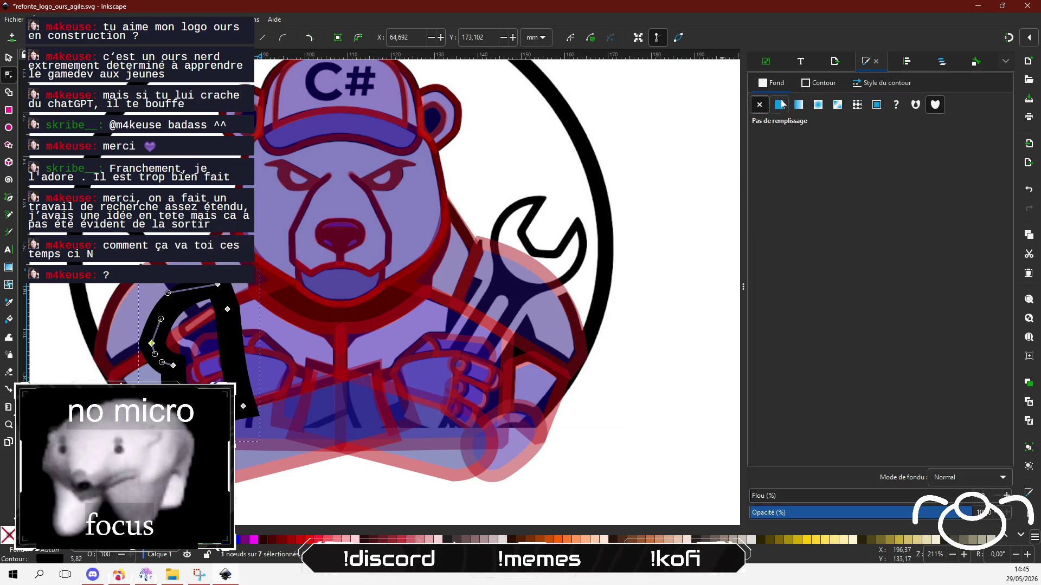
pyautogui.click(779, 105)
pyautogui.click(818, 83)
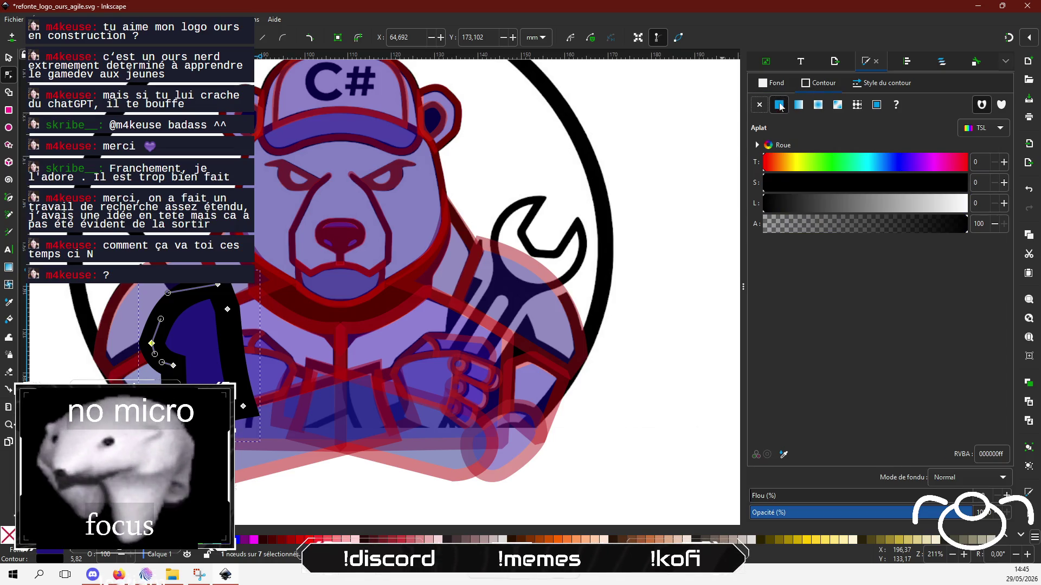
pyautogui.click(759, 104)
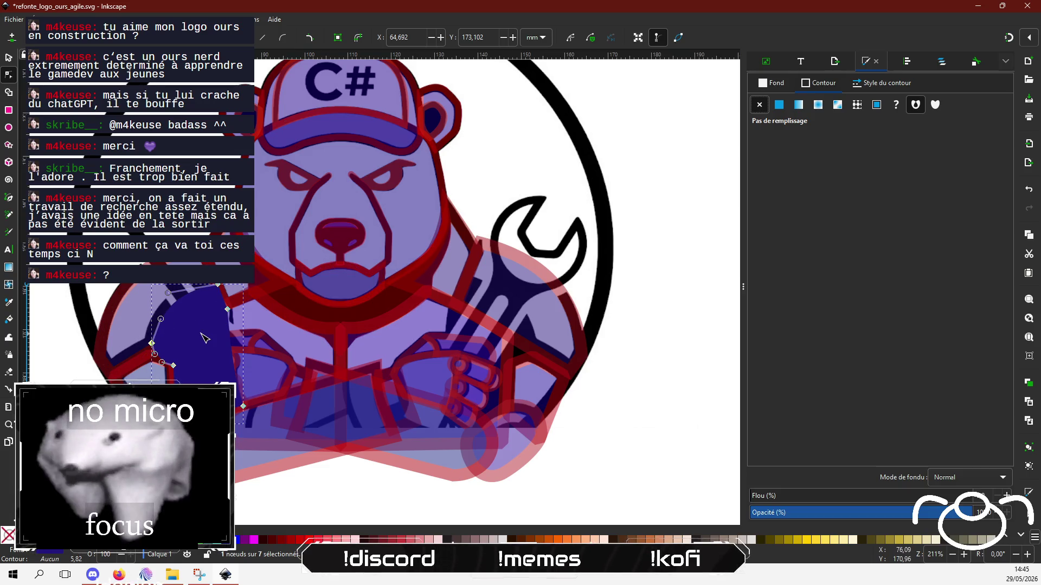
# Drag the strap's nodes and curve handles so its upper and lower edges hug the left arm.
pyautogui.scroll(2, 203, 337)
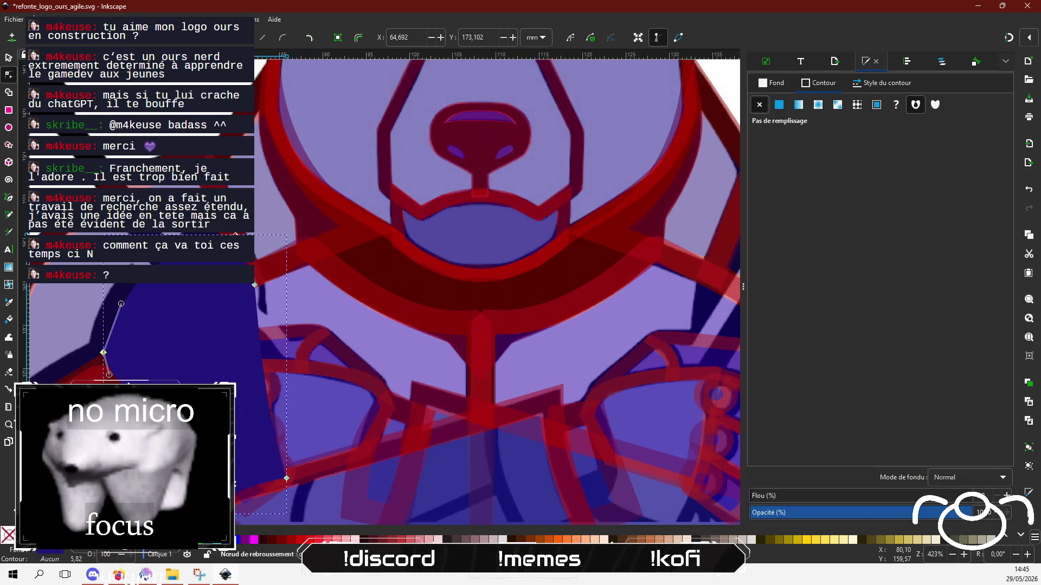
pyautogui.moveTo(235, 235); pyautogui.dragTo(229, 205)
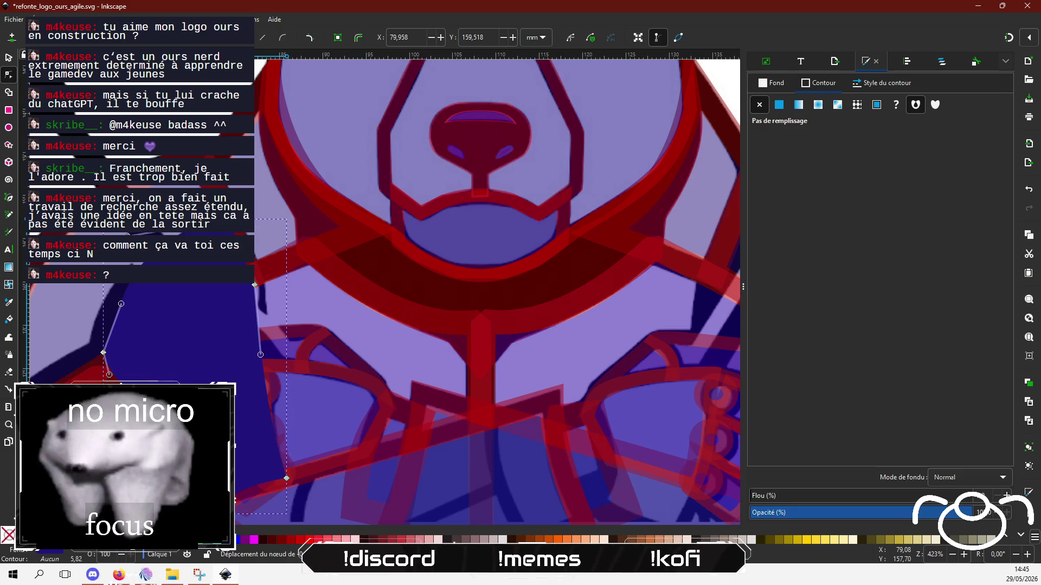
pyautogui.moveTo(103, 356); pyautogui.dragTo(90, 348)
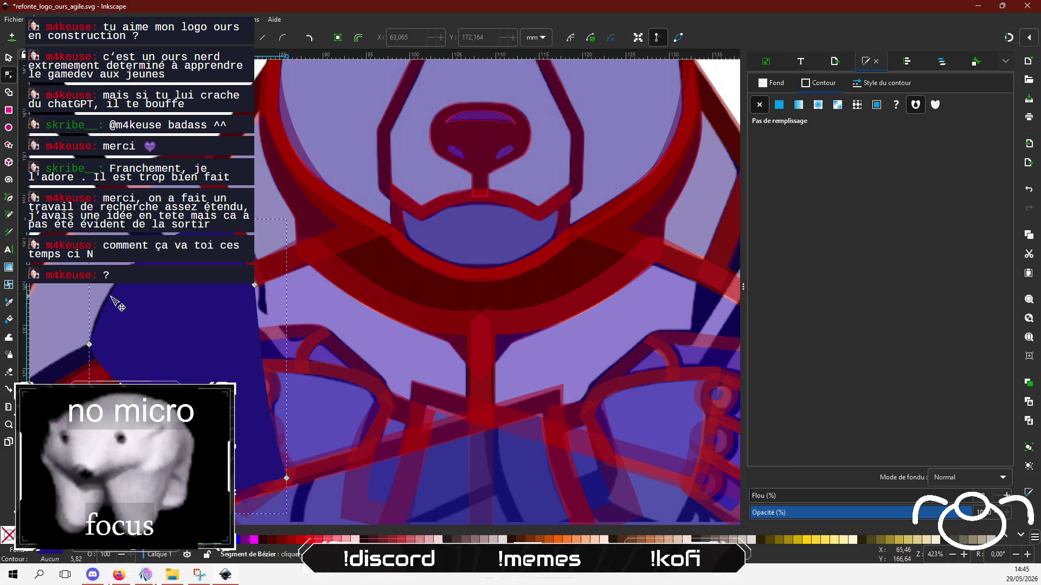
pyautogui.moveTo(107, 295); pyautogui.dragTo(98, 298)
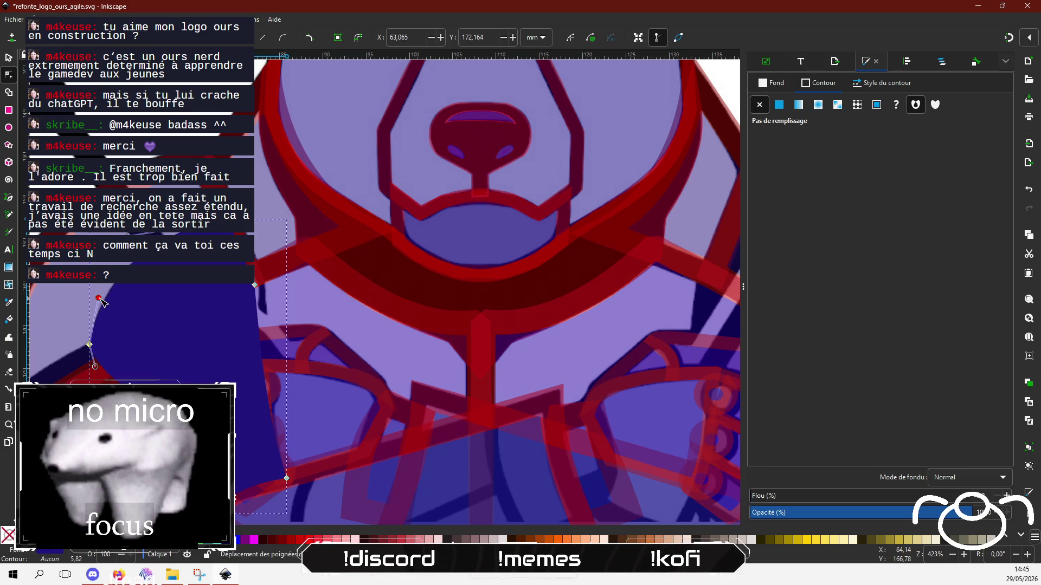
pyautogui.moveTo(242, 438); pyautogui.dragTo(224, 350)
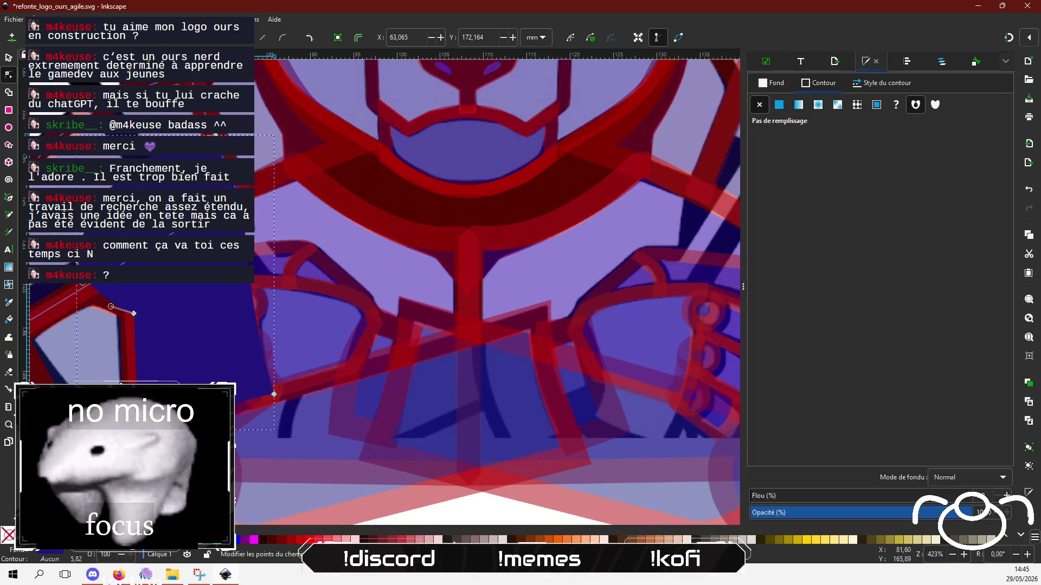
pyautogui.click(274, 394)
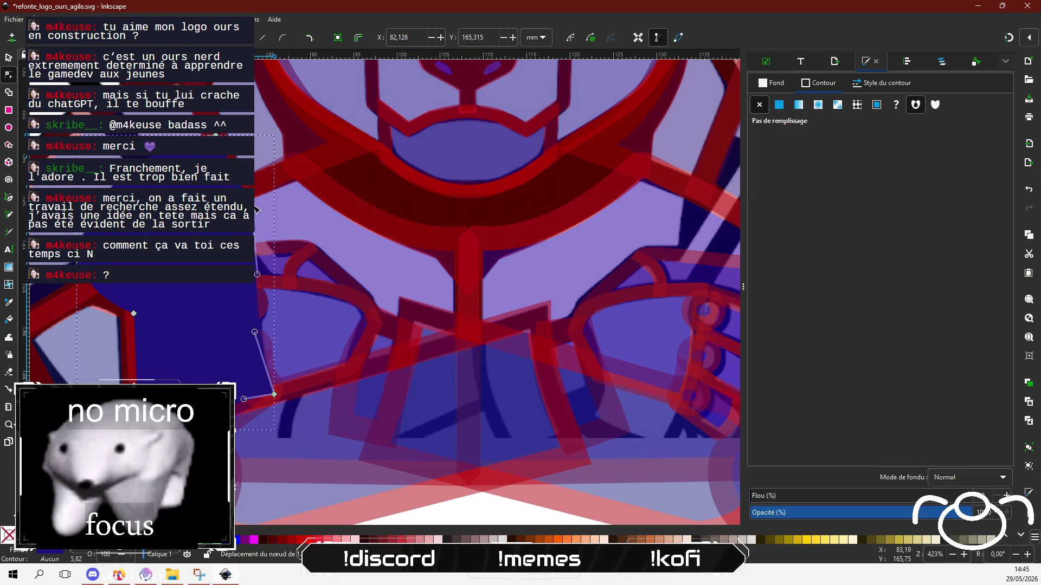
pyautogui.scroll(-1, 160, 262)
pyautogui.scroll(-1, 160, 262)
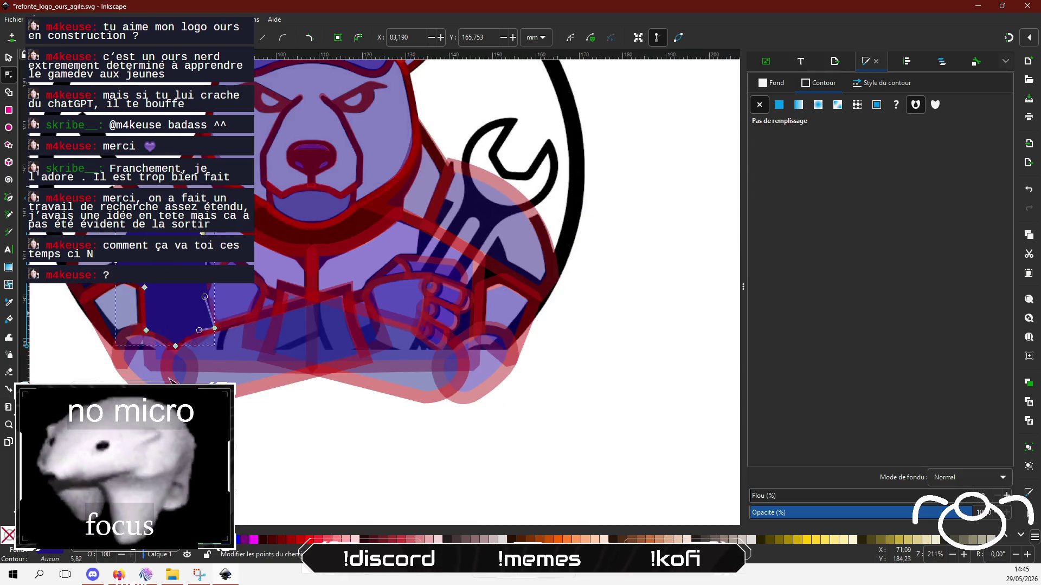
pyautogui.click(244, 437)
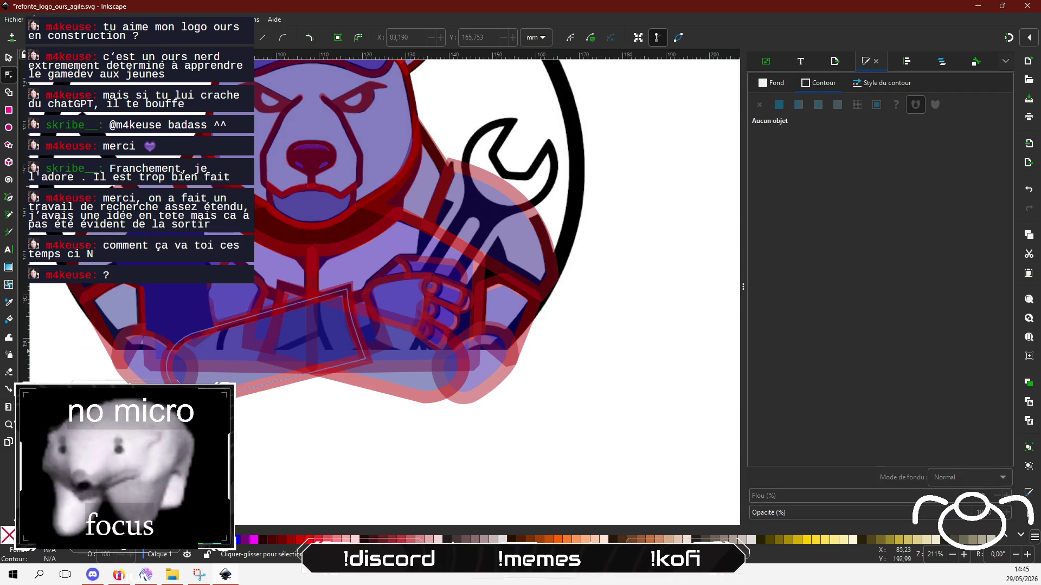
# Duplicate the dark-blue strap and move the copy over the bear's right arm.
pyautogui.press('s')
pyautogui.click(160, 263)
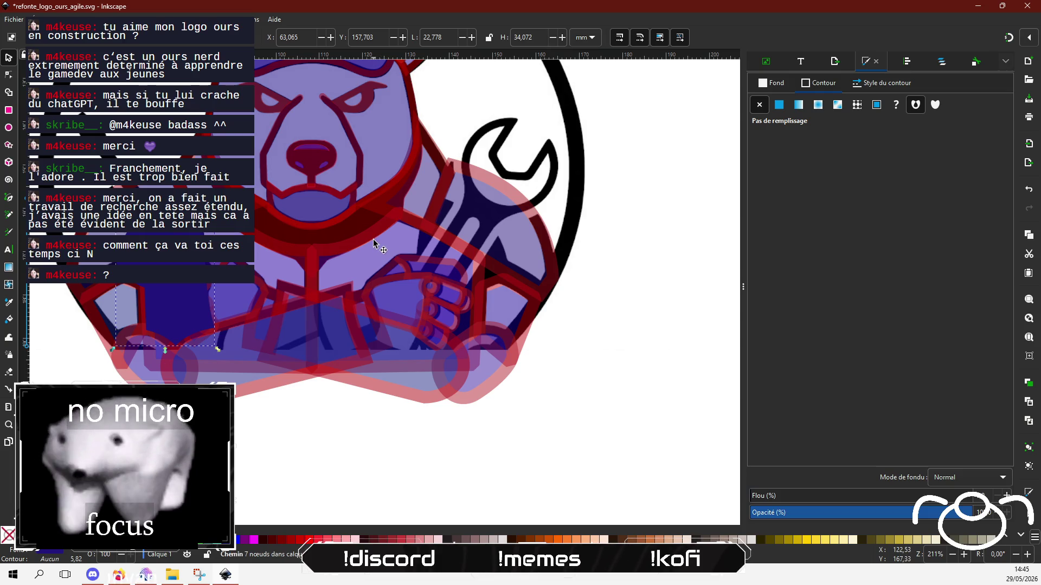
pyautogui.hotkey('ctrl', 'v')
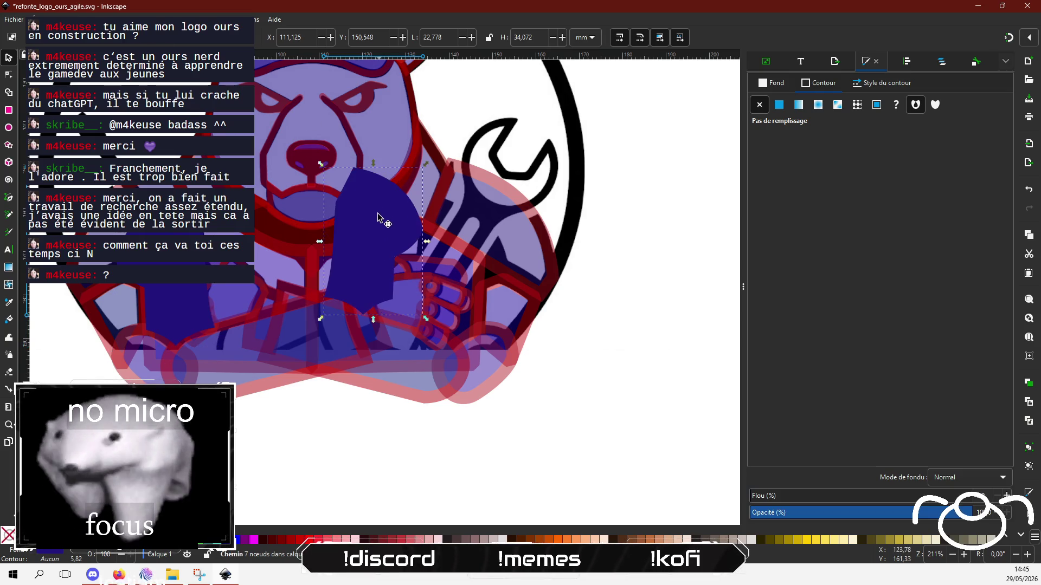
pyautogui.moveTo(377, 217); pyautogui.dragTo(463, 254)
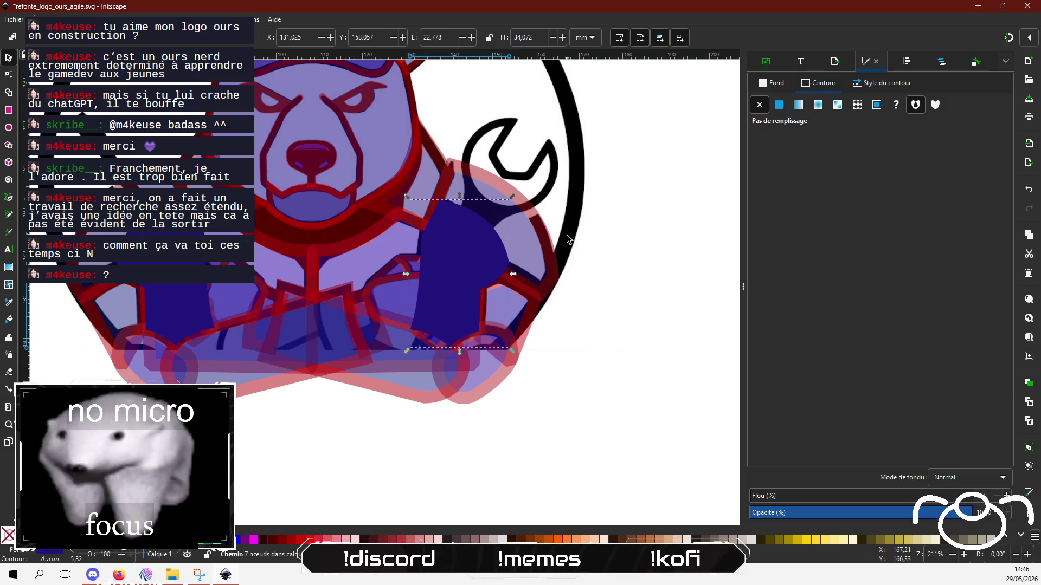
pyautogui.click(632, 234)
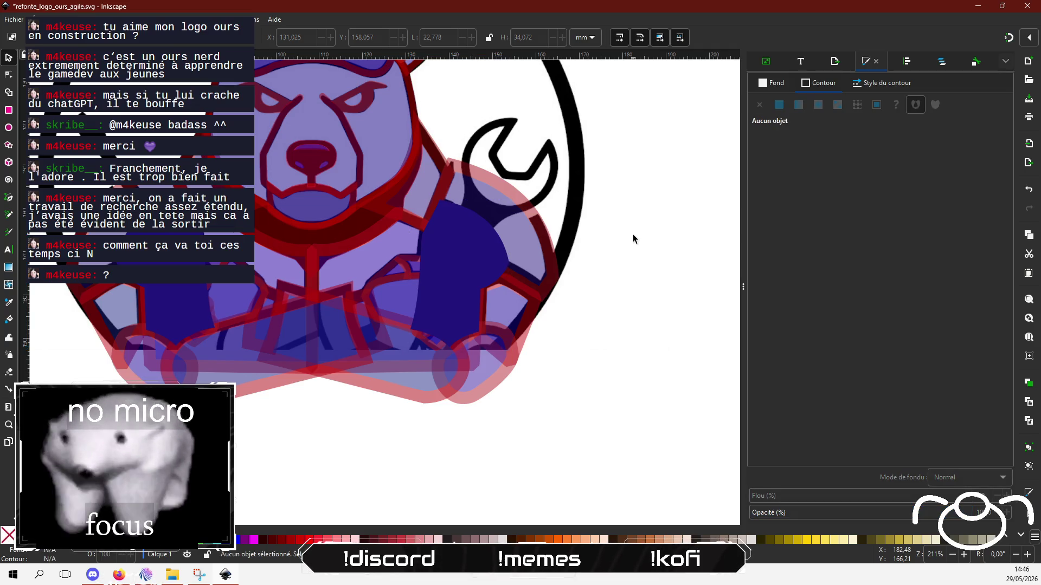
# Set both straps to 46% opacity and recentre the bear in view.
pyautogui.click(441, 261)
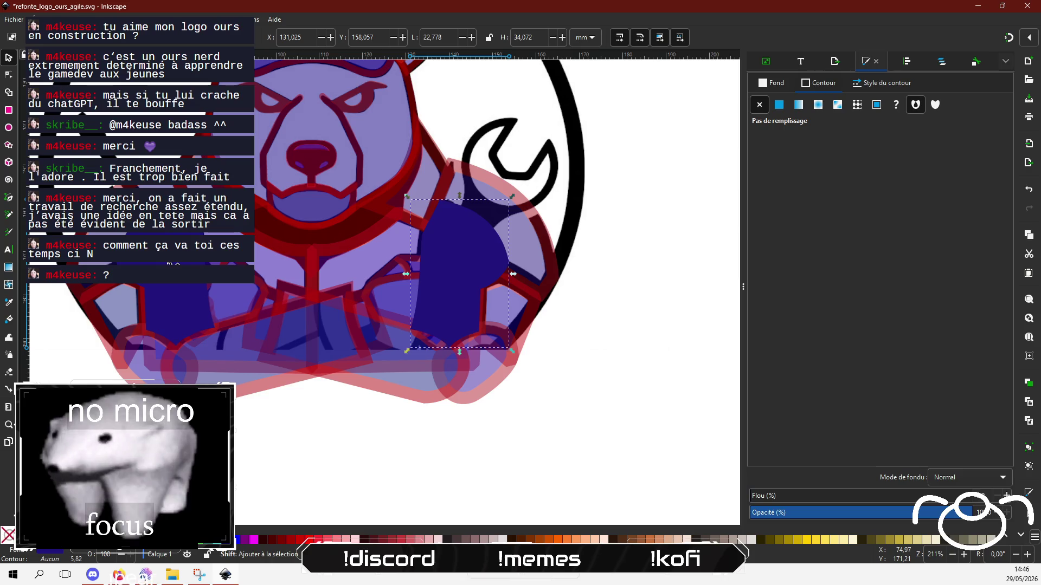
pyautogui.keyDown('shift'); pyautogui.click(165, 319); pyautogui.keyUp('shift')
pyautogui.click(852, 512)
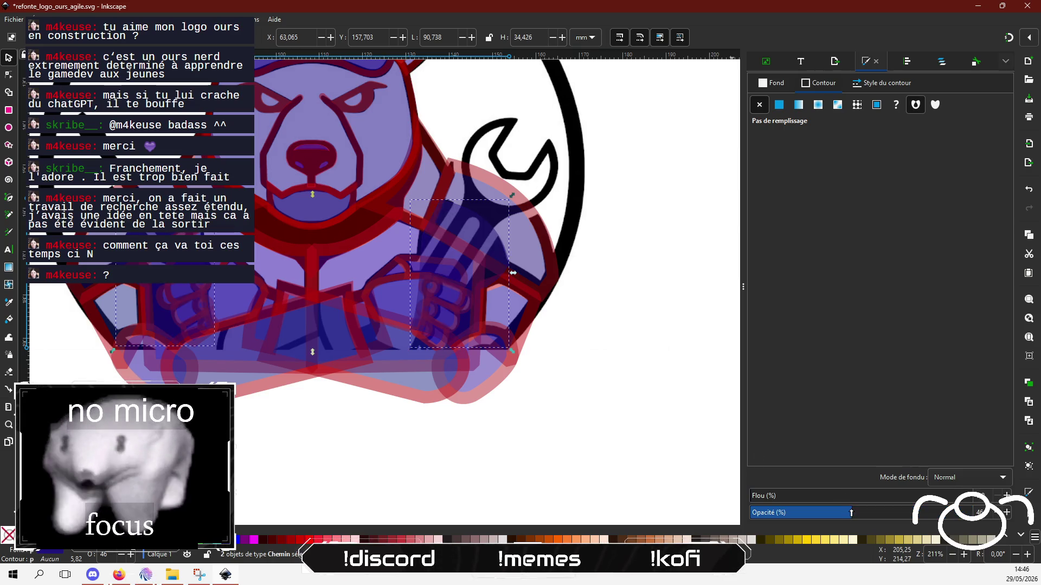
pyautogui.click(558, 425)
pyautogui.moveTo(597, 353); pyautogui.dragTo(611, 411)
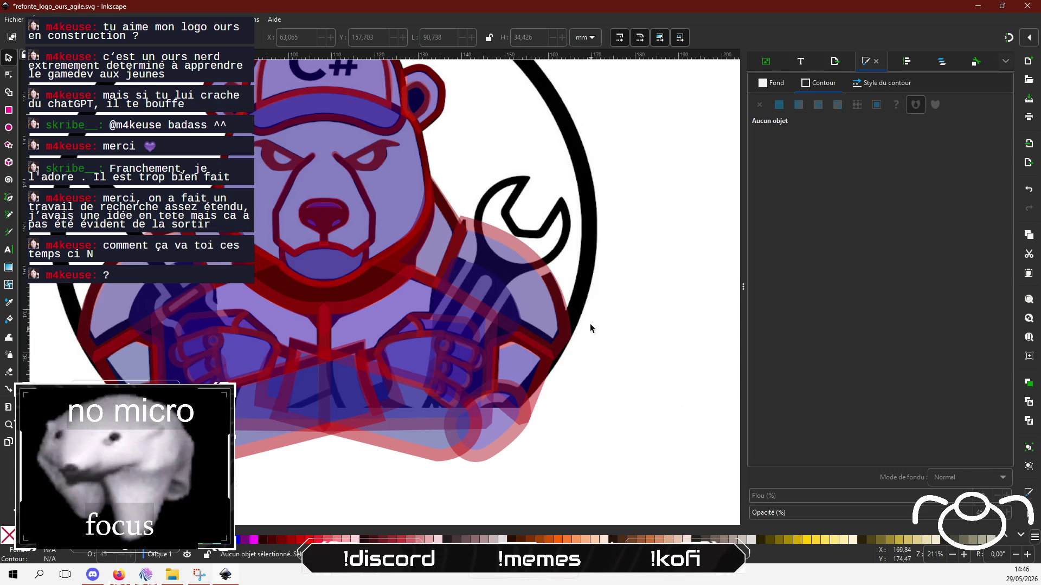
pyautogui.scroll(2, 590, 324)
pyautogui.hscroll(-5, 574, 341)
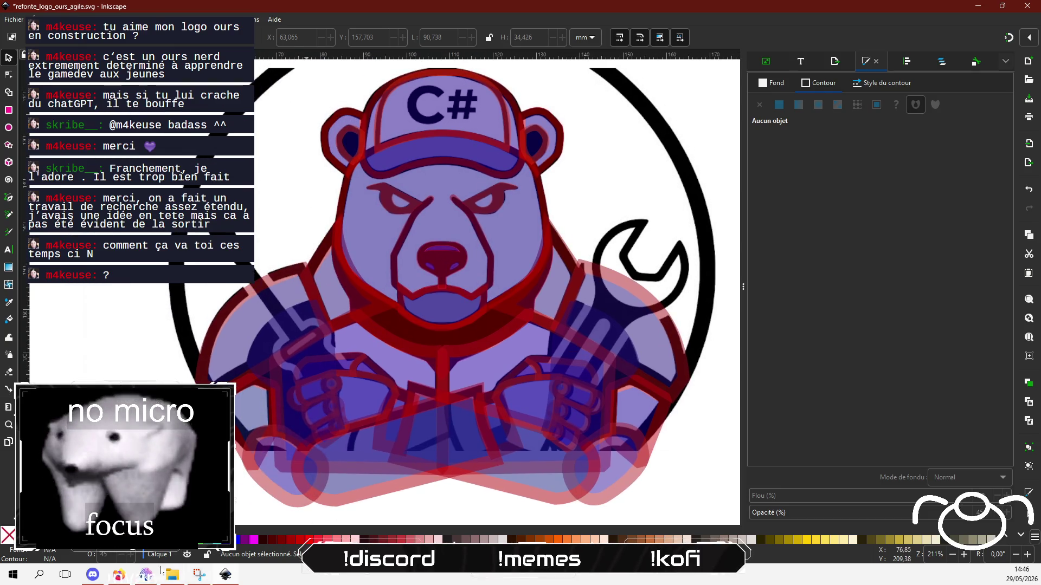
pyautogui.click(146, 574)
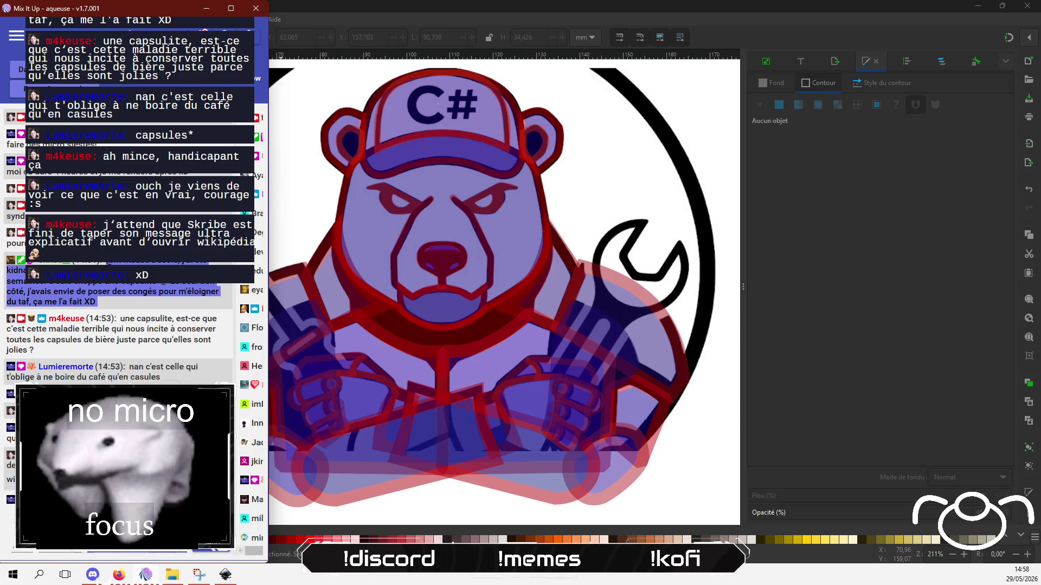
# Bring the Inkscape bear document in front of the Mix It Up chat window.
pyautogui.click(495, 12)
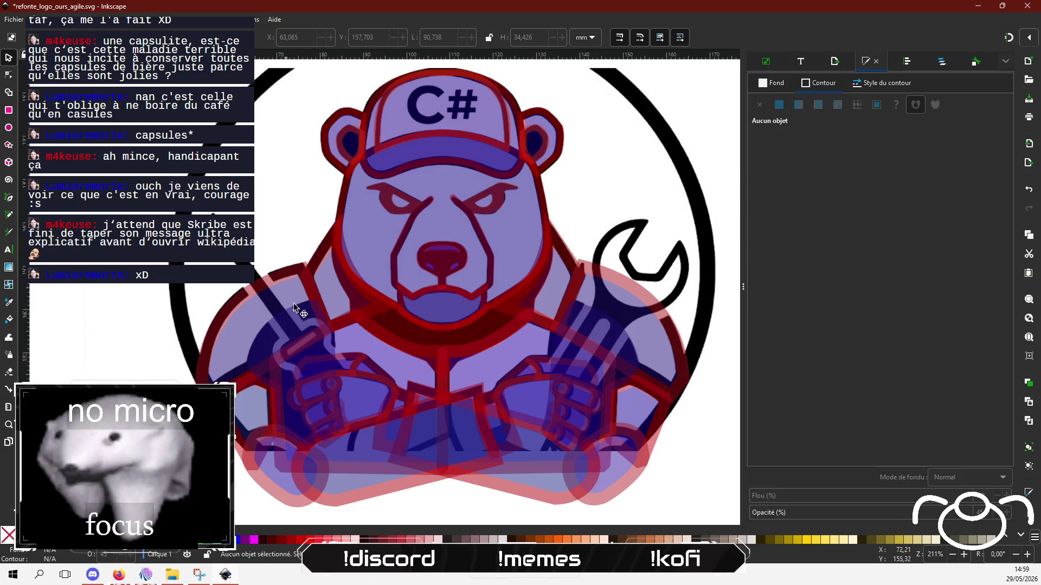
# Draw a four-node strap path from the left shoulder diagonally across the crossed arm.
pyautogui.click(8, 198)
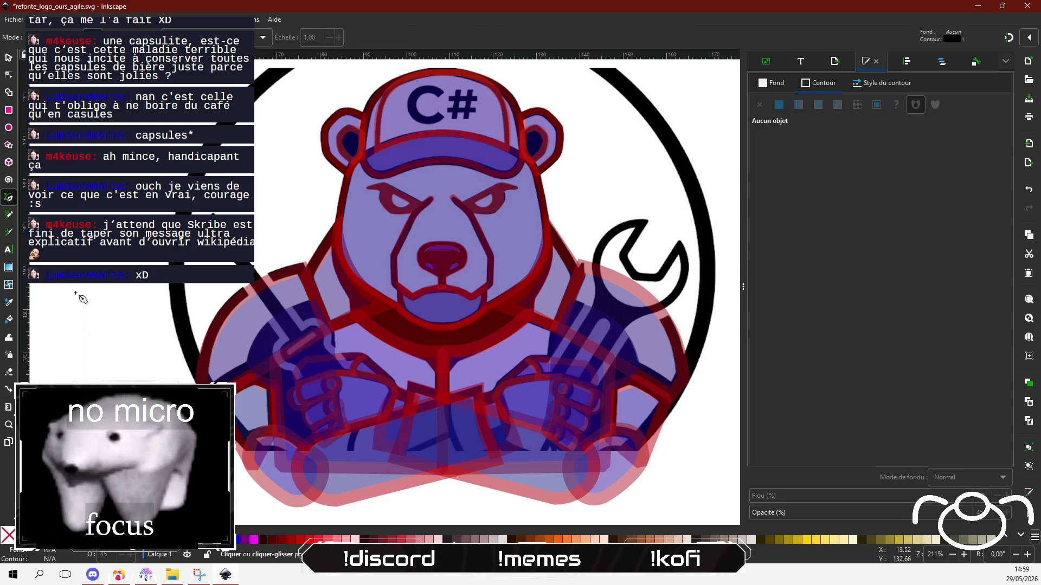
pyautogui.click(290, 310)
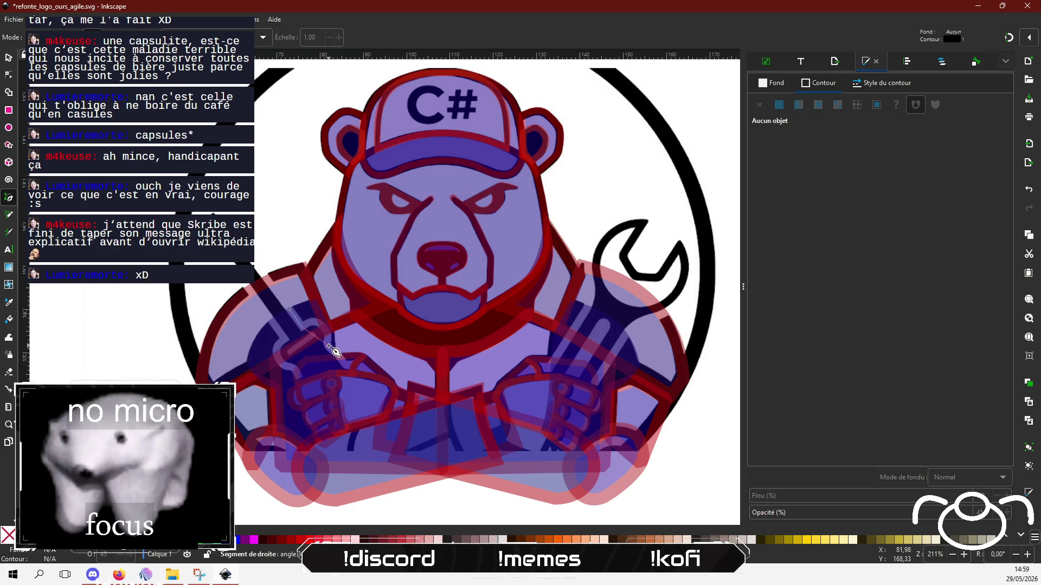
pyautogui.click(369, 420)
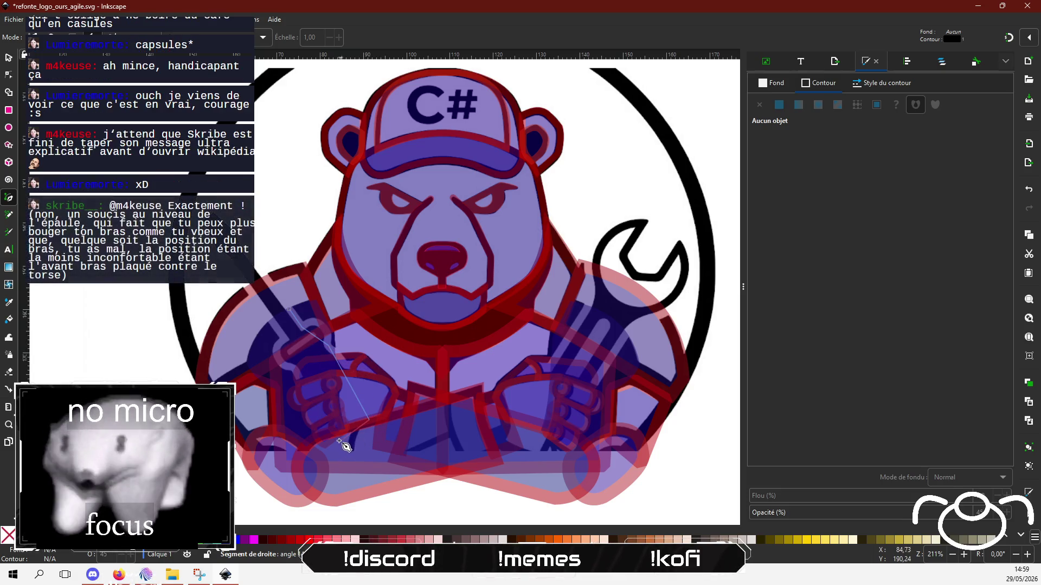
pyautogui.click(329, 442)
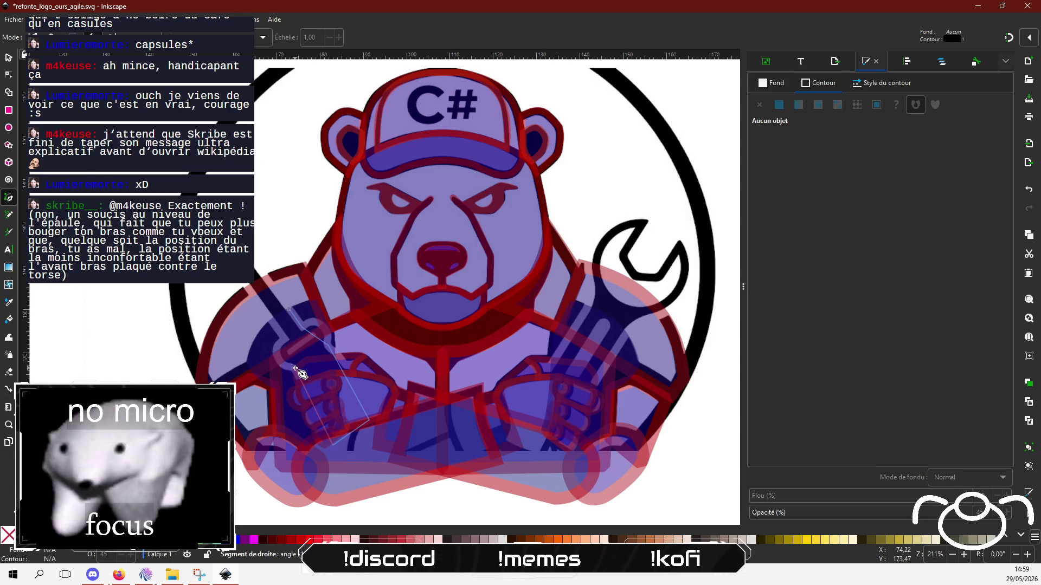
pyautogui.doubleClick(272, 323)
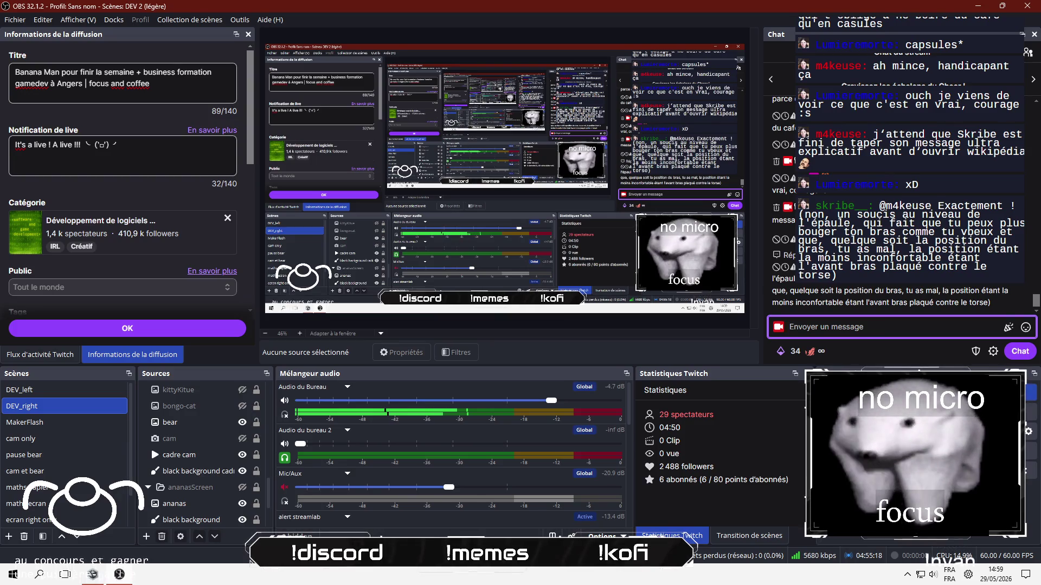
# Post 'arg l'horreur' and 'ça se soigne comment ?' to the stream chat.
pyautogui.write('arg ')
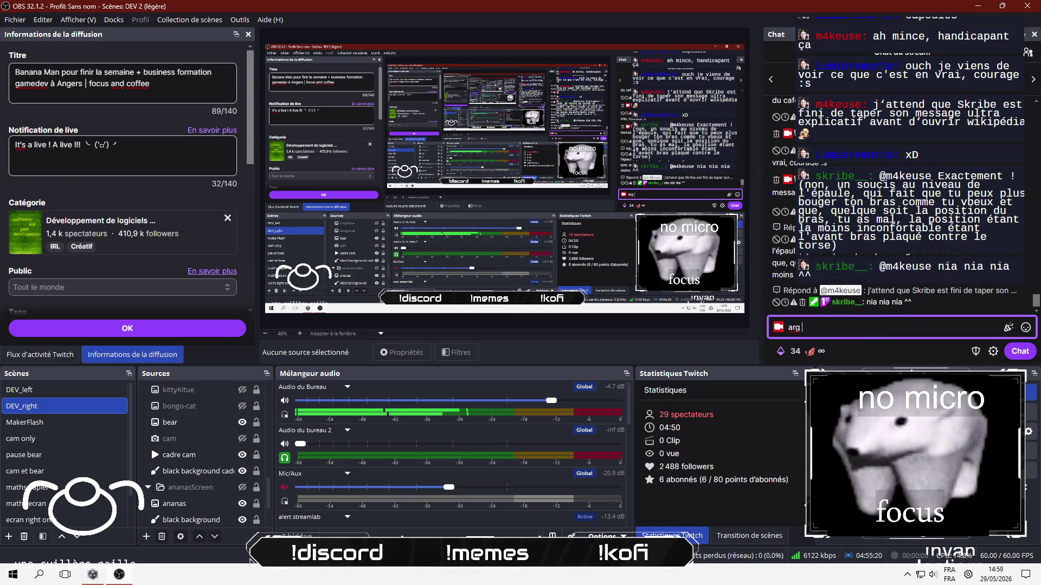
pyautogui.write("l'horreur")
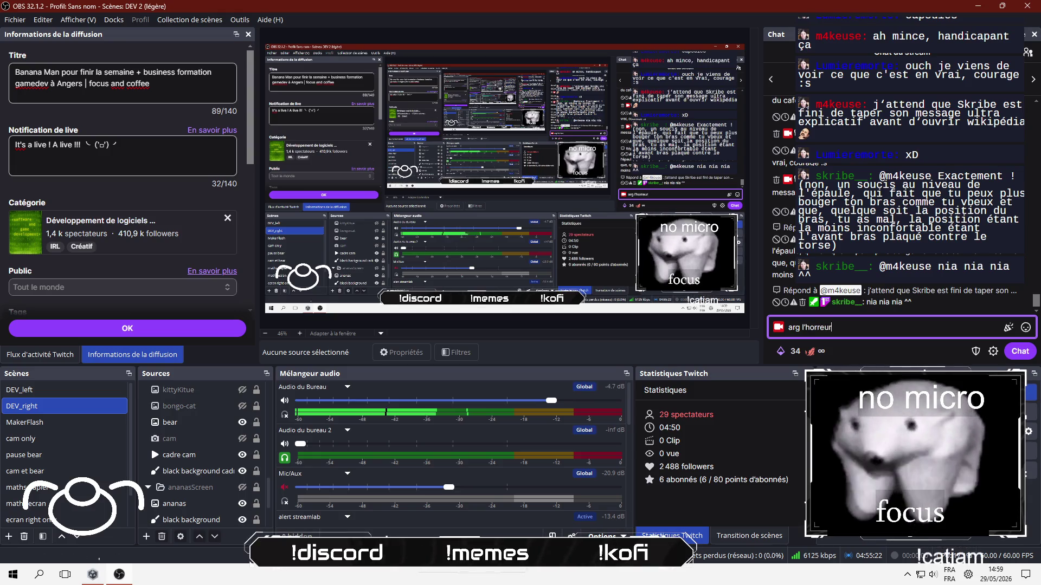
pyautogui.press('Return')
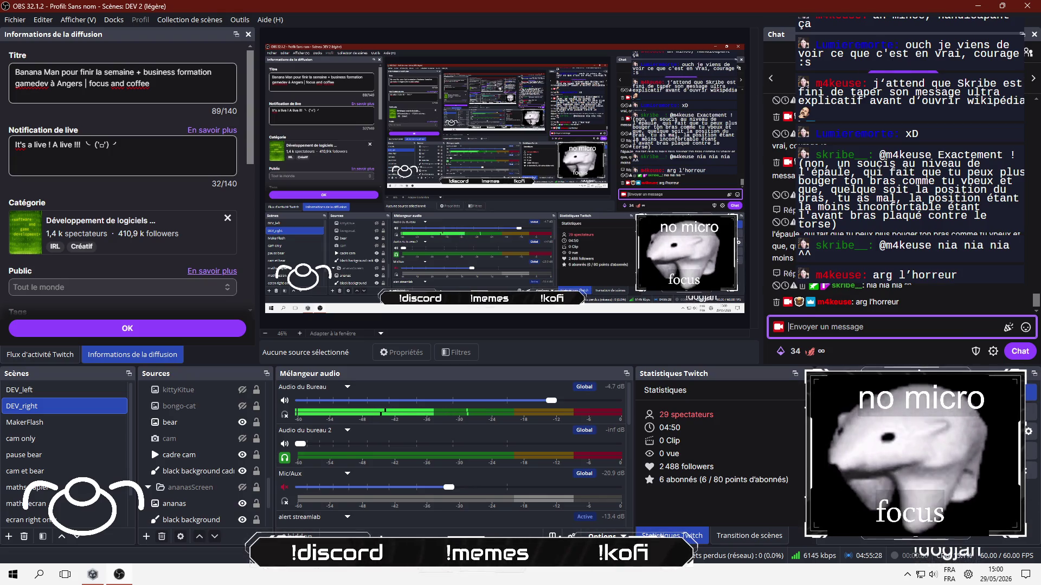
pyautogui.write('ç')
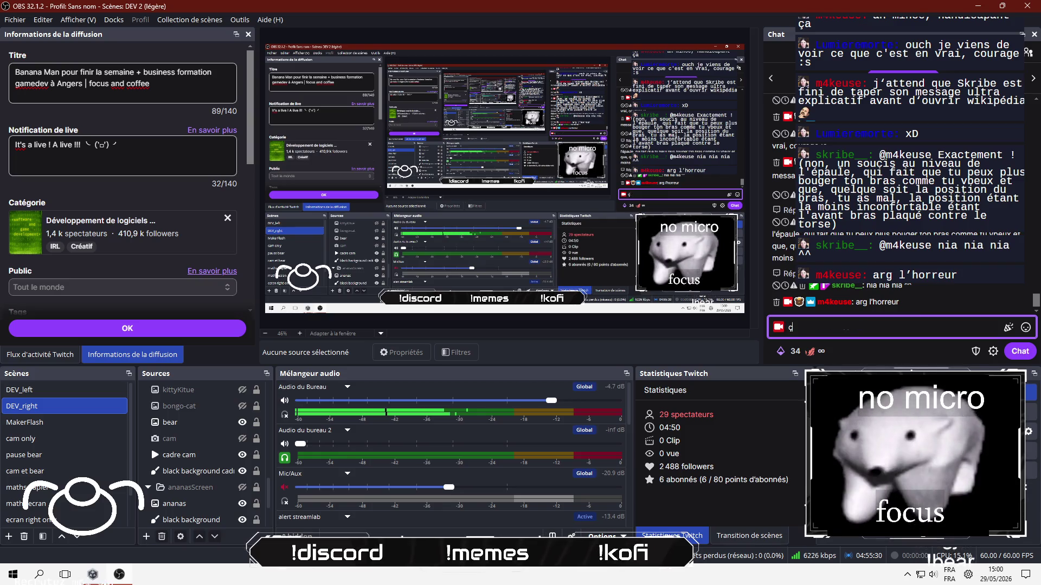
pyautogui.write('a se soigne com')
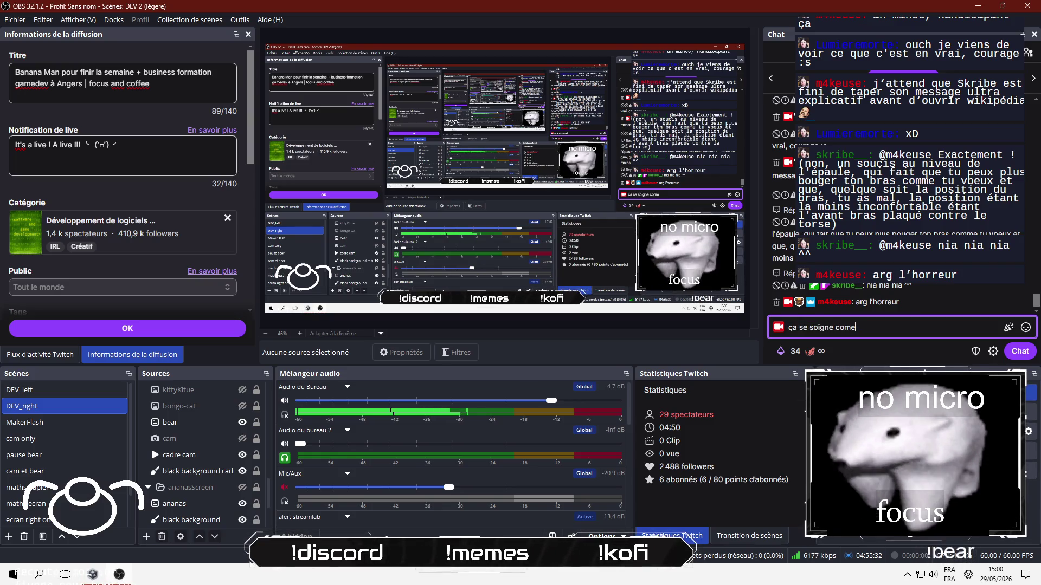
pyautogui.write('ment ?')
pyautogui.press('Return')
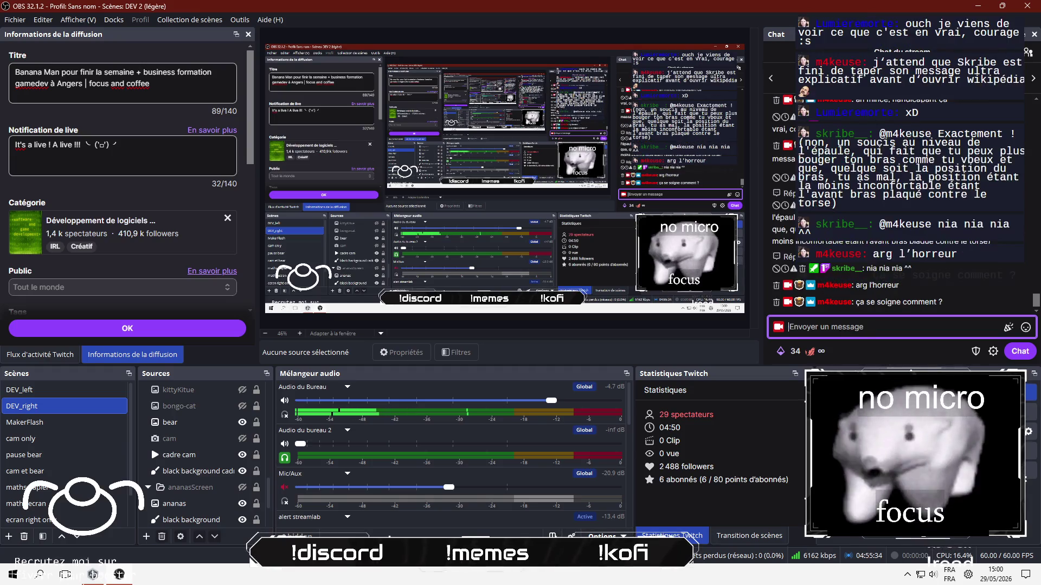
# Type, correct the typos in, and send 'ça se soigne hein ?!' to the chat.
pyautogui.write('ça seso')
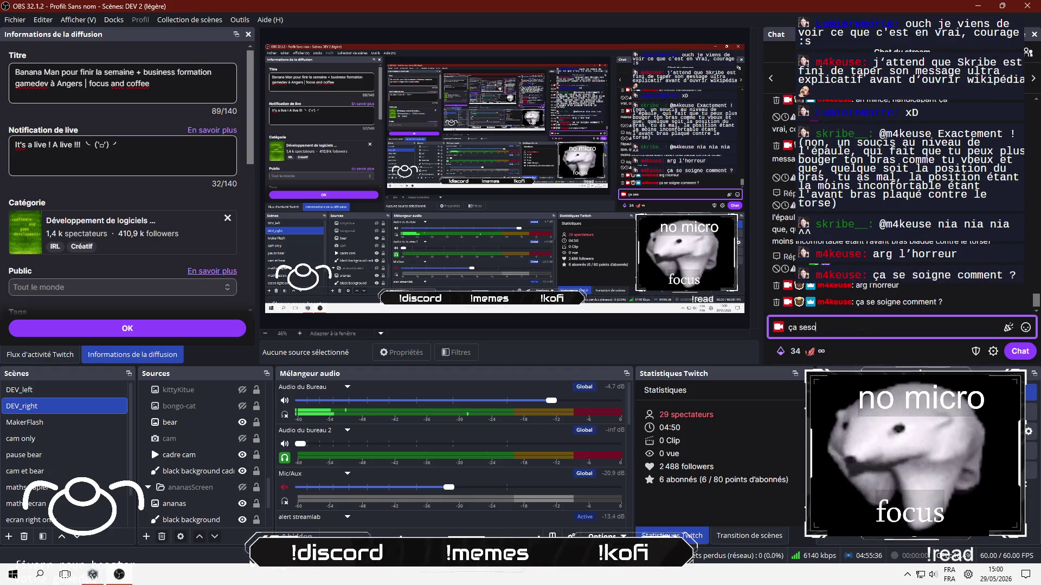
pyautogui.write('igne heo')
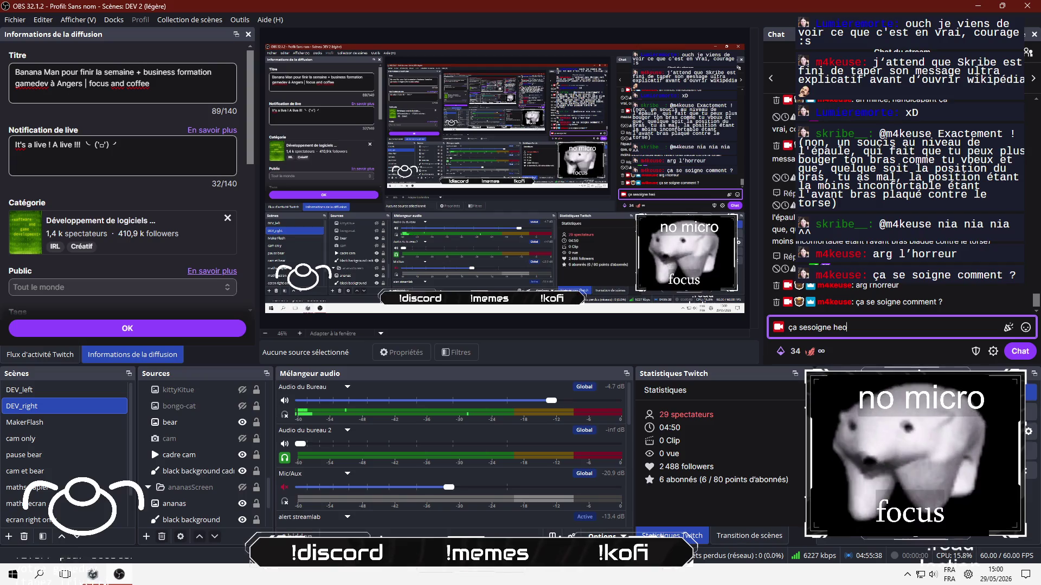
pyautogui.write('n ?')
pyautogui.press('Left')
pyautogui.press('Left')
pyautogui.press('Left')
pyautogui.press('BackSpace')
pyautogui.write('i')
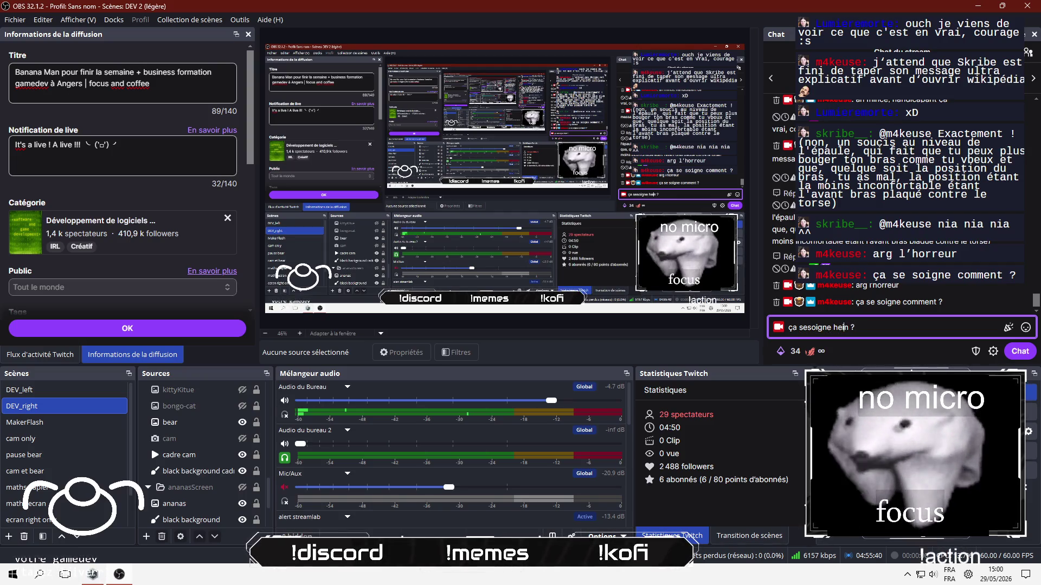
pyautogui.click(793, 327)
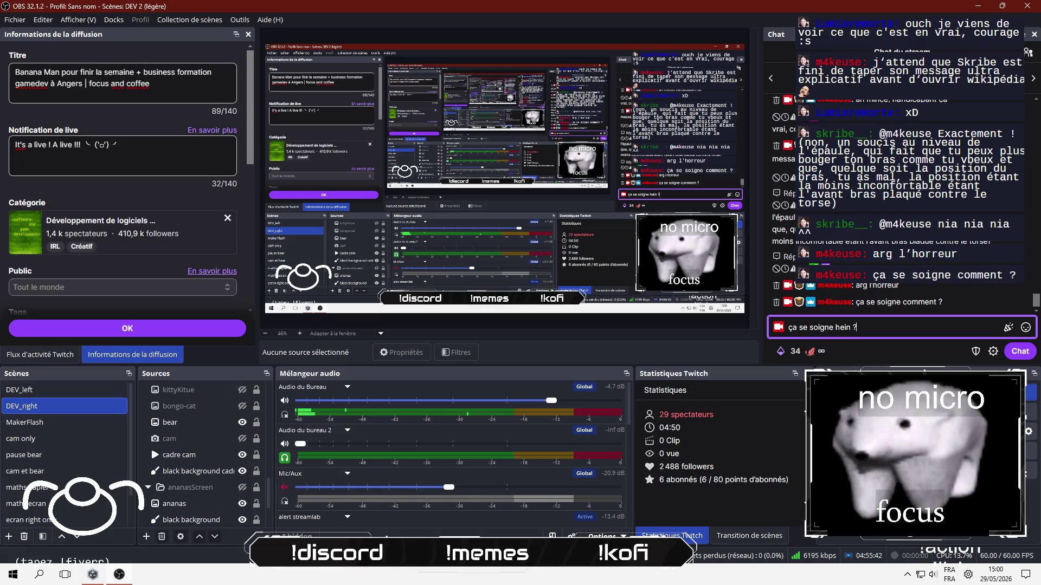
pyautogui.press('End')
pyautogui.write('!')
pyautogui.press('Return')
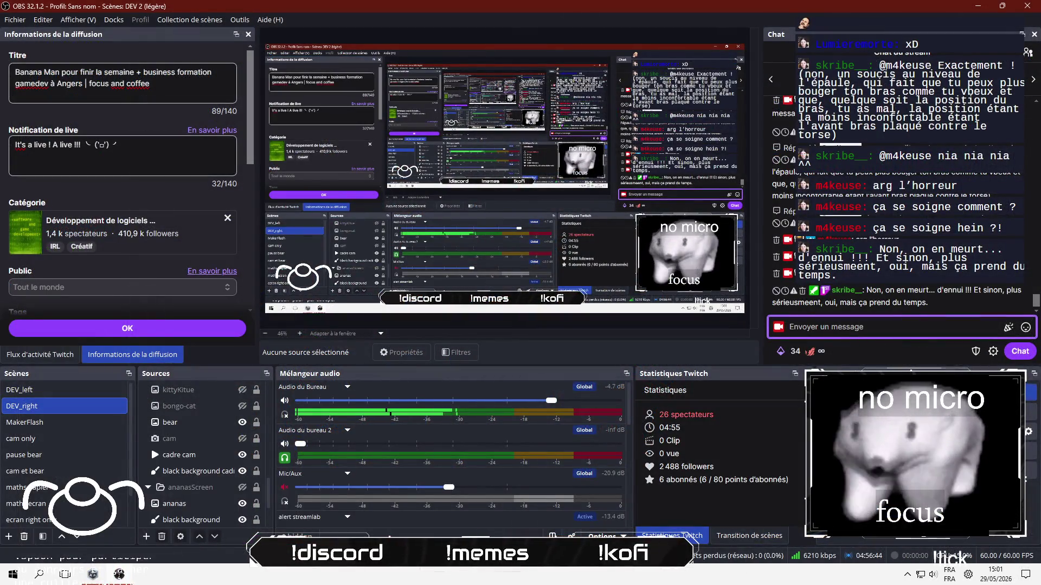
# Send the reply 'combien ?' from the OBS chat dock.
pyautogui.write('combien')
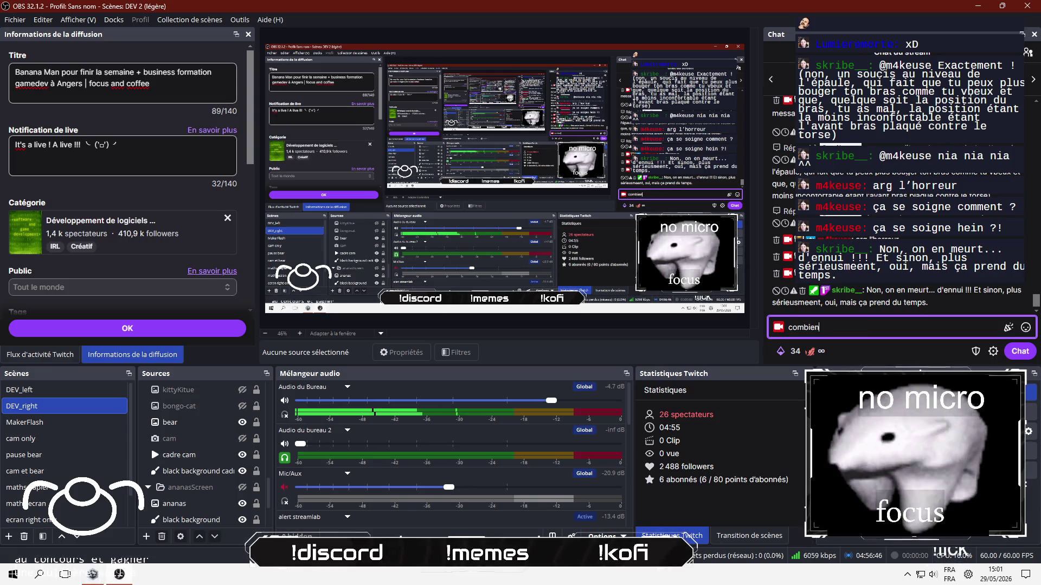
pyautogui.write(' ?')
pyautogui.press('Return')
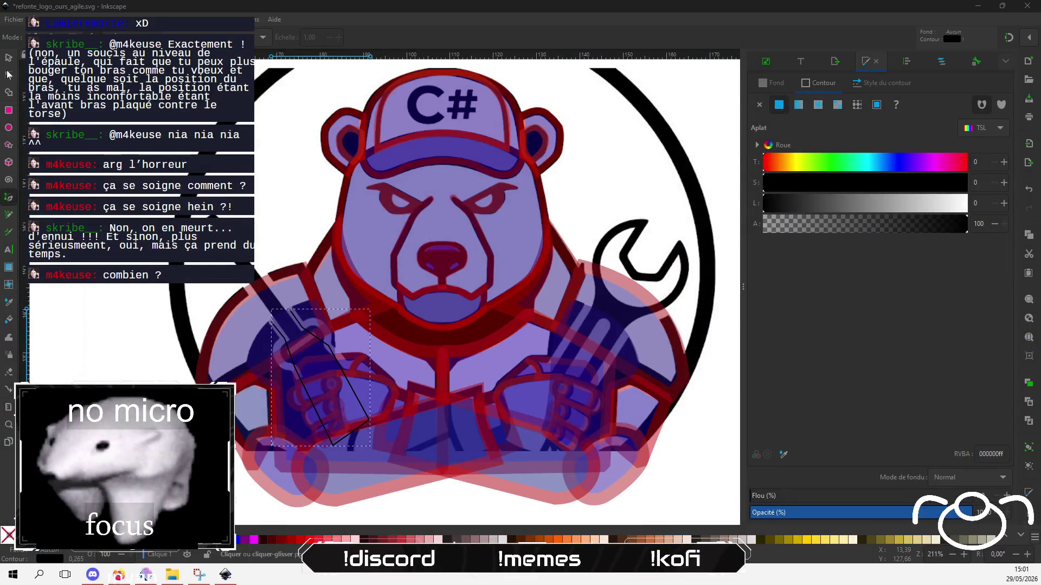
# In Inkscape's Node tool, curve the strap's upper segment and its long right side.
pyautogui.click(14, 87)
pyautogui.press('n')
pyautogui.scroll(2, 278, 329)
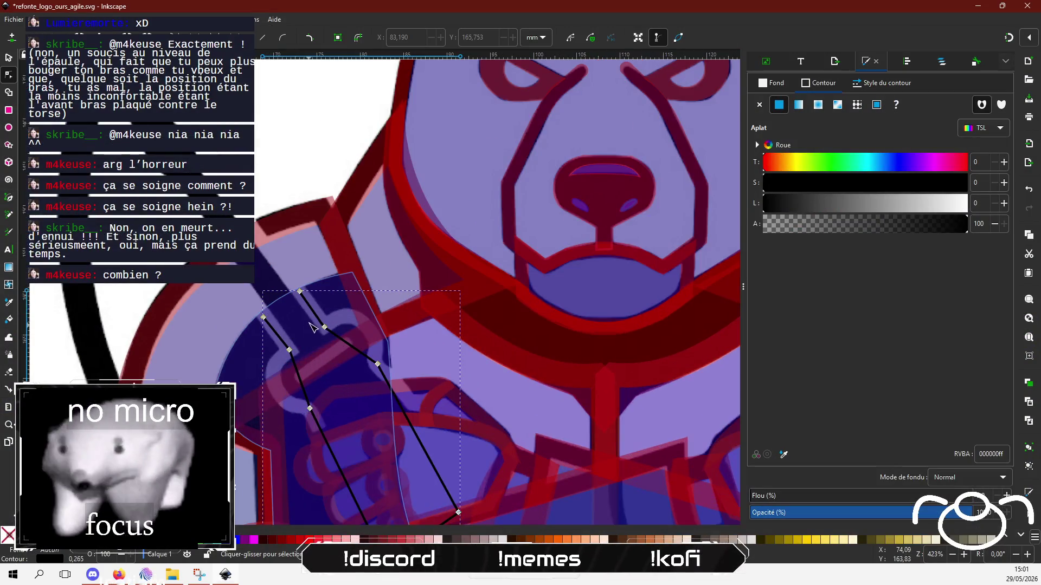
pyautogui.moveTo(356, 334); pyautogui.dragTo(361, 322)
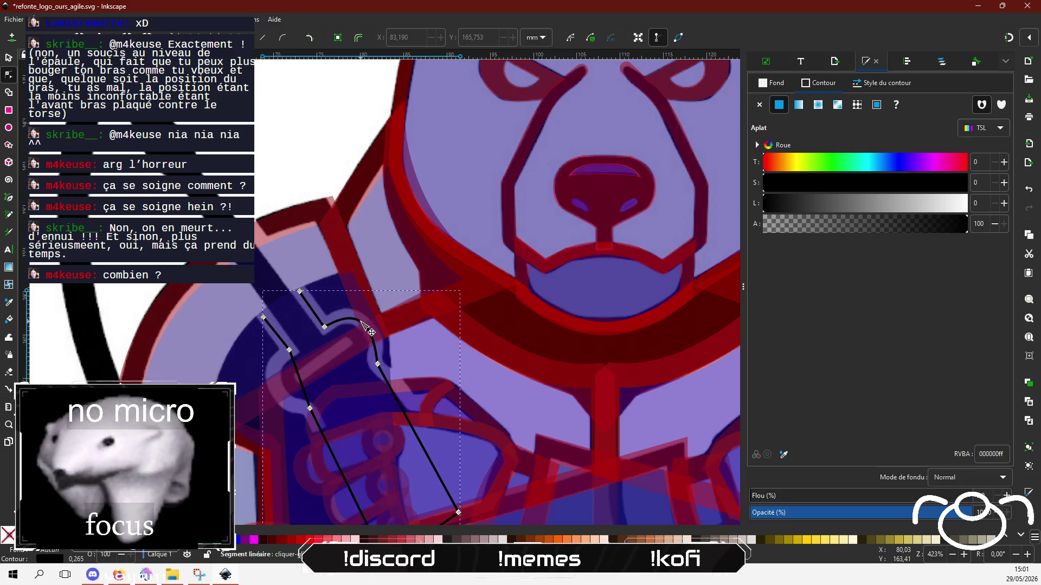
pyautogui.moveTo(410, 418); pyautogui.dragTo(437, 446)
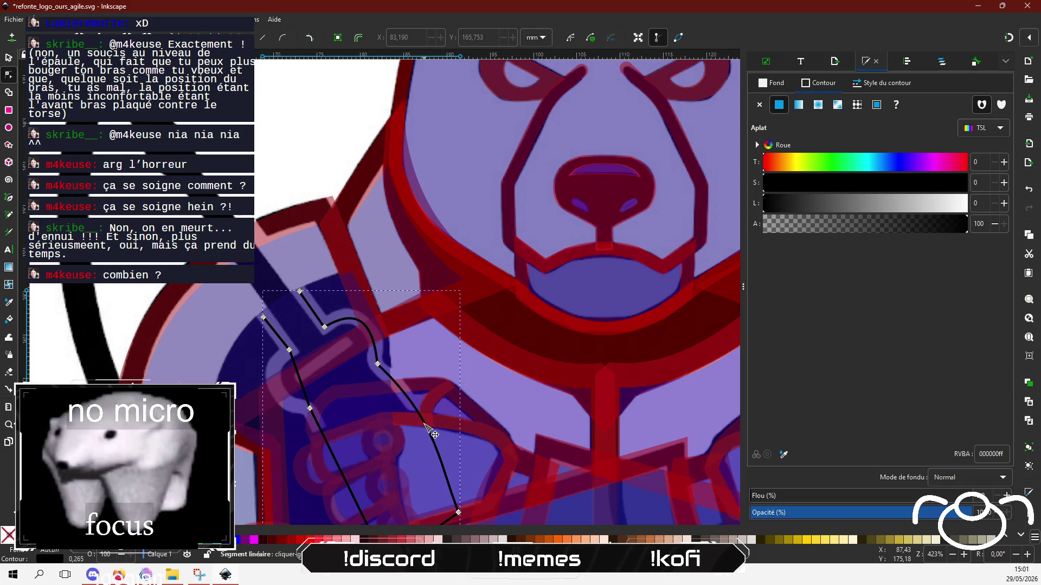
# Bow the strap's right and left sides outward and raise its bottom node slightly.
pyautogui.click(458, 512)
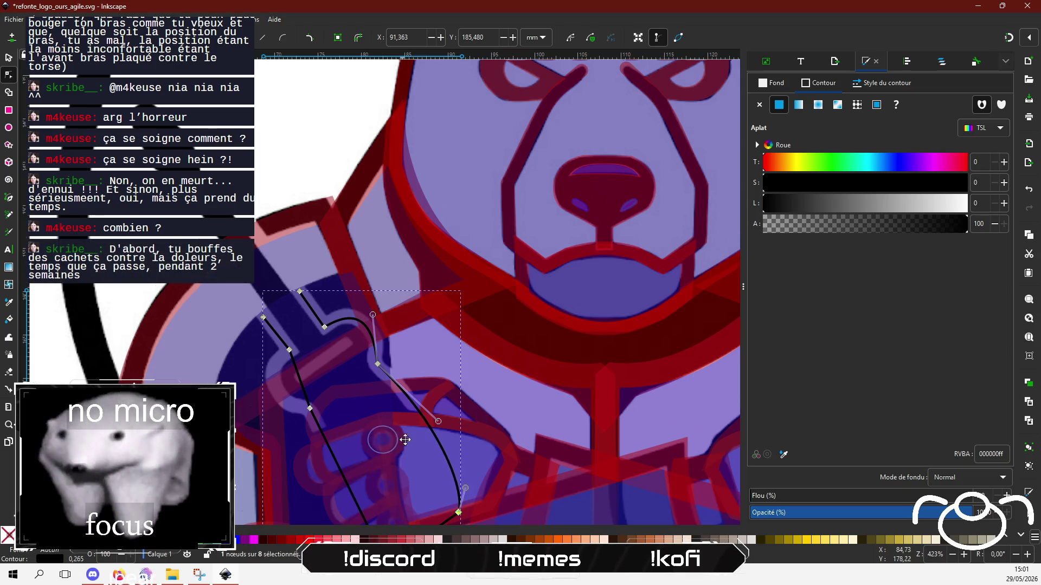
pyautogui.scroll(-3, 395, 422)
pyautogui.moveTo(382, 403); pyautogui.dragTo(388, 469)
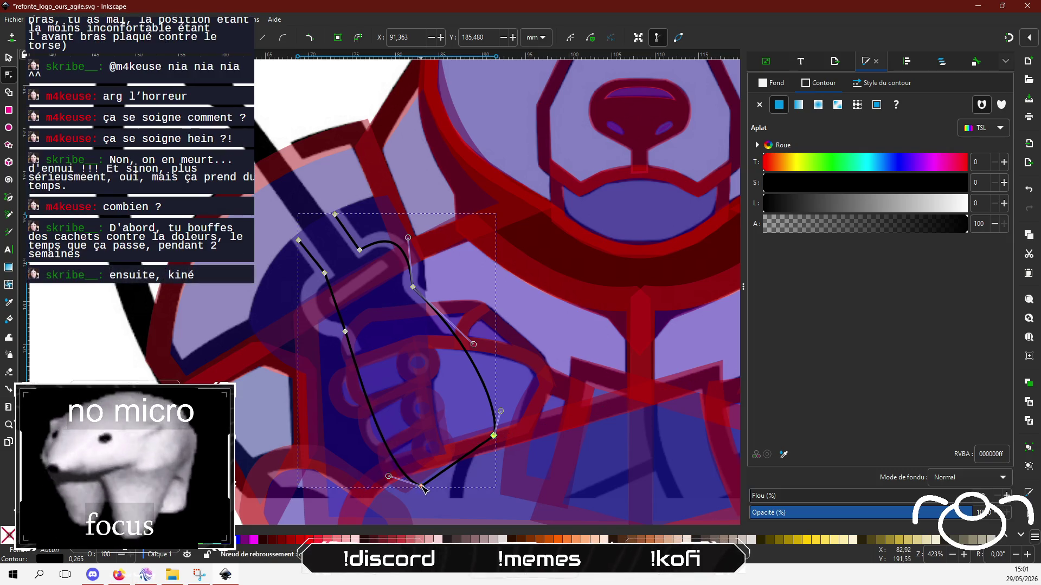
pyautogui.moveTo(421, 486)
pyautogui.mouseDown()
pyautogui.moveTo(419, 472)
pyautogui.moveTo(381, 466)
pyautogui.mouseUp()
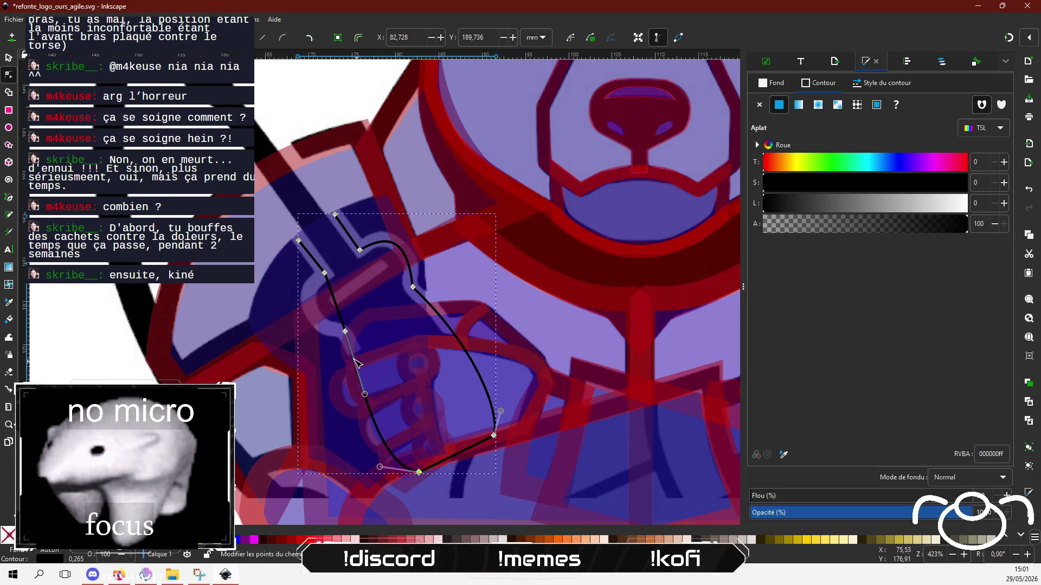
pyautogui.moveTo(340, 310); pyautogui.dragTo(301, 321)
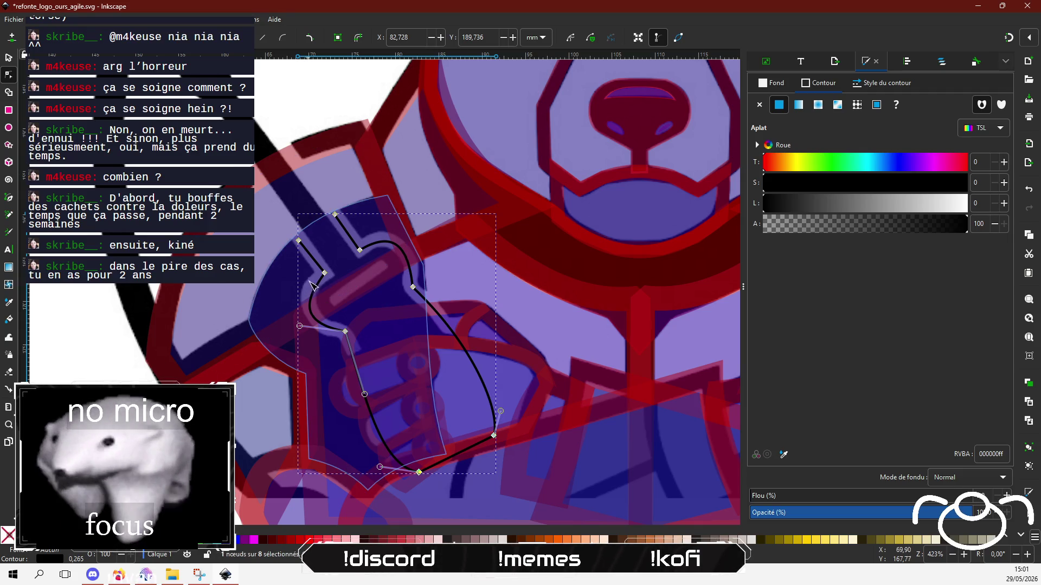
pyautogui.moveTo(317, 291); pyautogui.dragTo(310, 297)
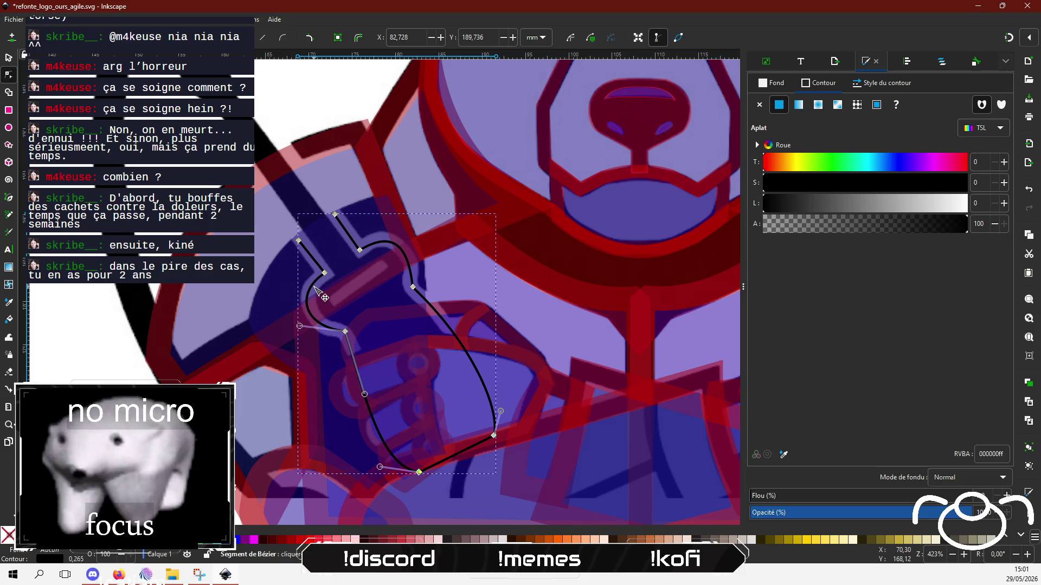
# Set the strap outline's stroke width to 5.82 px.
pyautogui.click(899, 82)
pyautogui.click(873, 107)
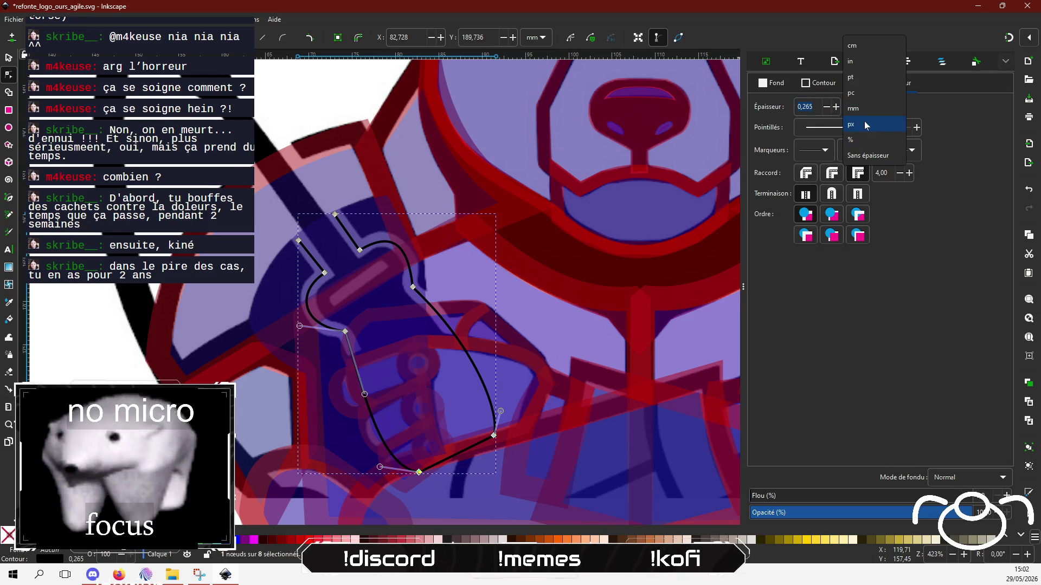
pyautogui.click(865, 128)
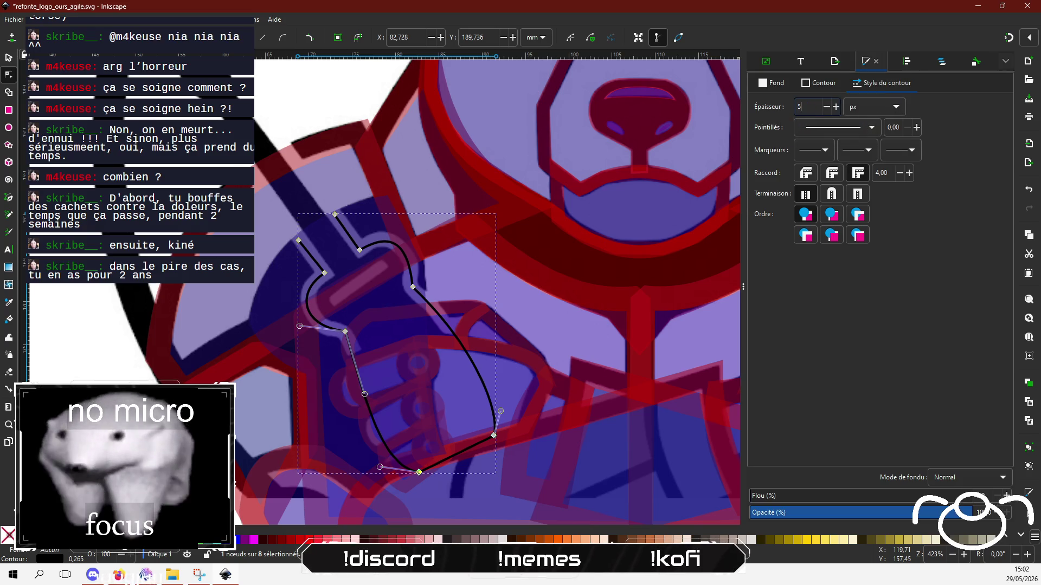
pyautogui.write(',82')
pyautogui.press('Return')
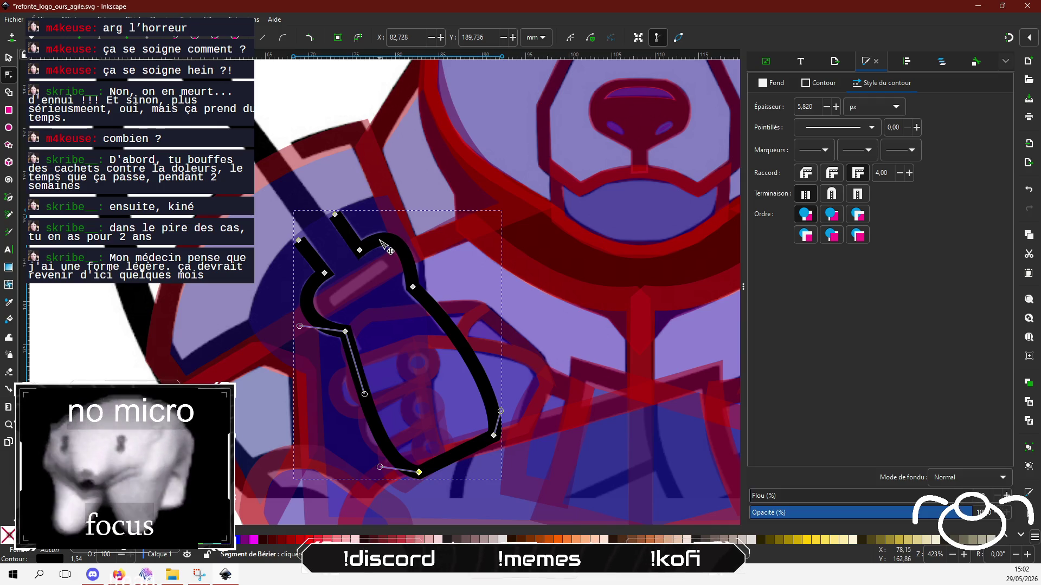
# Smooth the strap's upper right bend with its node handle, then return to OBS.
pyautogui.click(411, 287)
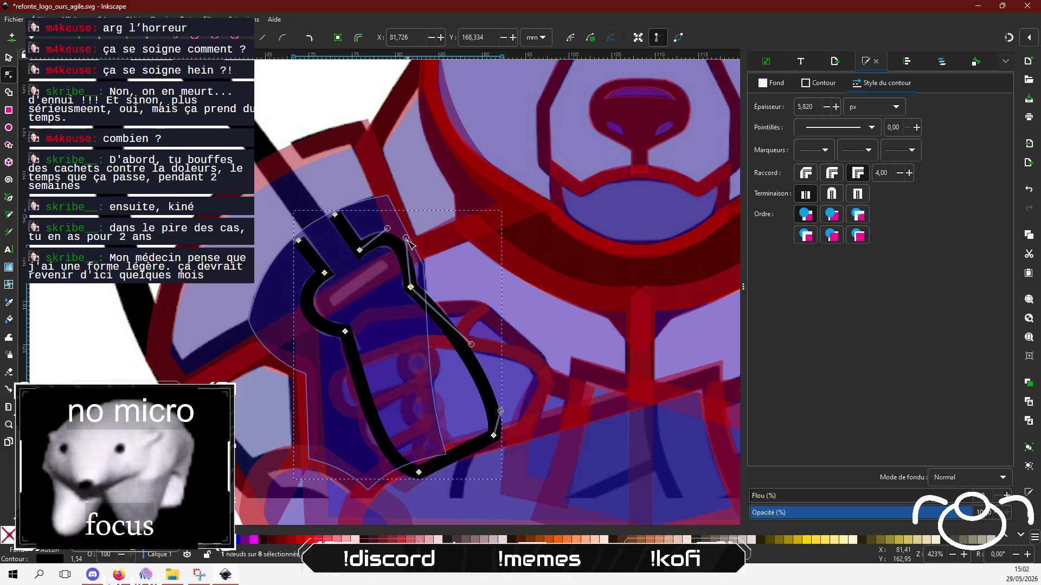
pyautogui.moveTo(405, 238); pyautogui.dragTo(415, 243)
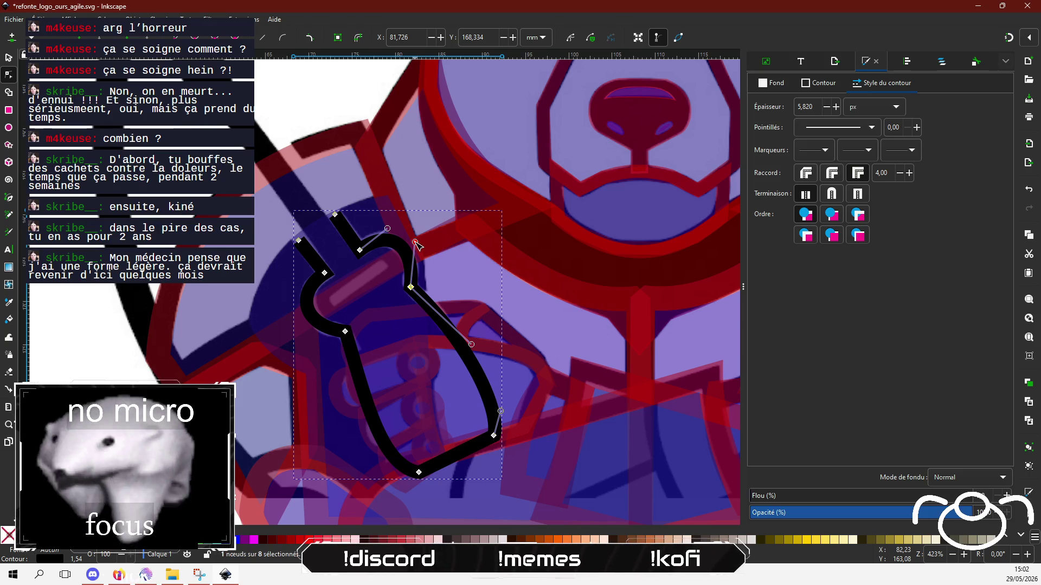
pyautogui.hotkey('alt', 'Tab')
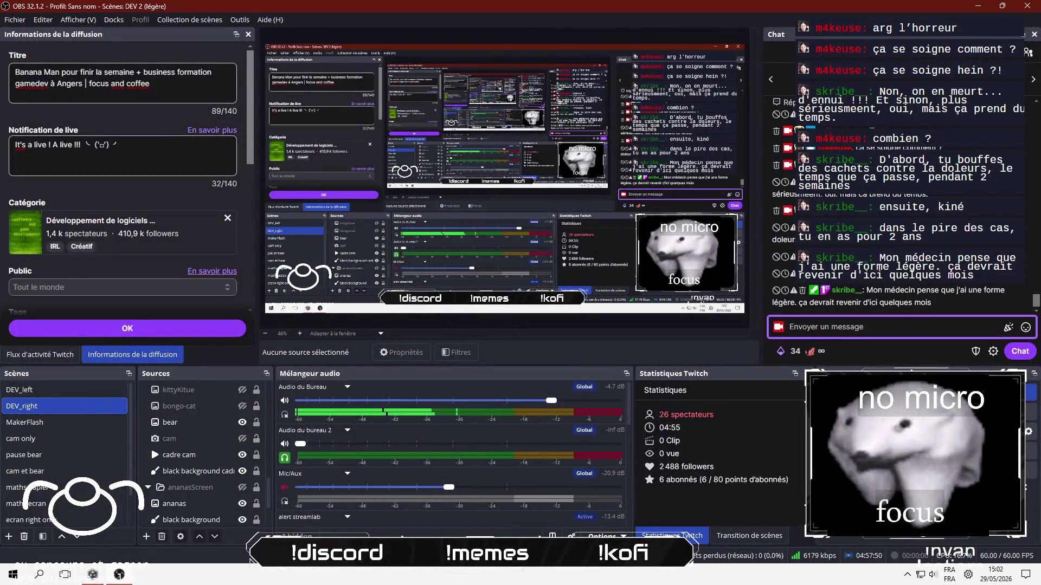
# Post 'oh pas glaup !' and 'Comment ça se chope ?' in chat, then switch to scene DEV_left.
pyautogui.write('o')
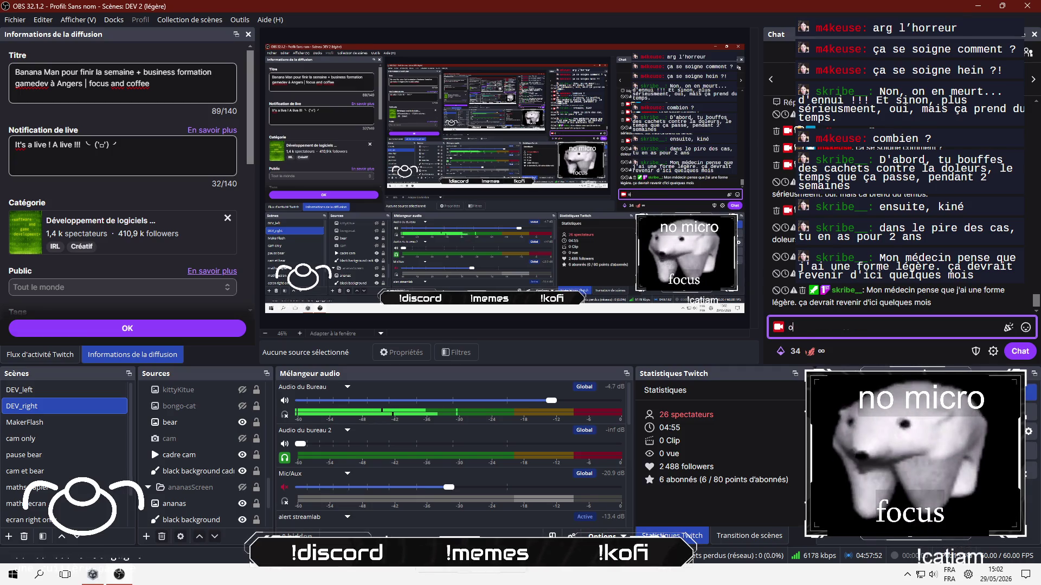
pyautogui.write('h pas glaup !')
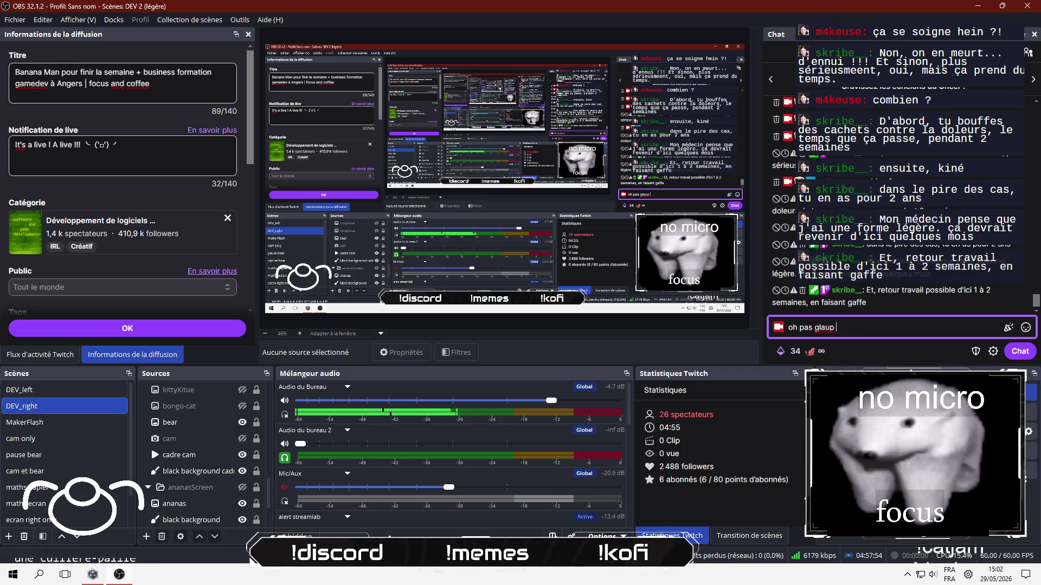
pyautogui.press('Return')
pyautogui.write('Commn')
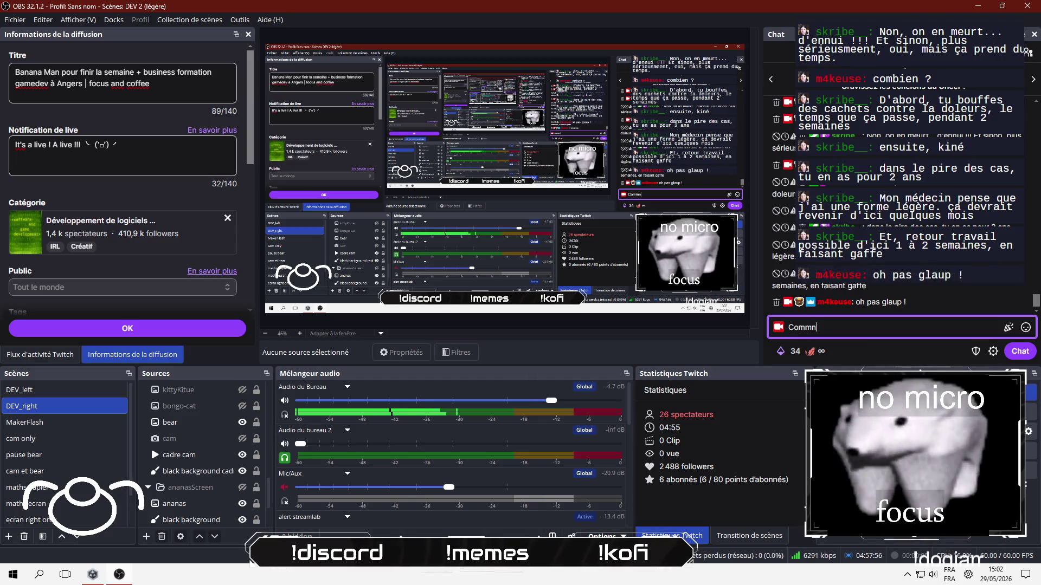
pyautogui.press('BackSpace')
pyautogui.write('ent ça se c')
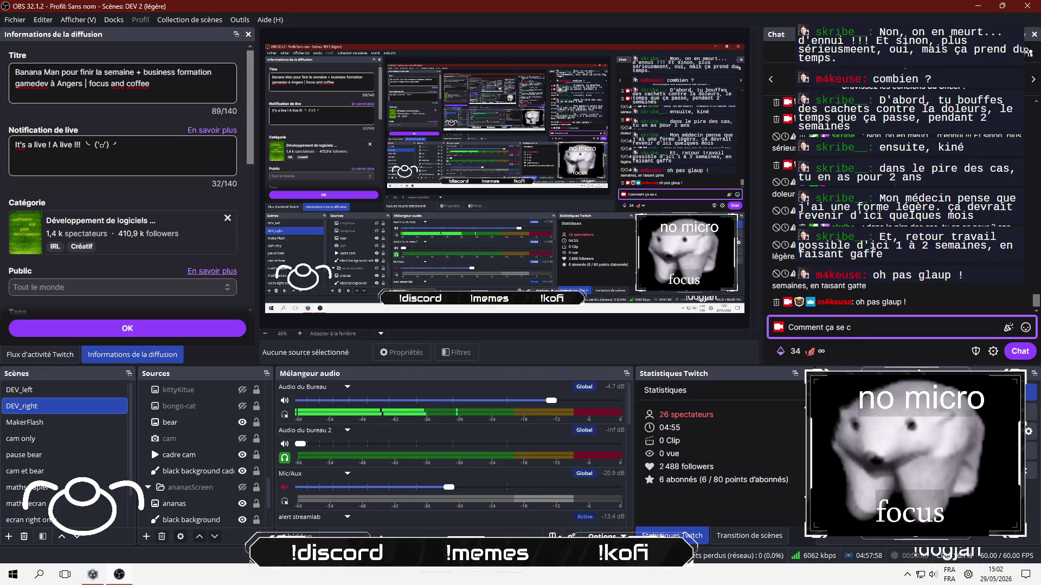
pyautogui.write('hope ?')
pyautogui.press('Return')
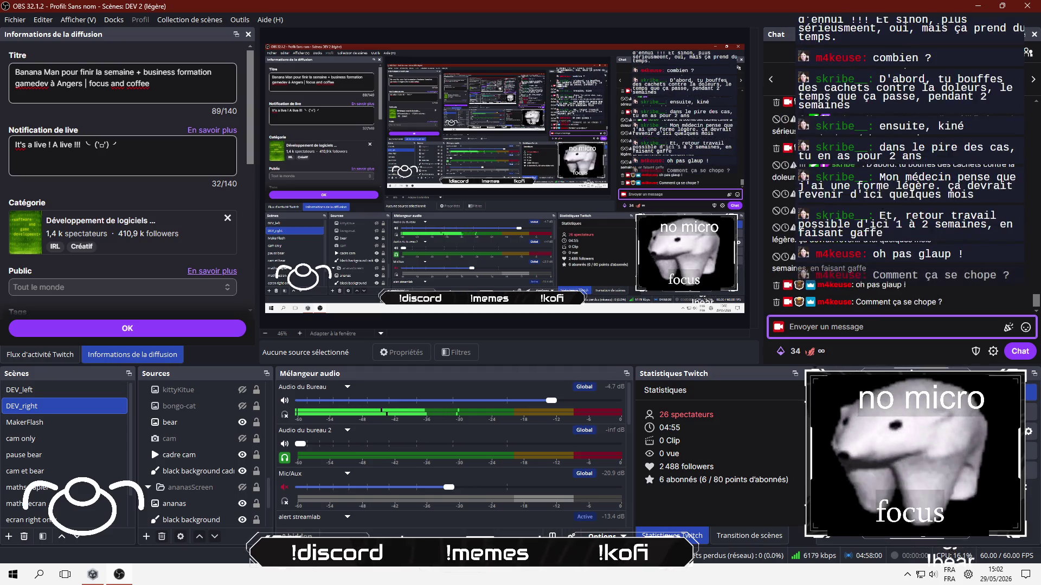
pyautogui.press('F1')
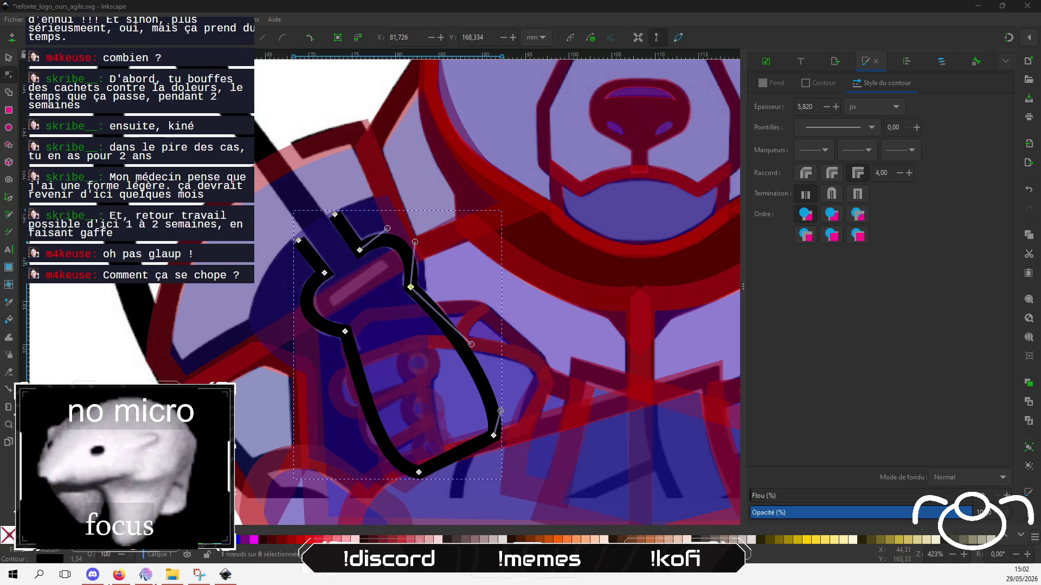
# Nudge the strap's top-left and top nodes slightly upward and bring up its stroke colour settings.
pyautogui.click(300, 242)
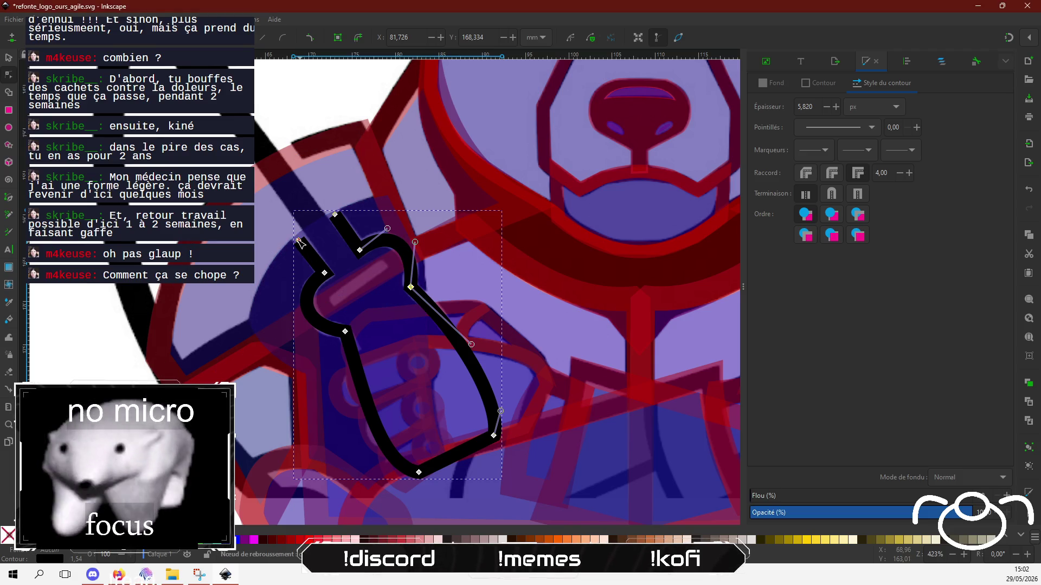
pyautogui.moveTo(298, 237); pyautogui.dragTo(297, 235)
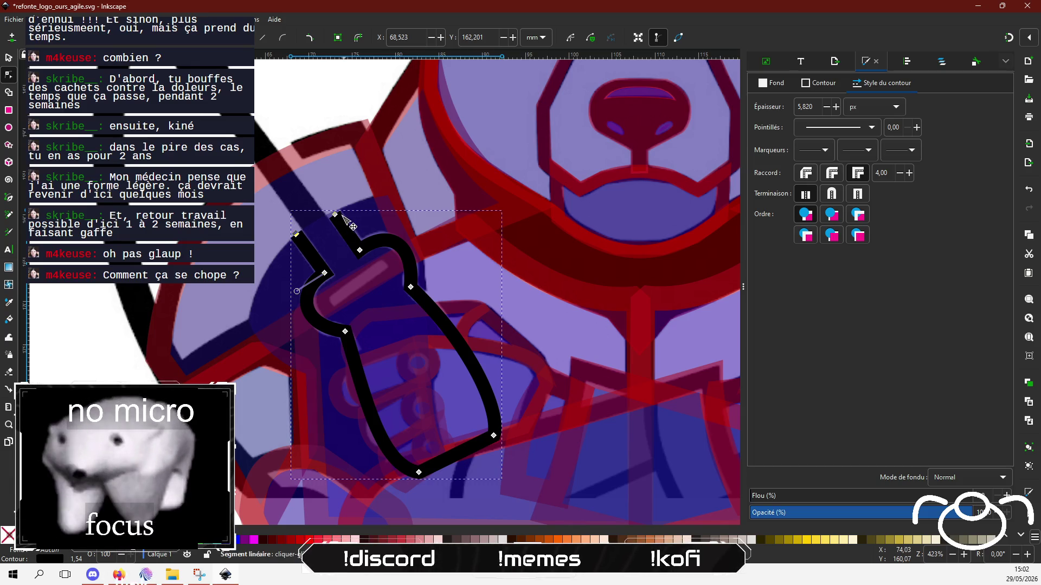
pyautogui.moveTo(335, 214); pyautogui.dragTo(333, 214)
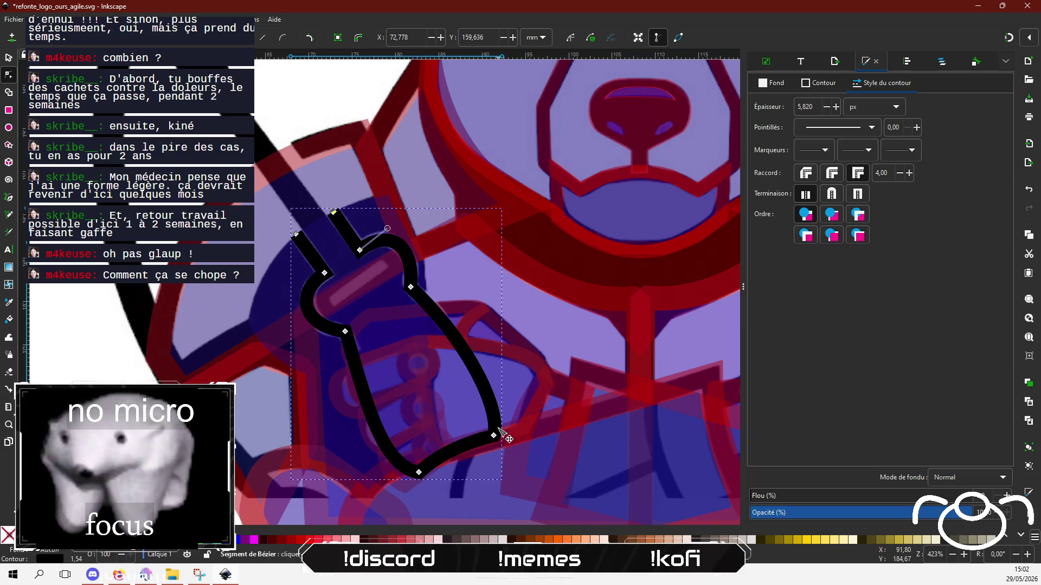
pyautogui.click(819, 87)
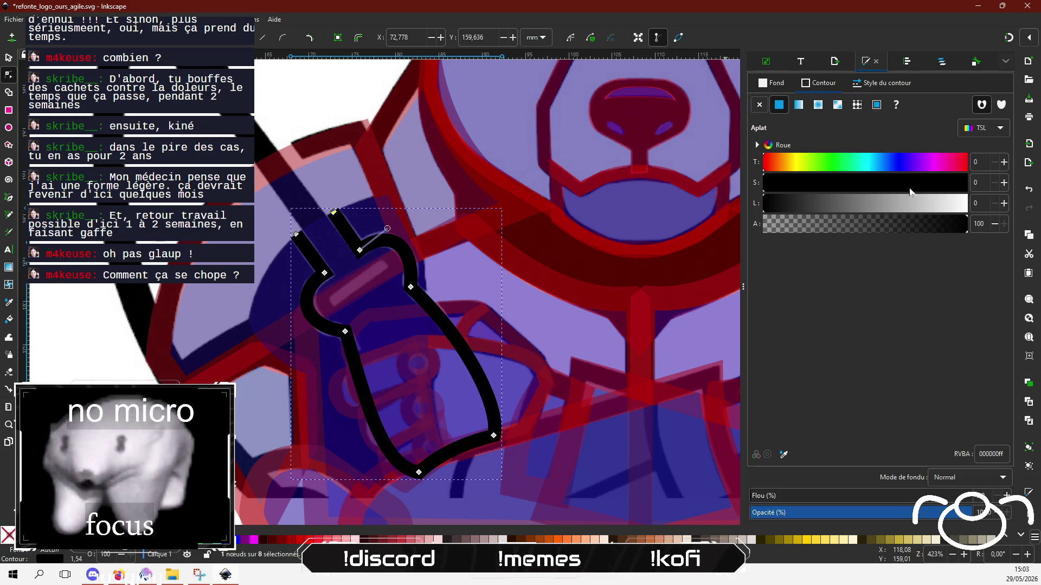
# Make the strap's stroke dark red 840c0cff by setting saturation 84 and lightness 28.
pyautogui.click(934, 188)
pyautogui.moveTo(843, 206); pyautogui.dragTo(821, 204)
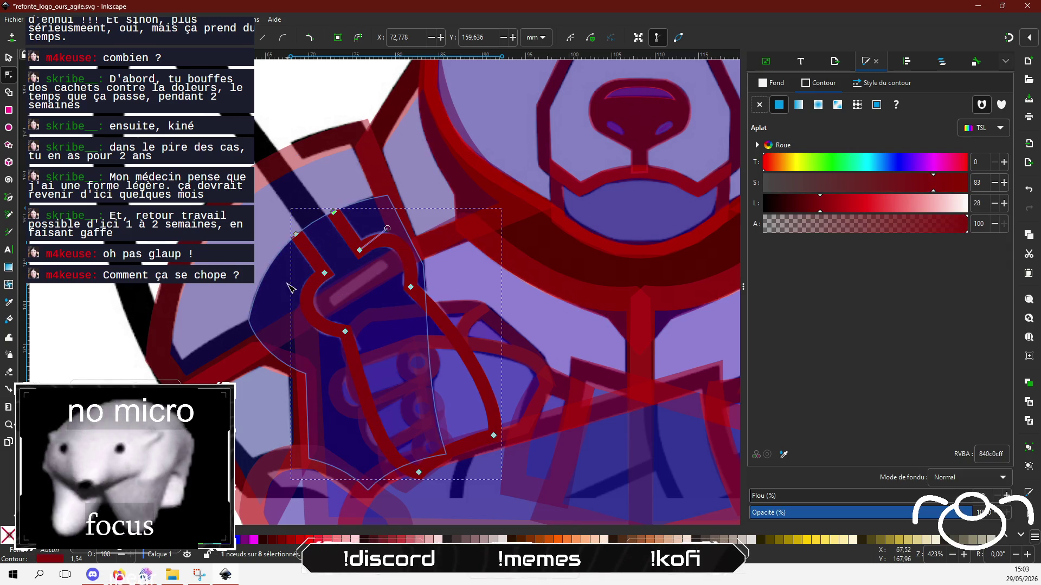
pyautogui.scroll(2, 290, 282)
pyautogui.hscroll(-5, 290, 271)
pyautogui.scroll(-2, 286, 257)
pyautogui.hscroll(8, 286, 257)
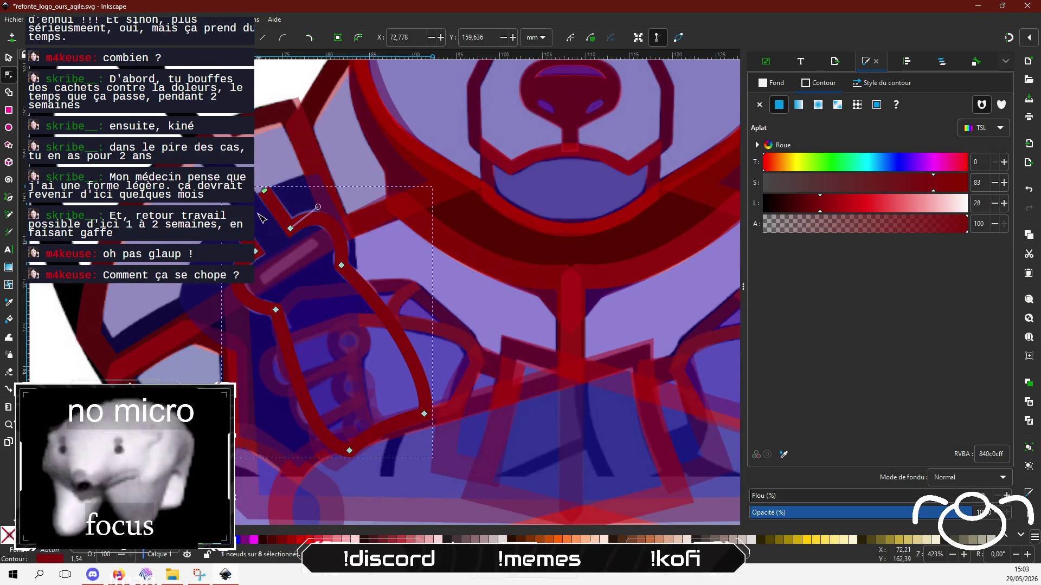
pyautogui.scroll(5, 368, 352)
pyautogui.hscroll(-6, 398, 334)
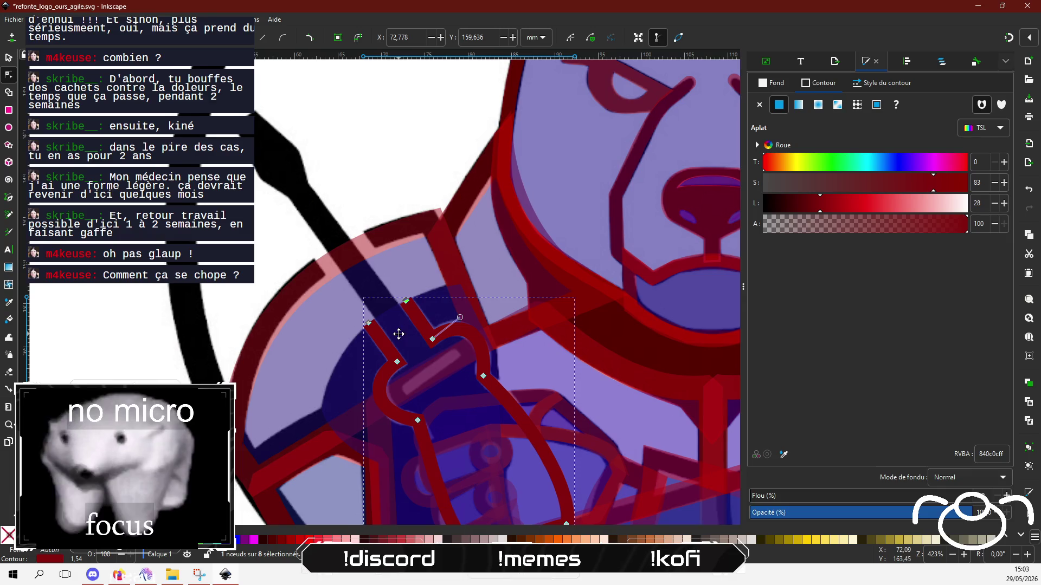
# Switch to the Pen tool, remove the selected path's stroke, then undo the removal.
pyautogui.click(9, 198)
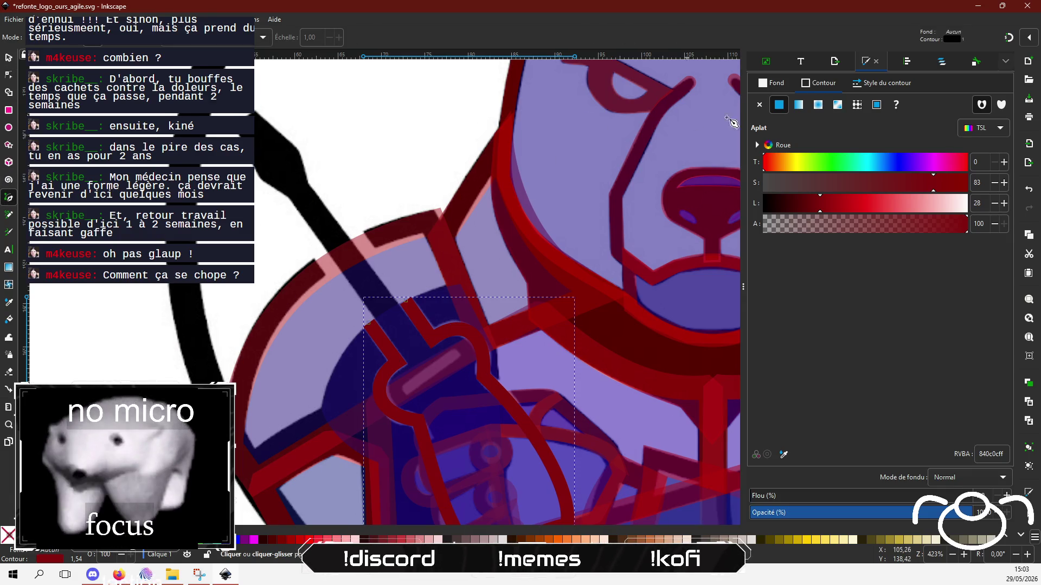
pyautogui.click(764, 106)
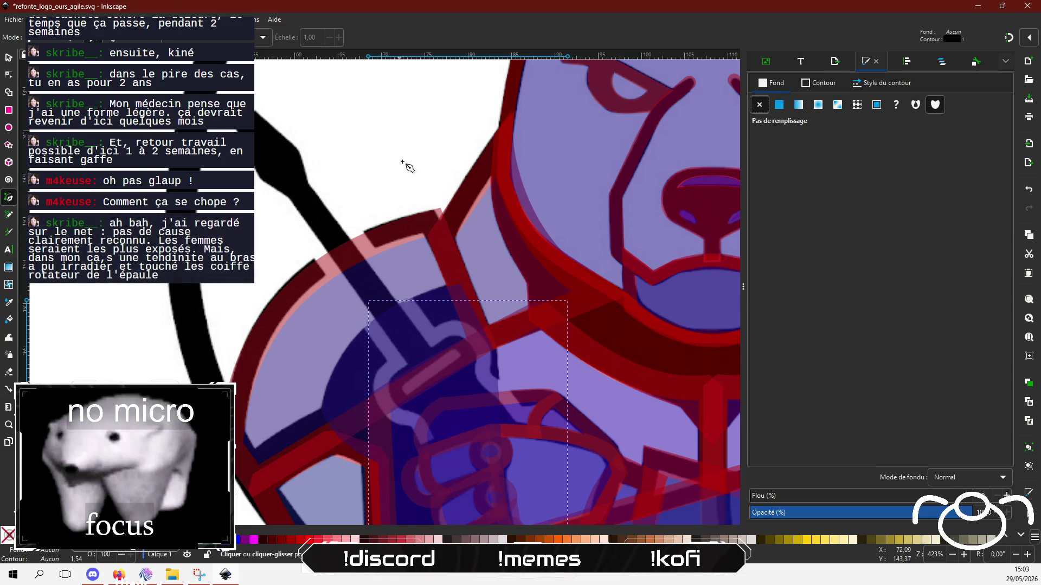
pyautogui.hotkey('ctrl', 'z')
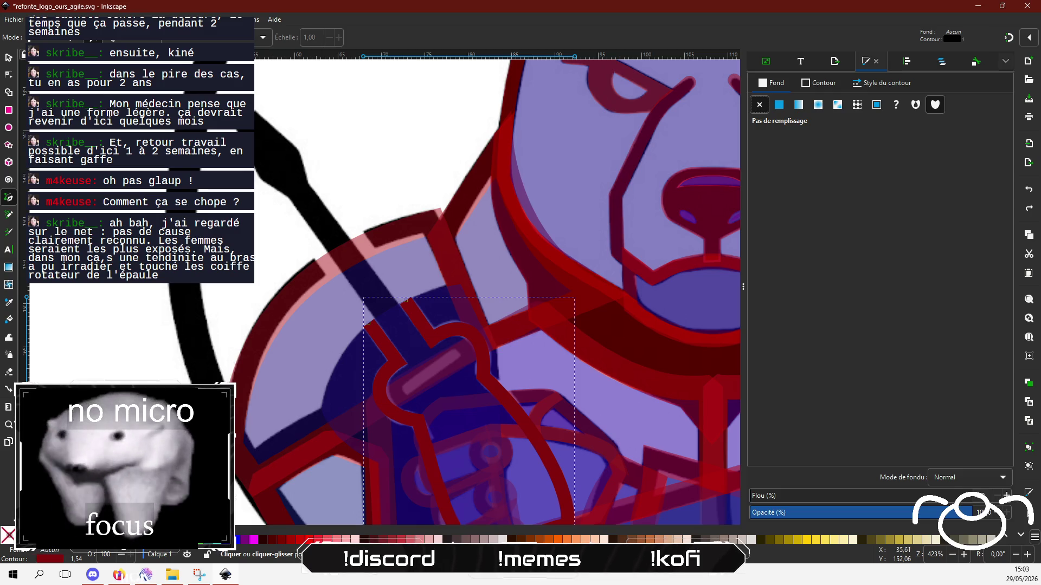
# Clear the selection and ready the Pen (Bézier) tool with stroke paint settings shown.
pyautogui.press('s')
pyautogui.press('Escape')
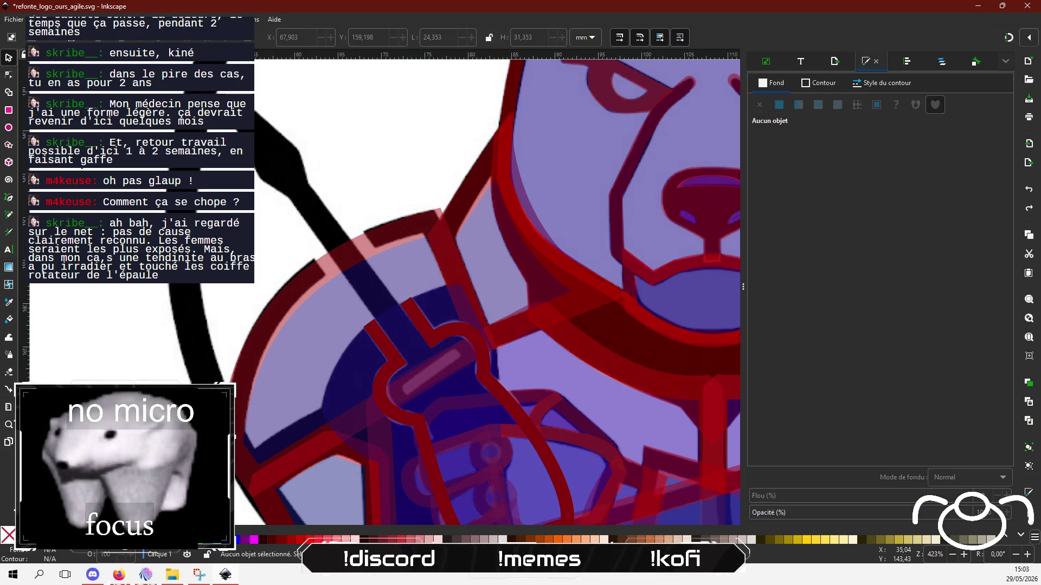
pyautogui.click(8, 199)
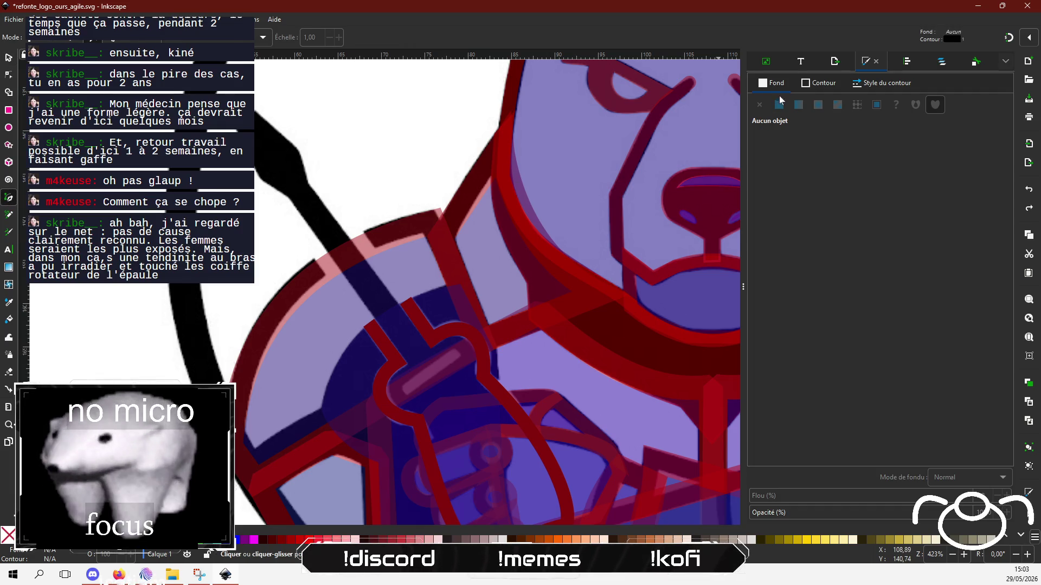
pyautogui.click(825, 83)
# Trace straight-edged nodes from the strap's top tip, past the buckle, down to its lower right corner.
pyautogui.click(246, 147)
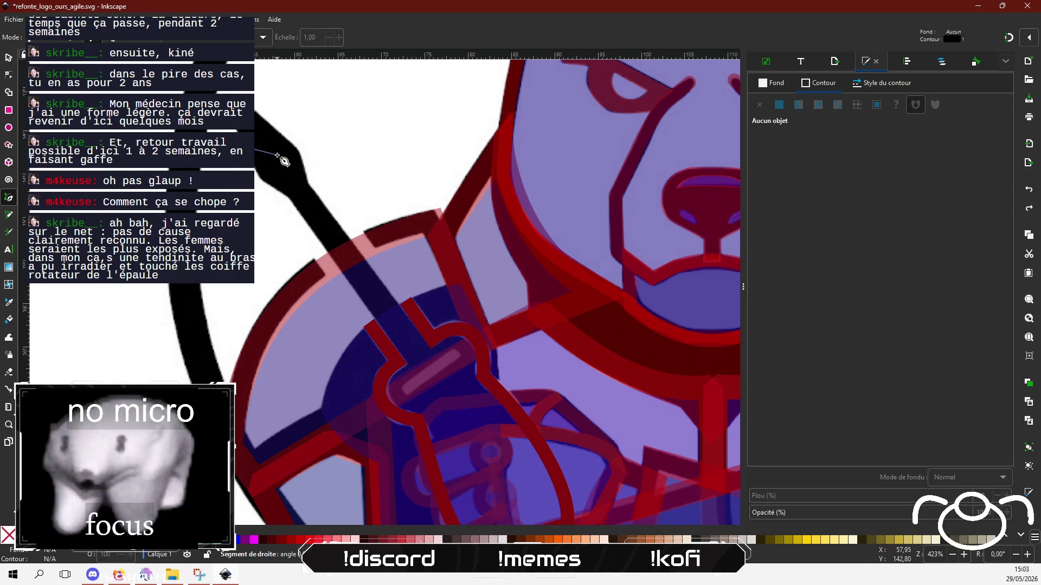
pyautogui.click(277, 155)
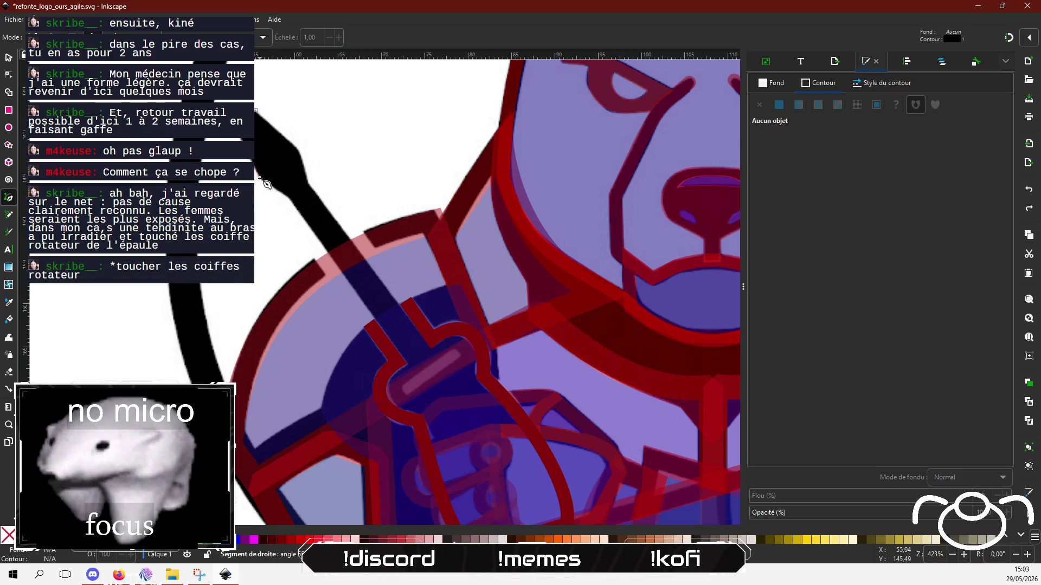
pyautogui.click(295, 205)
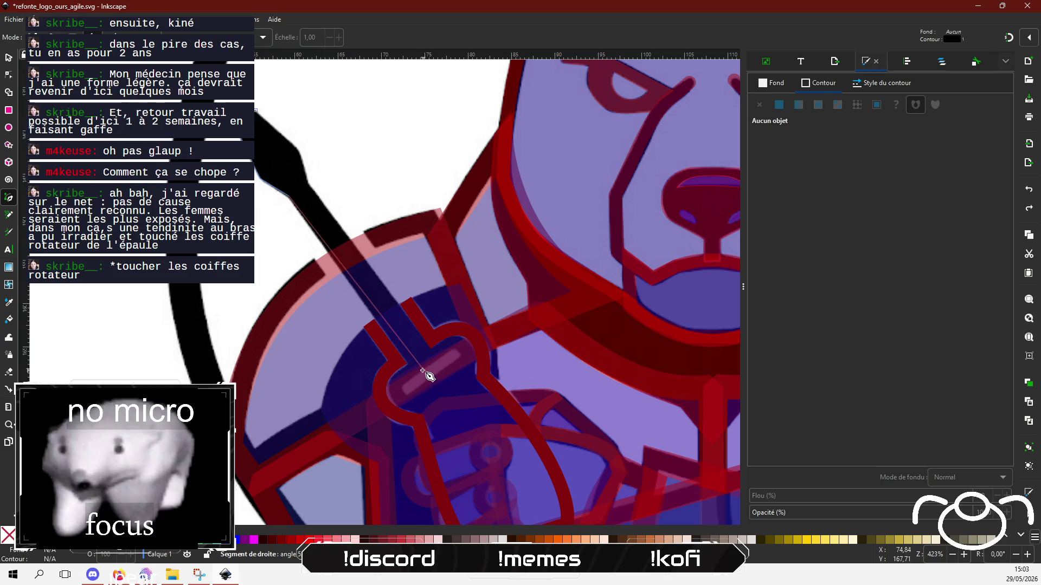
pyautogui.click(408, 363)
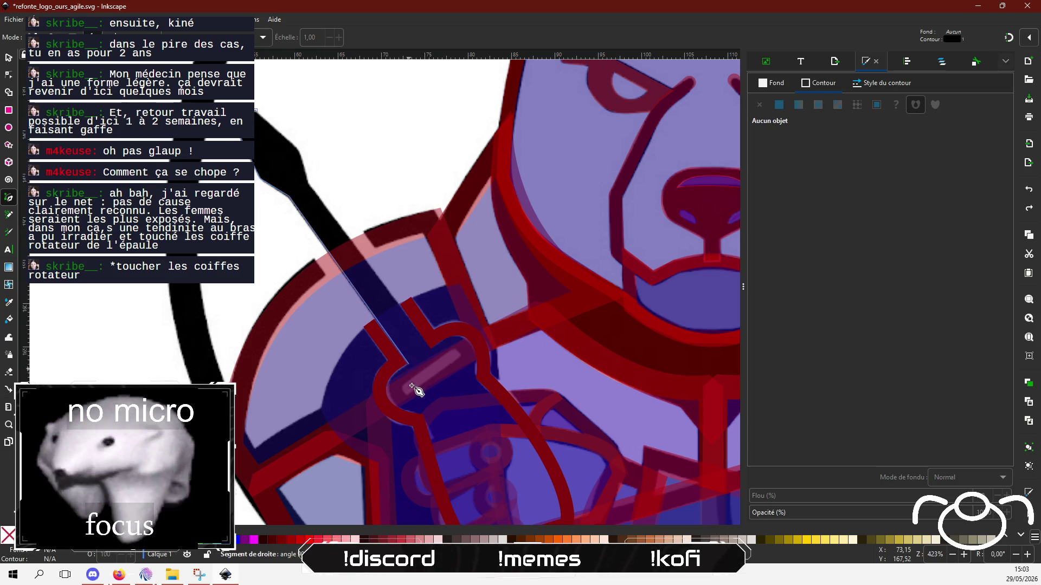
pyautogui.scroll(-4, 445, 412)
pyautogui.click(462, 459)
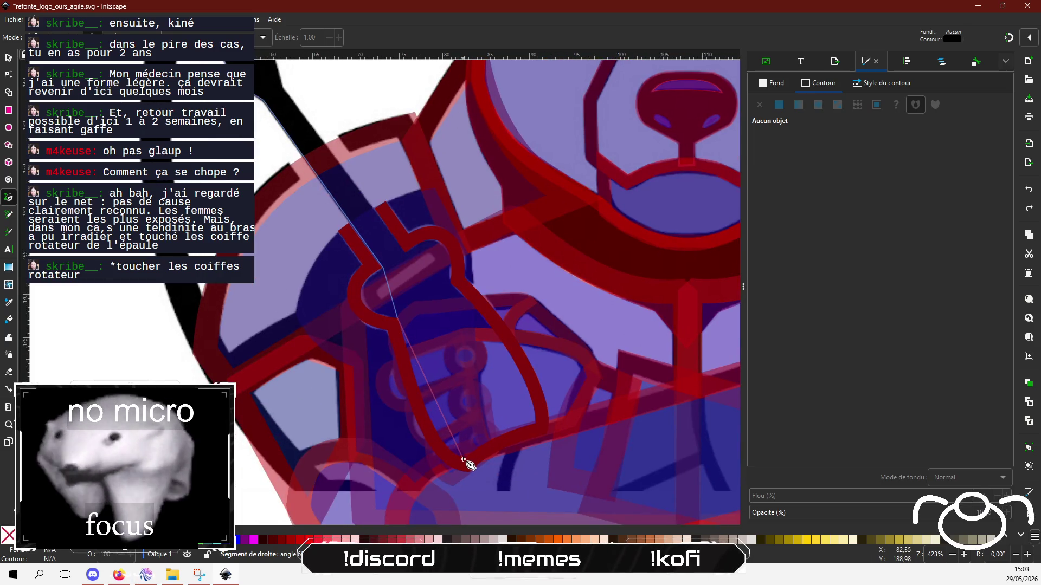
pyautogui.click(535, 424)
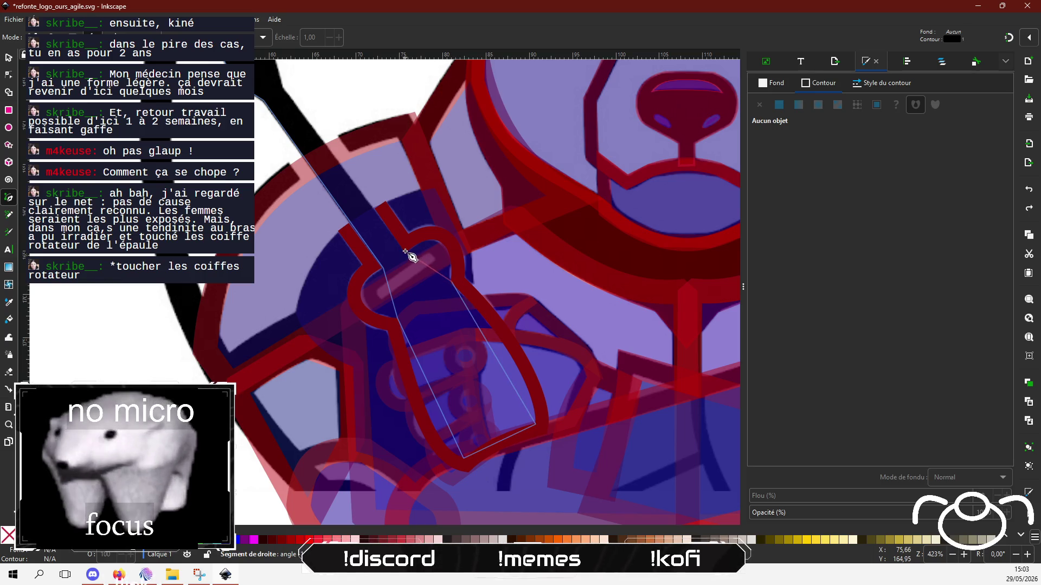
pyautogui.scroll(8, 379, 244)
pyautogui.hscroll(-3, 379, 243)
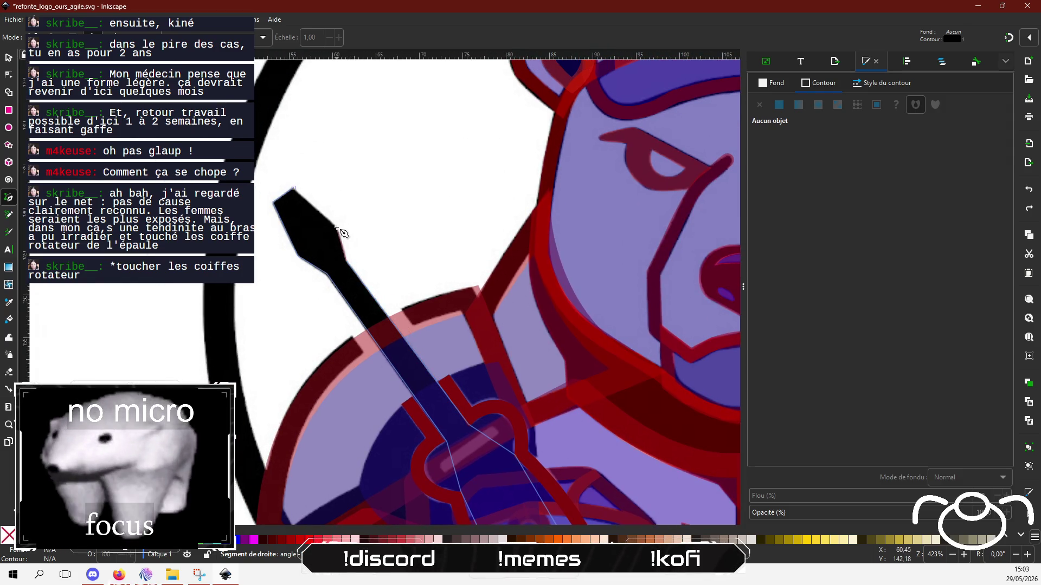
# Close the new path on its start node, fill it flat 21157cff and set its stroke to none.
pyautogui.click(293, 188)
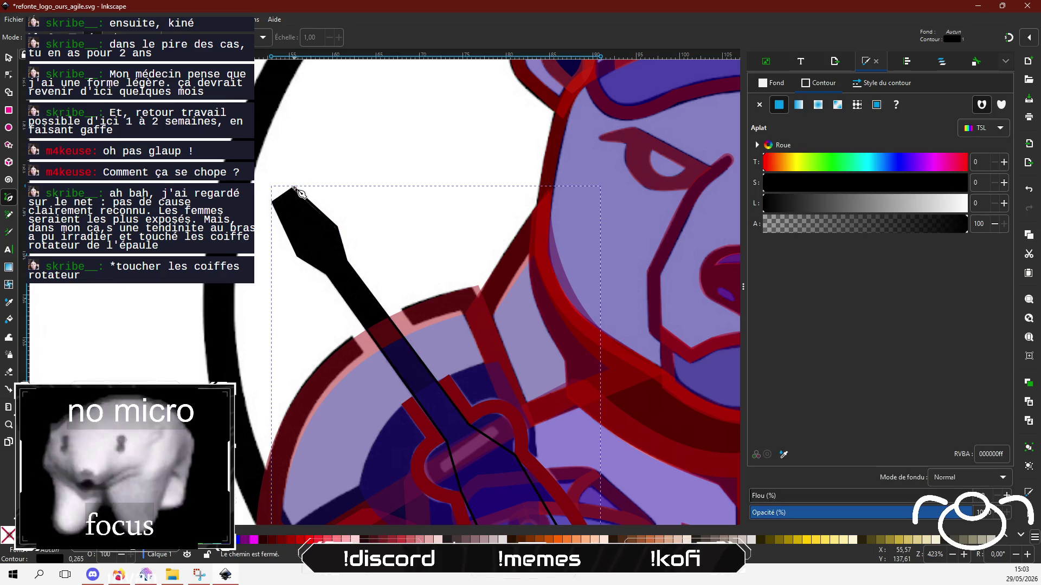
pyautogui.scroll(-5, 463, 231)
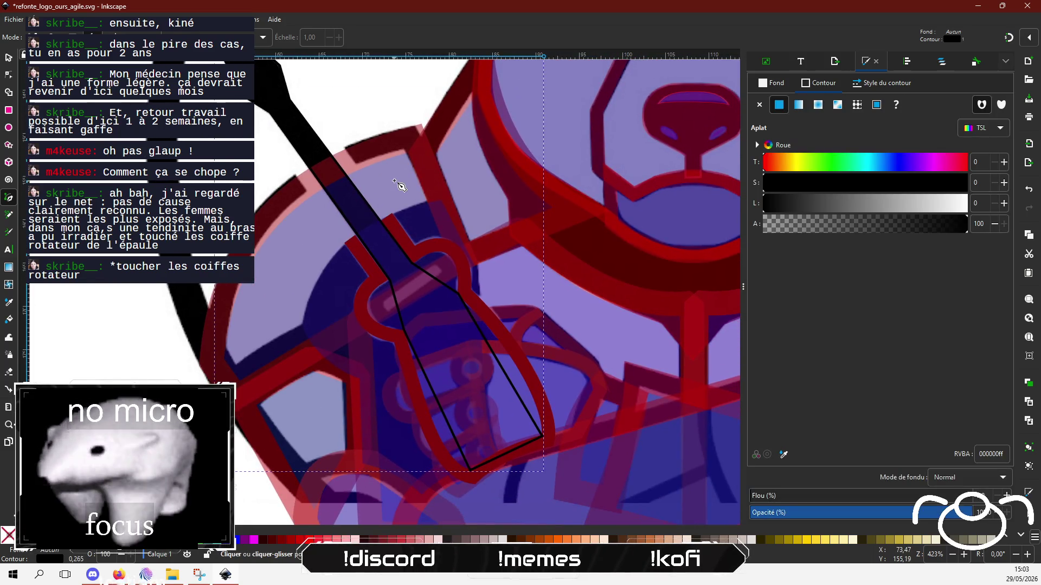
pyautogui.click(12, 77)
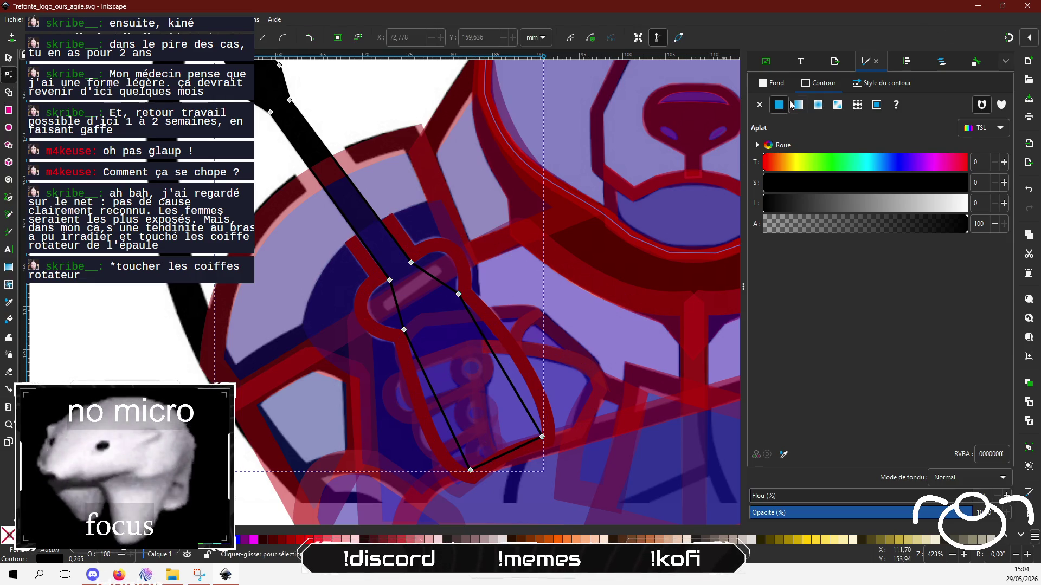
pyautogui.click(772, 83)
pyautogui.click(781, 105)
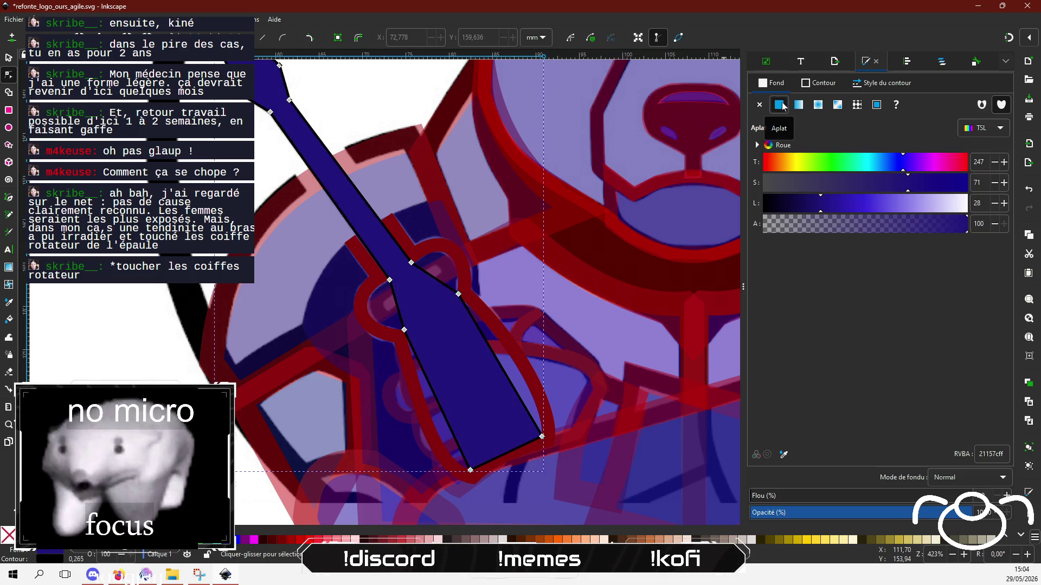
pyautogui.click(821, 83)
pyautogui.click(758, 105)
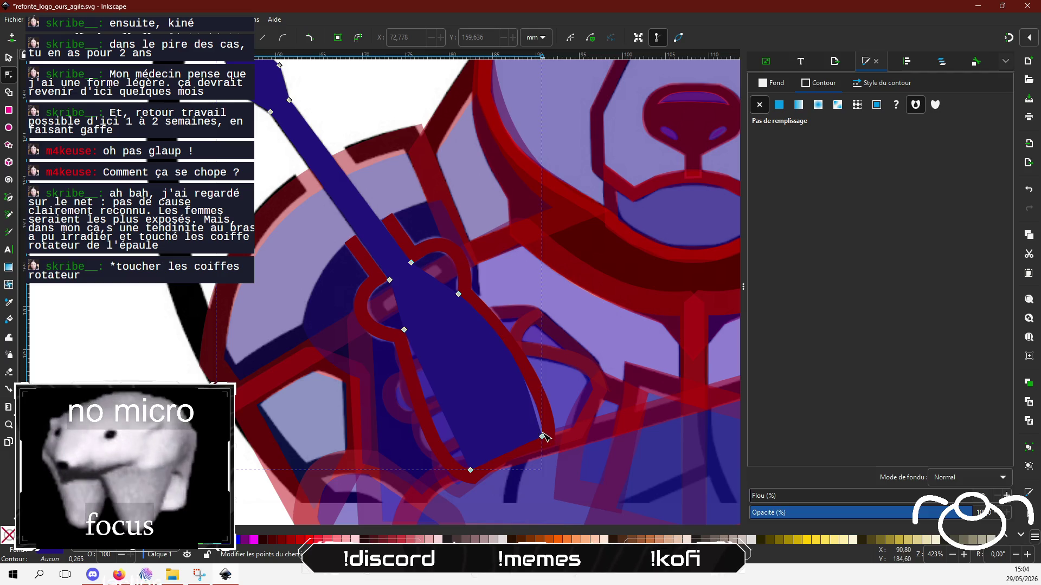
# Curve the blue strap's bottom-right node and bend its left edge into smooth arcs.
pyautogui.moveTo(542, 436); pyautogui.dragTo(545, 409)
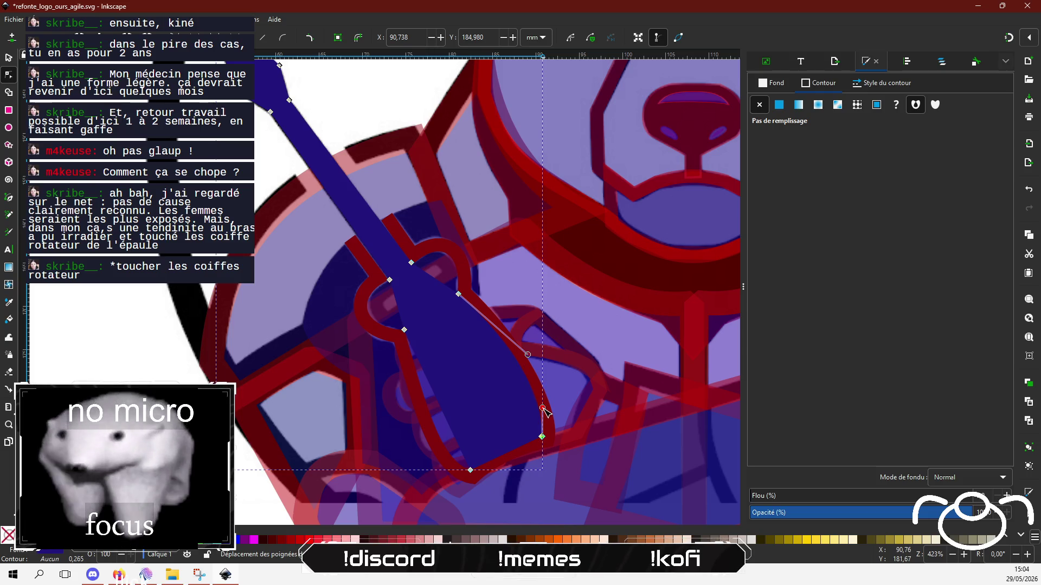
pyautogui.click(436, 405)
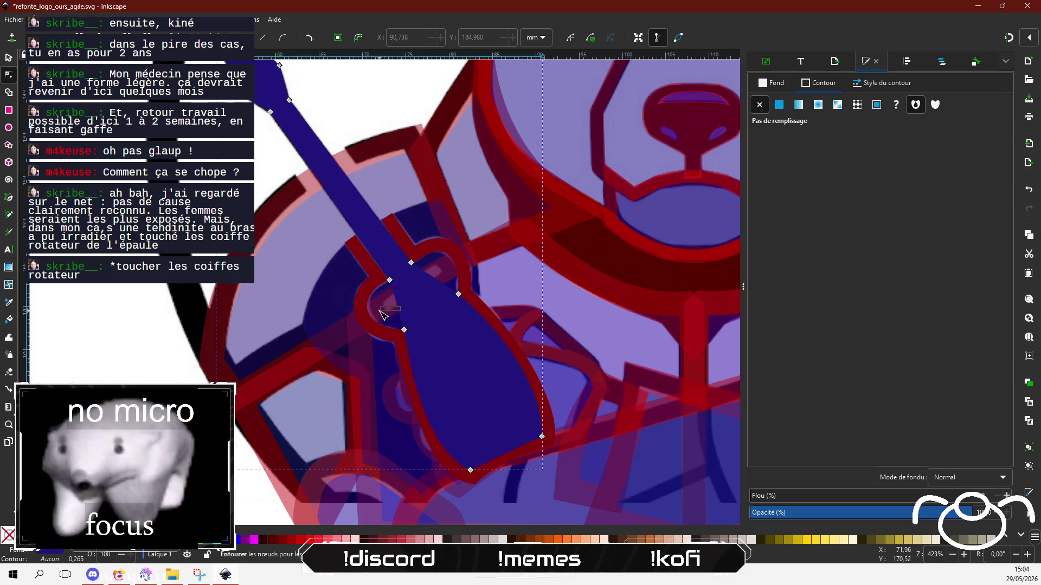
pyautogui.moveTo(399, 307); pyautogui.dragTo(369, 310)
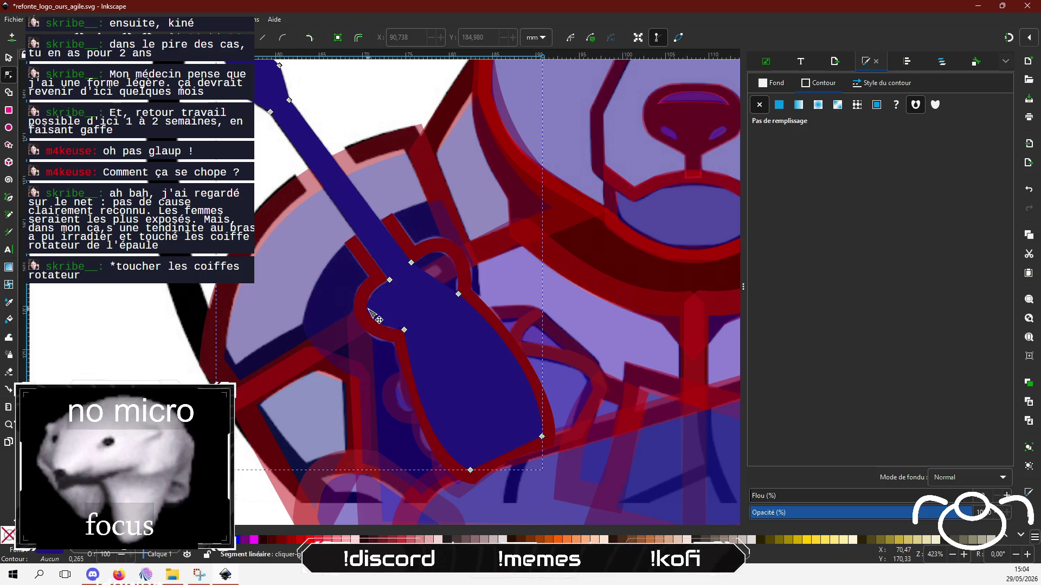
pyautogui.click(403, 330)
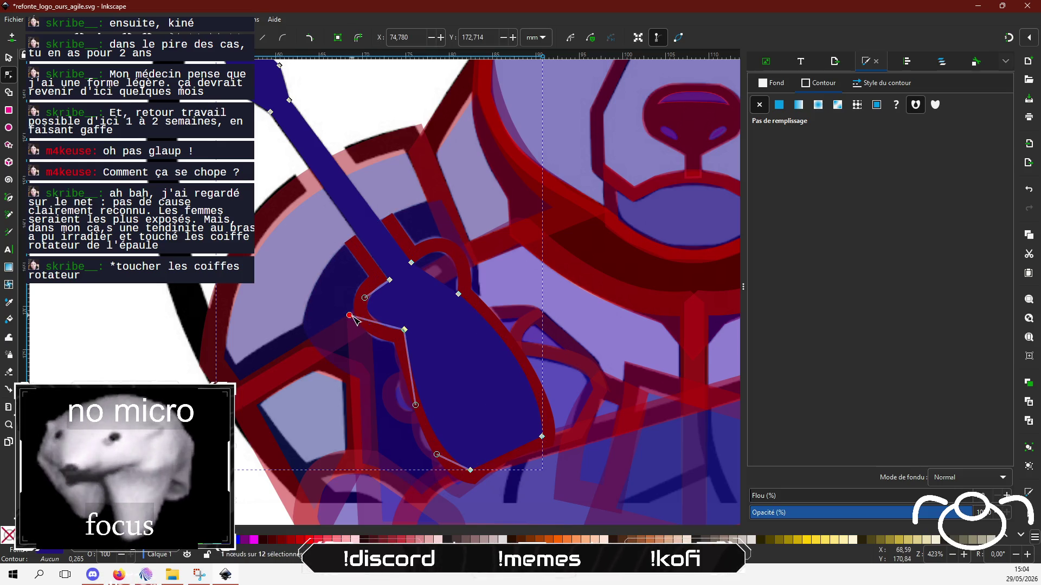
pyautogui.moveTo(349, 315); pyautogui.dragTo(354, 335)
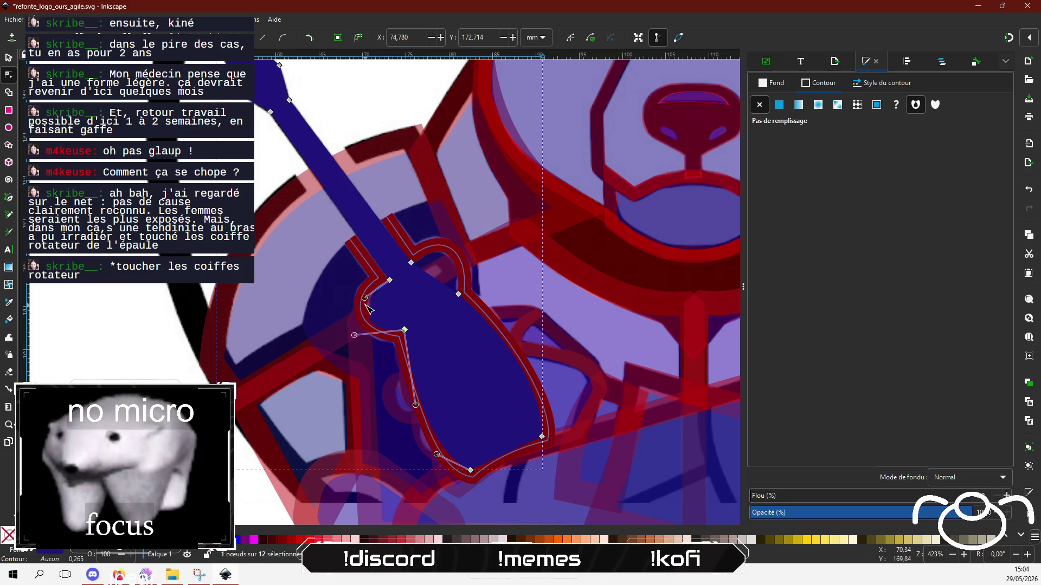
pyautogui.moveTo(365, 298); pyautogui.dragTo(362, 290)
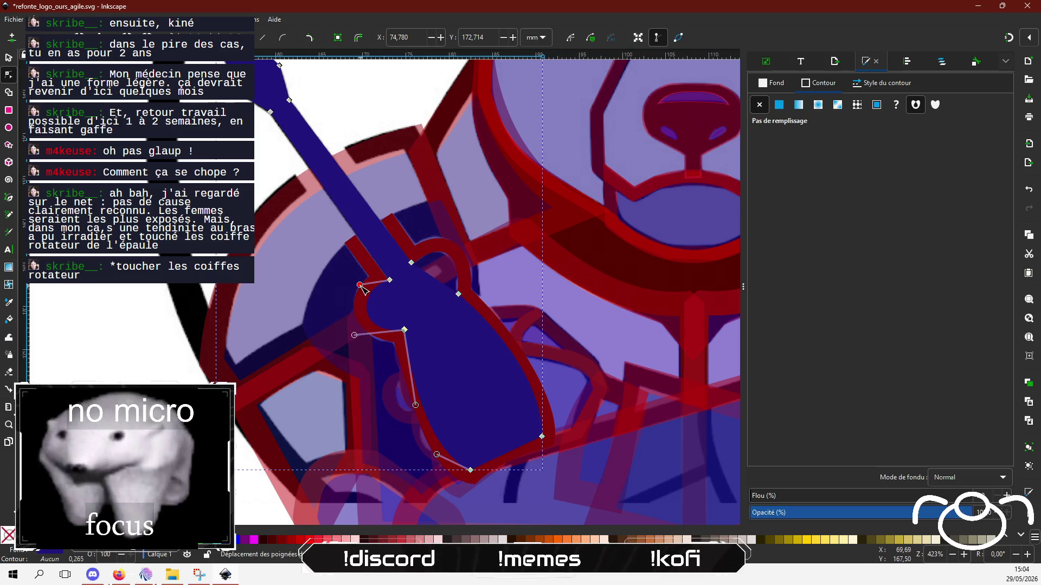
# Bend the strap's straight upper segments into smooth upward curves, then deselect it.
pyautogui.click(411, 263)
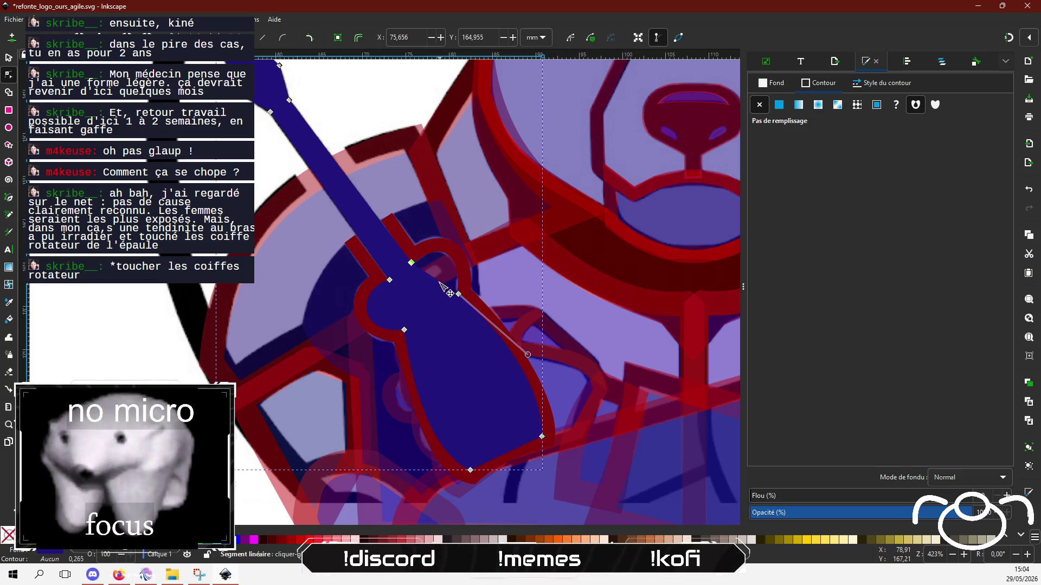
pyautogui.moveTo(449, 289)
pyautogui.mouseDown()
pyautogui.moveTo(453, 253)
pyautogui.moveTo(458, 264)
pyautogui.mouseUp()
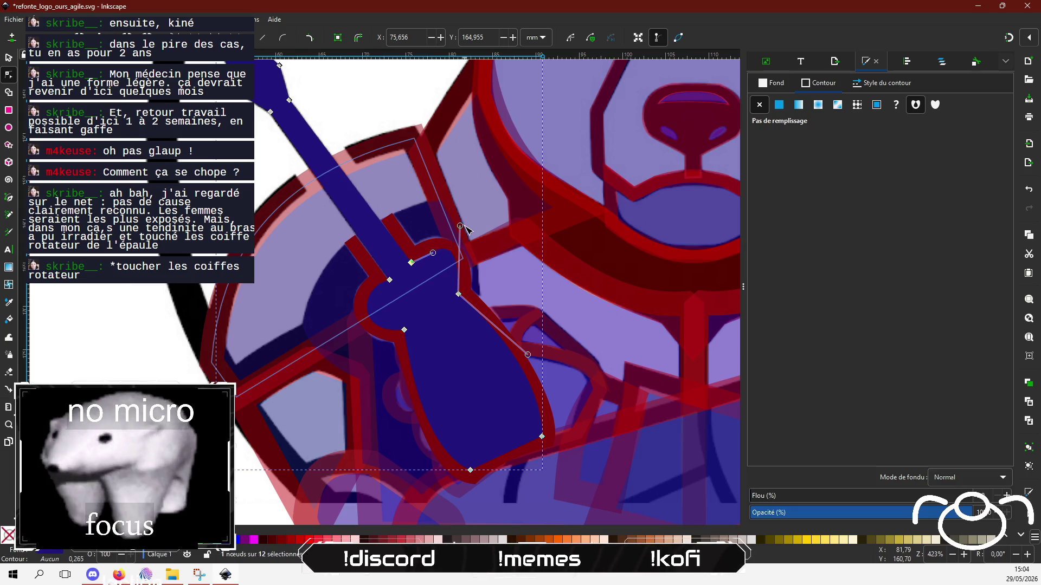
pyautogui.click(458, 294)
pyautogui.moveTo(460, 226); pyautogui.dragTo(437, 242)
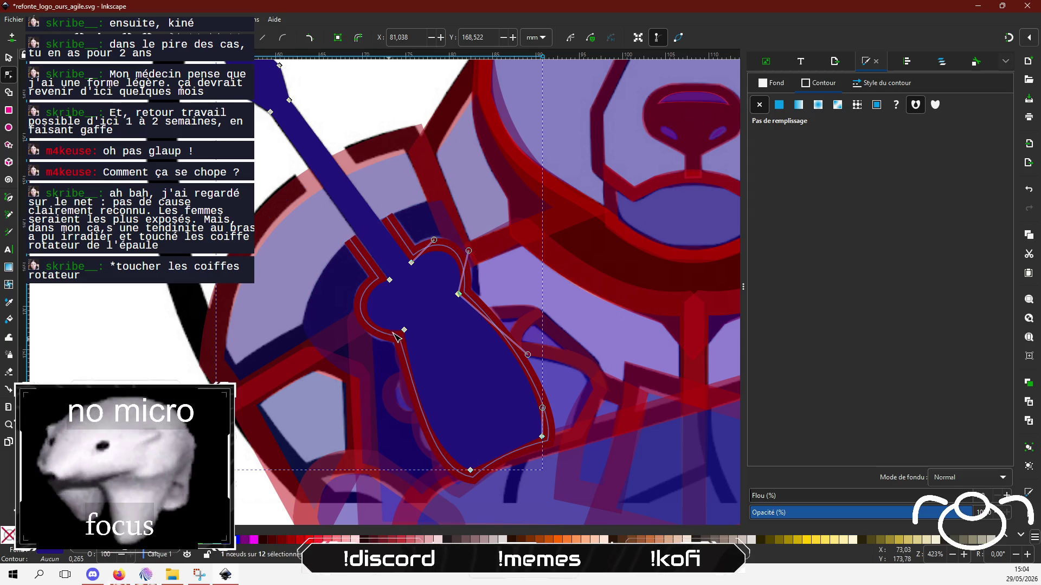
pyautogui.press('Escape')
pyautogui.press('Escape')
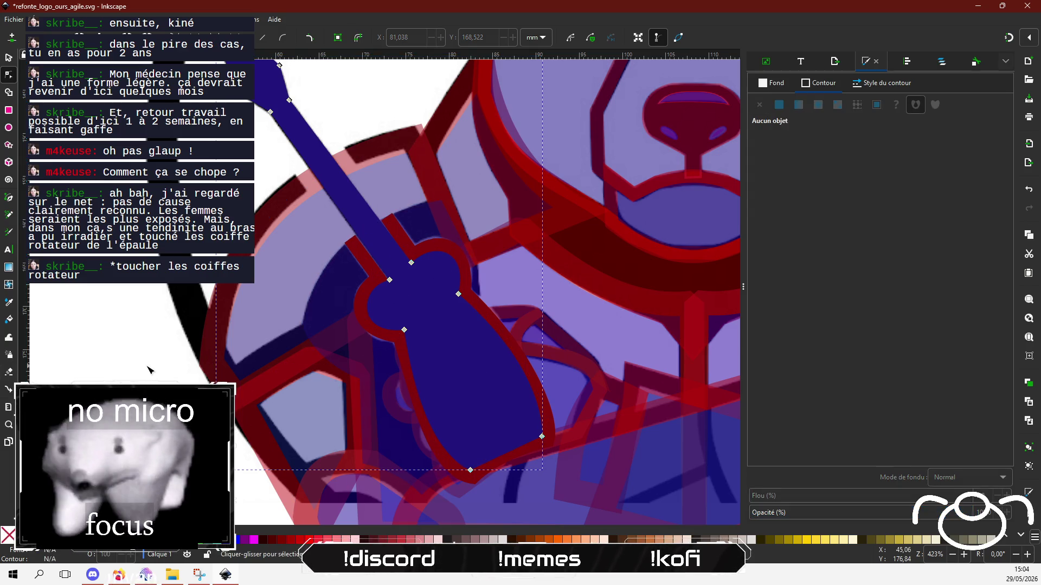
pyautogui.scroll(3, 146, 369)
pyautogui.scroll(-3, 174, 365)
pyautogui.scroll(-4, 127, 292)
pyautogui.hscroll(2, 127, 291)
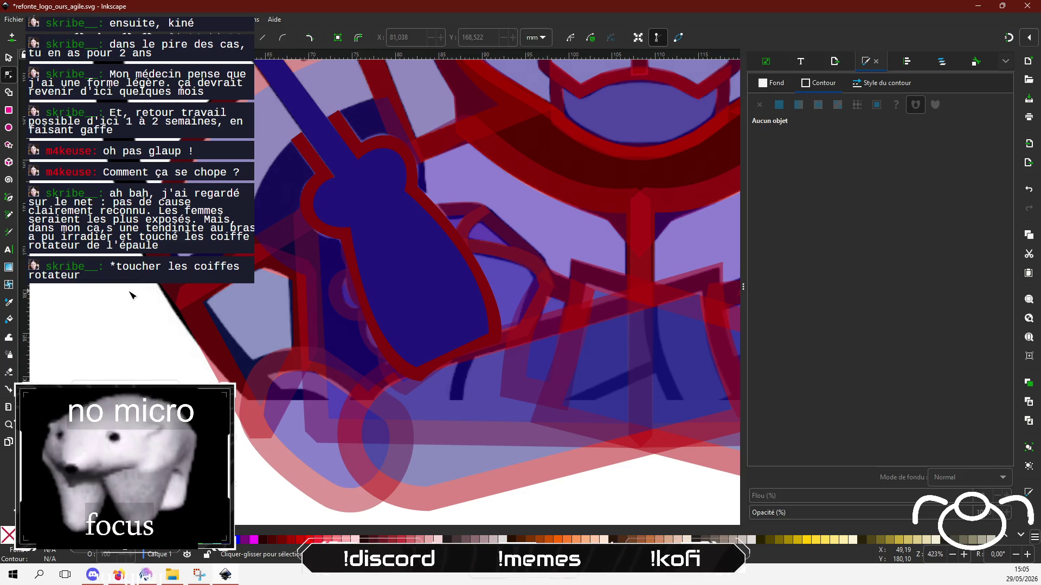
# In Discord, react to the bear image with 😮 and send 'h wow !'.
pyautogui.hotkey('alt', 'Tab')
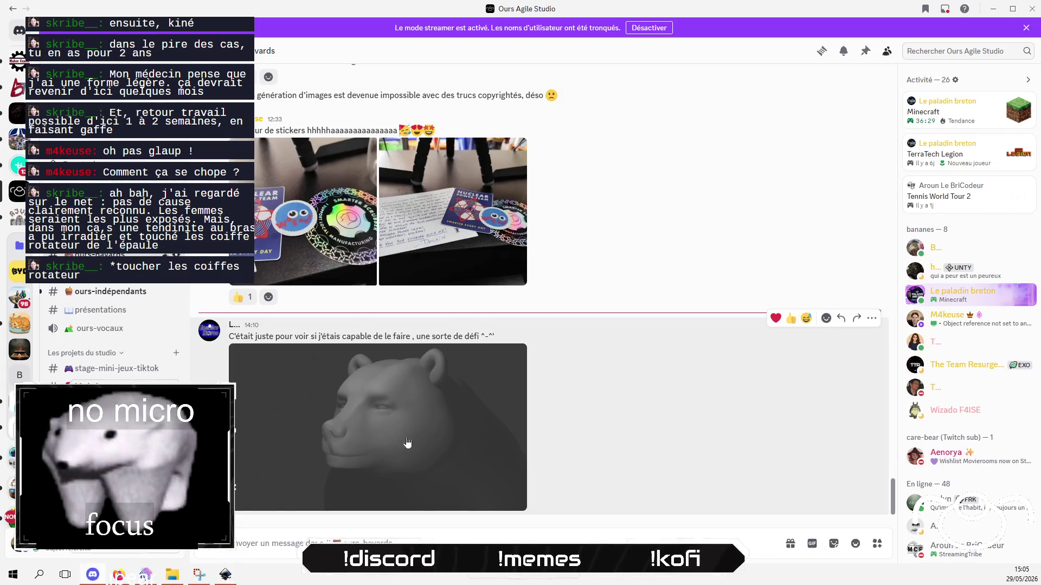
pyautogui.click(826, 318)
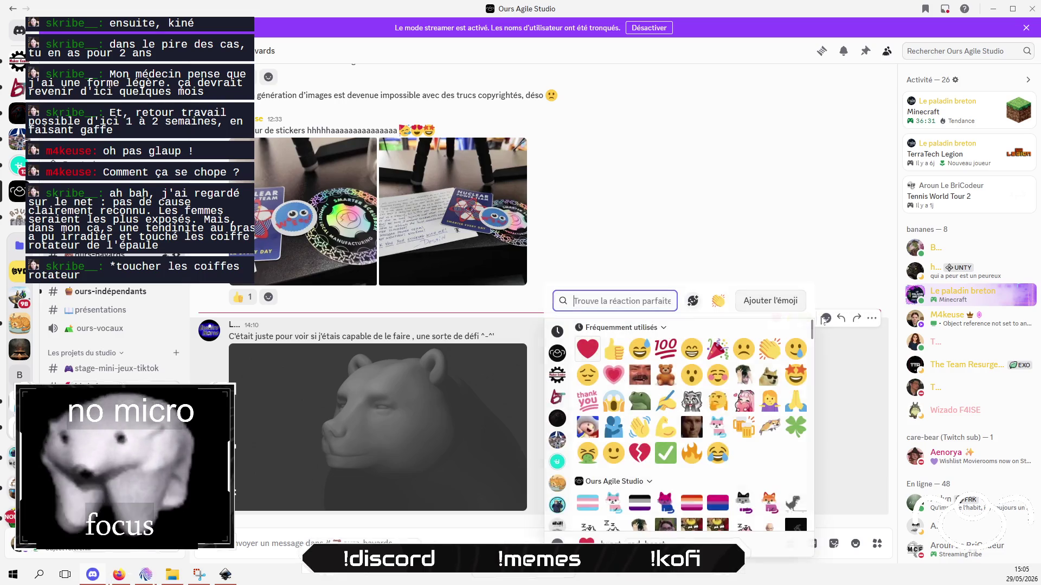
pyautogui.click(690, 373)
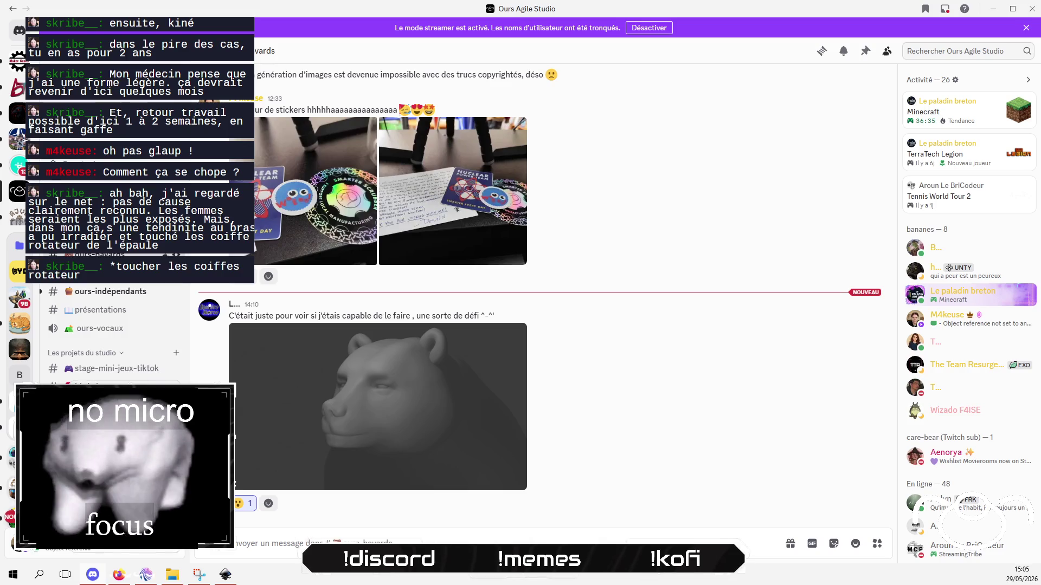
pyautogui.write('h wow')
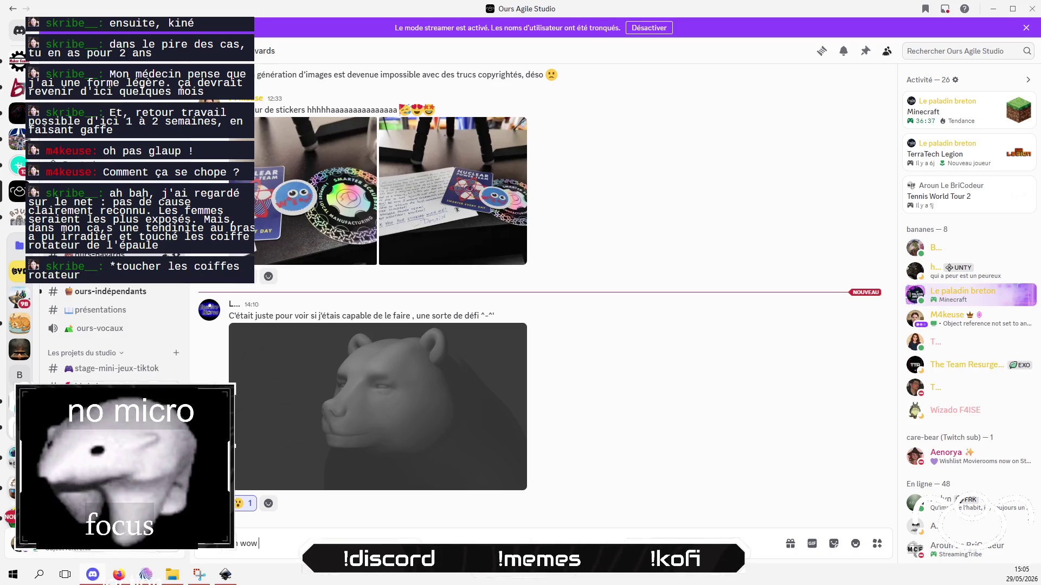
pyautogui.write(' !')
pyautogui.press('Return')
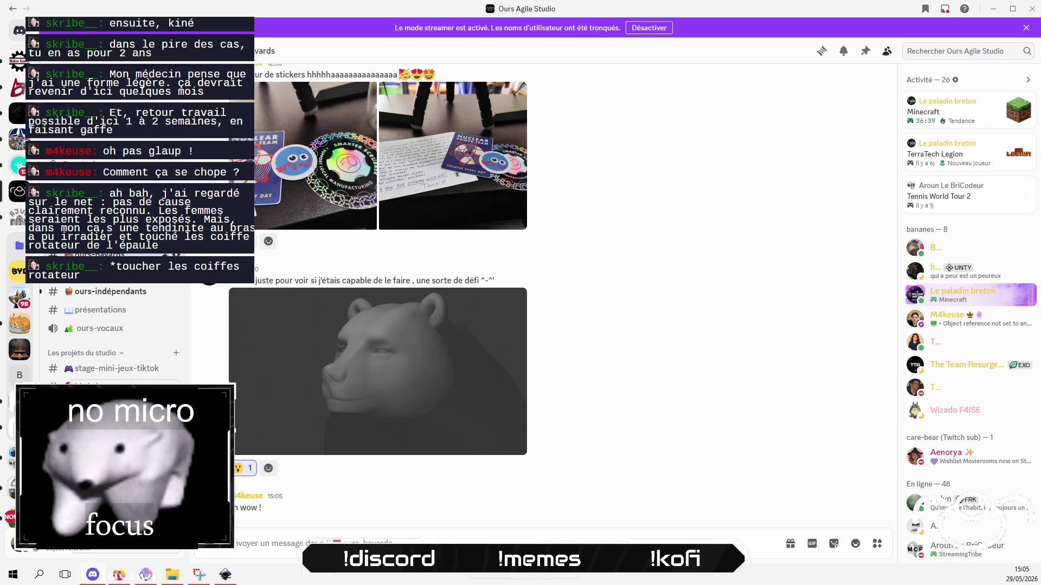
# Send three more comments: the general's-expression joke, a corrected 'magnifique' compliment, and a final joke.
pyautogui.write('ha')
pyautogui.write('a meme e')
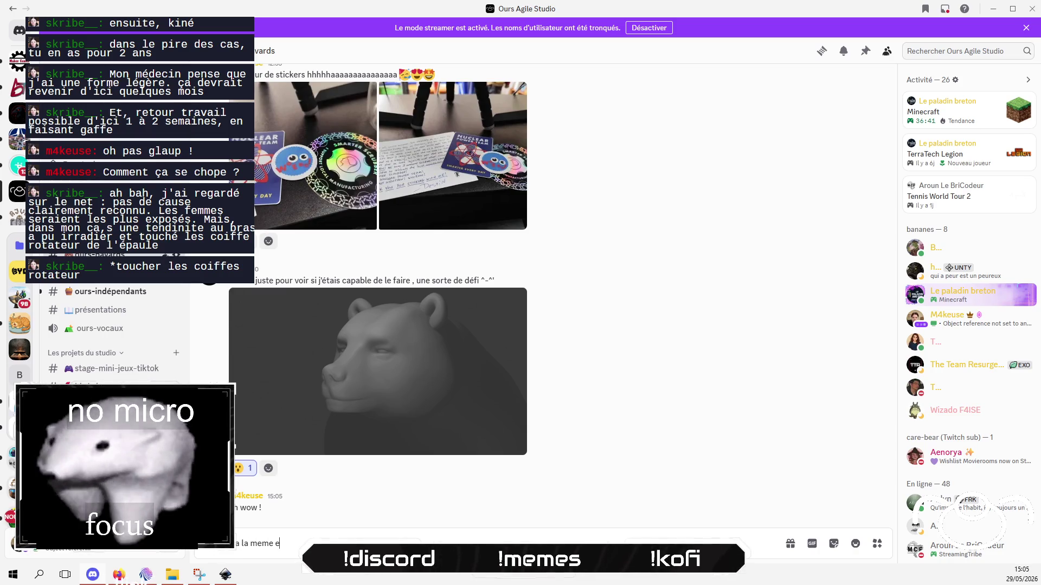
pyautogui.write('xpression q')
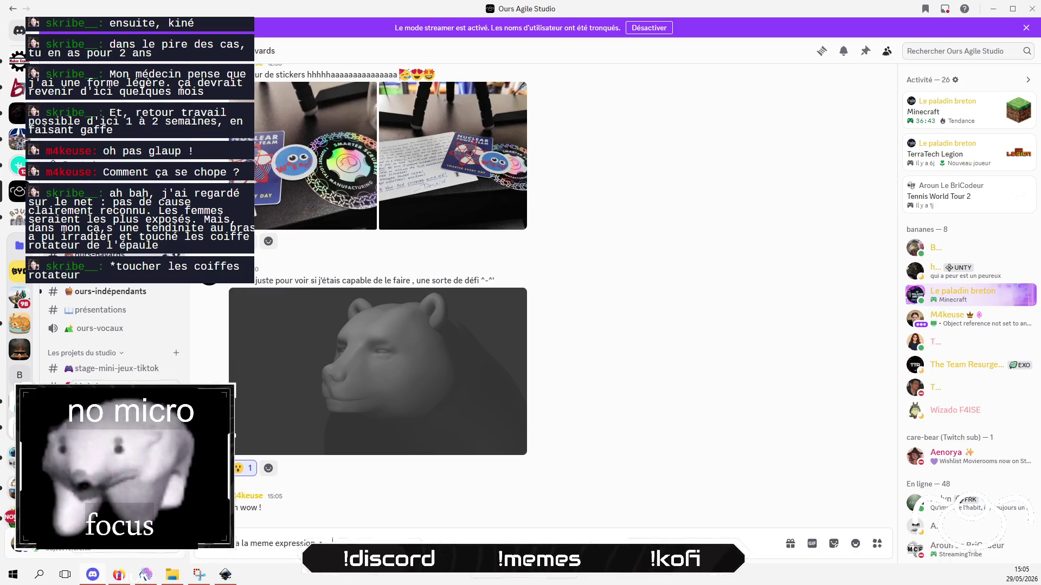
pyautogui.write('ue le général')
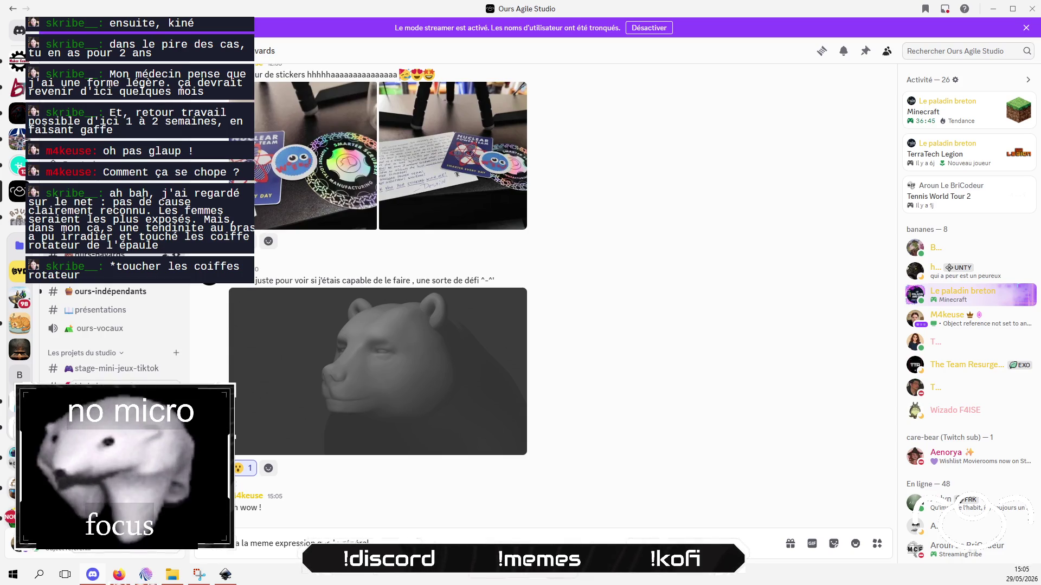
pyautogui.write("'un d")
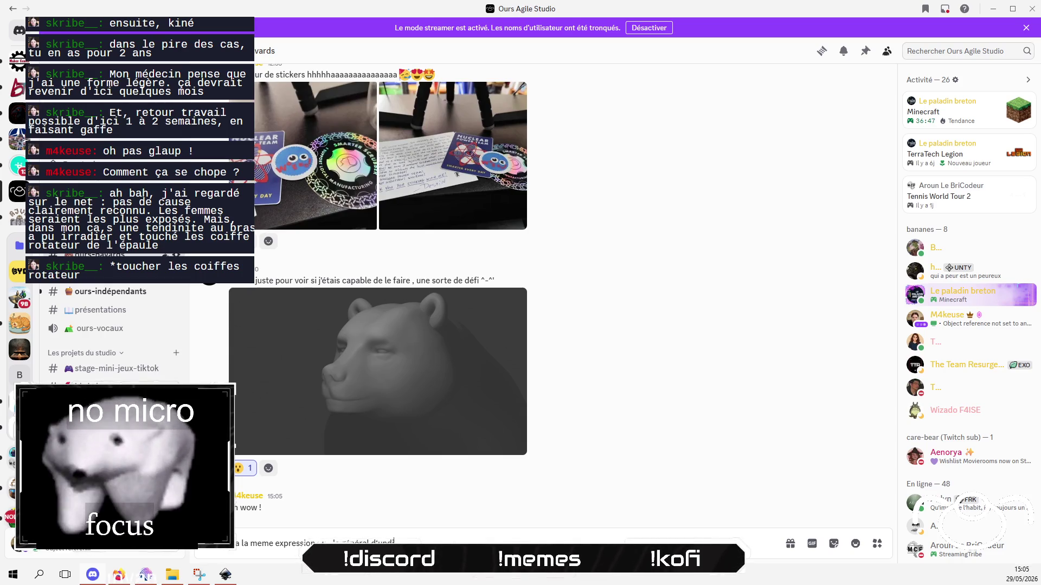
pyautogui.write('ictateur af')
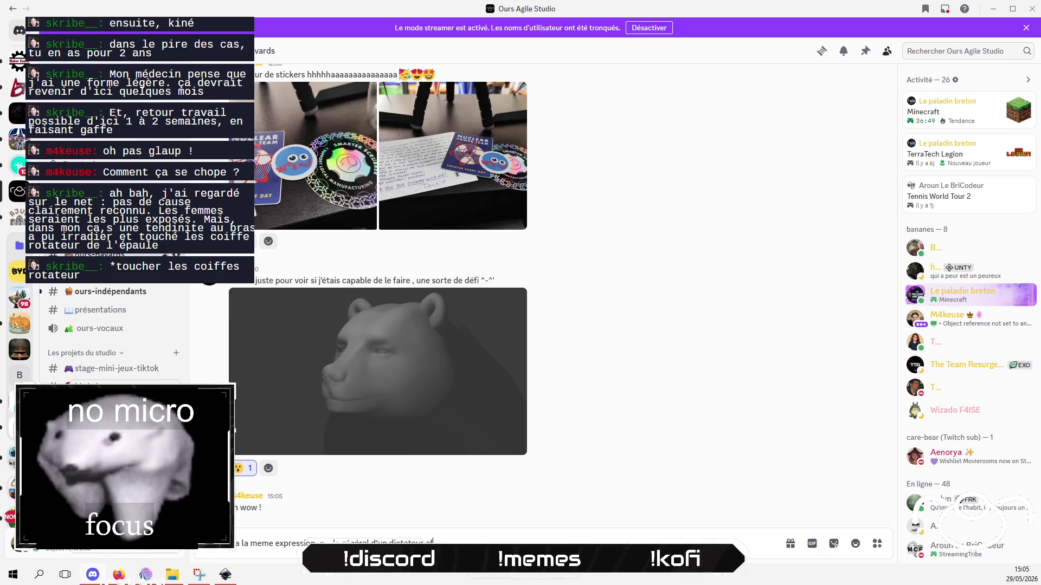
pyautogui.write('rican')
pyautogui.press('Return')
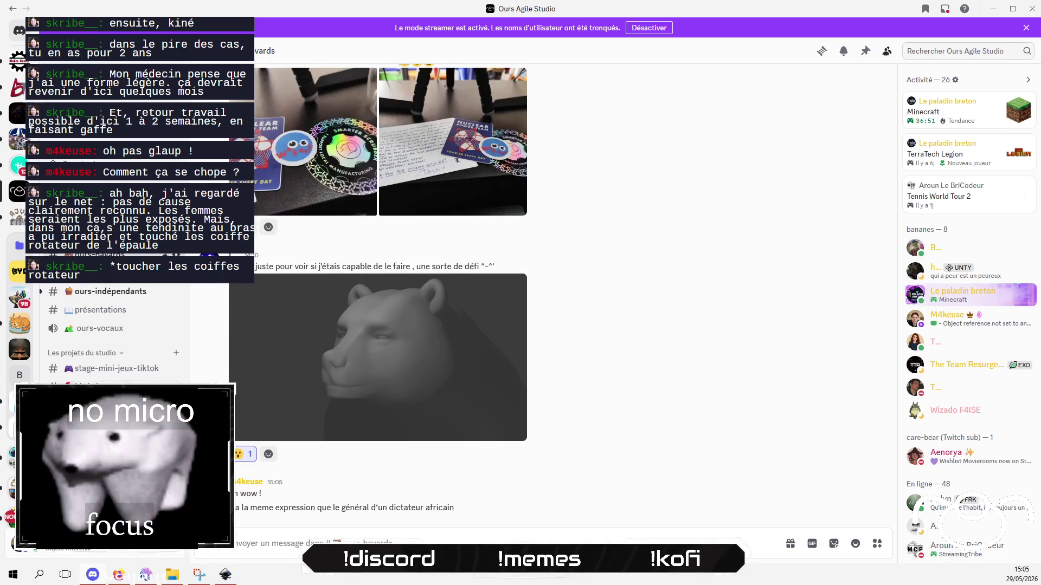
pyautogui.write('ais')
pyautogui.write('on il es')
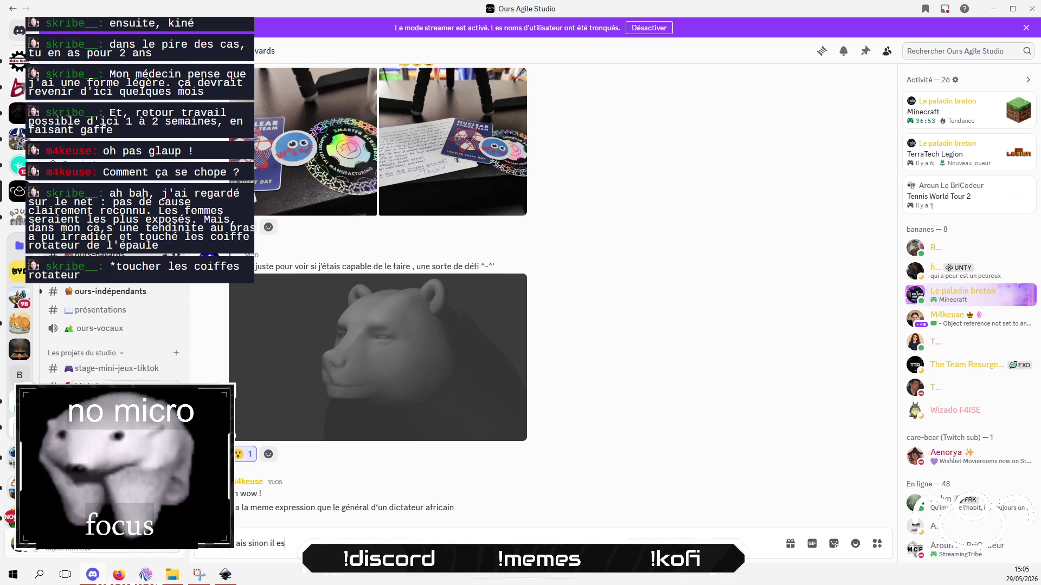
pyautogui.write('t ma')
pyautogui.write('que d')
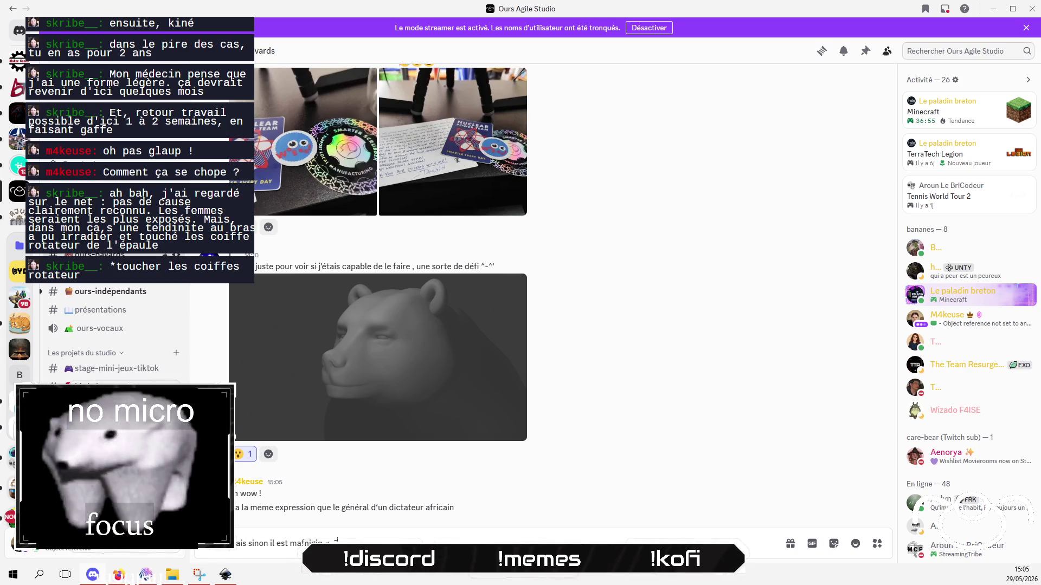
pyautogui.write('e la')
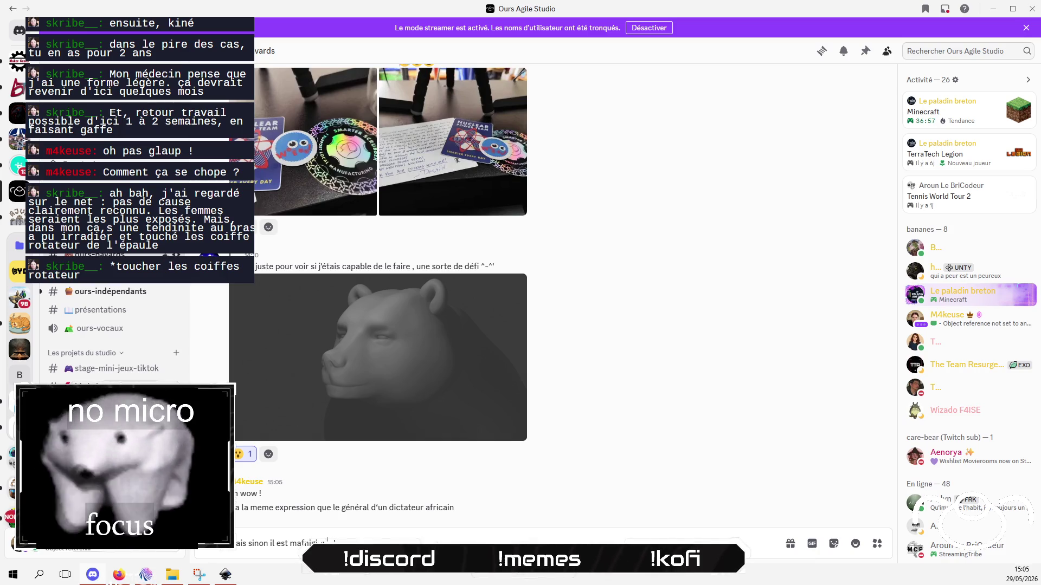
pyautogui.press('Left')
pyautogui.press('Left')
pyautogui.press('Left')
pyautogui.press('BackSpace')
pyautogui.write('g')
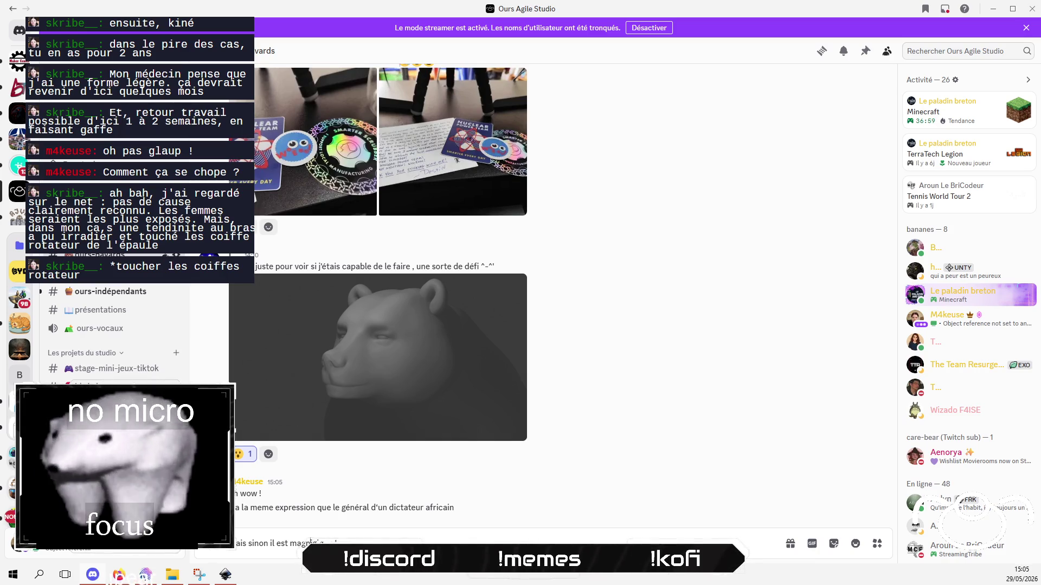
pyautogui.press('Return')
pyautogui.write('s')
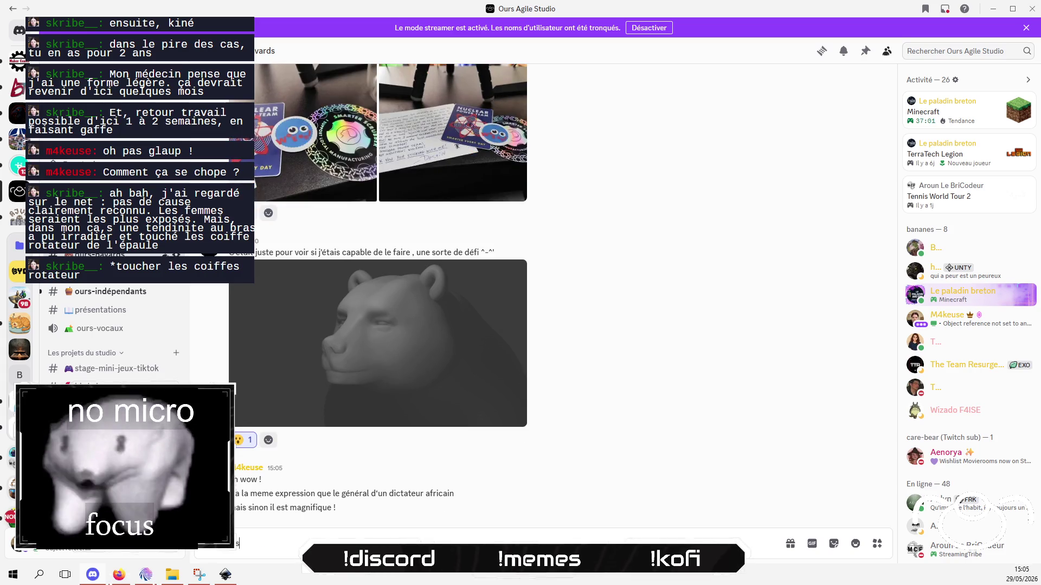
pyautogui.write("te tu sens qu'i")
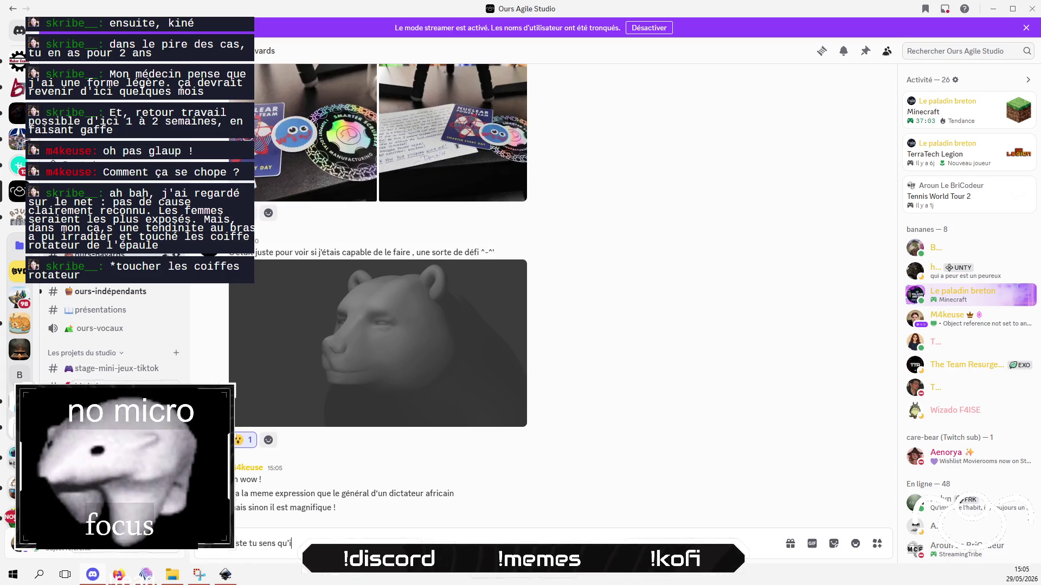
pyautogui.write('l cherche comment')
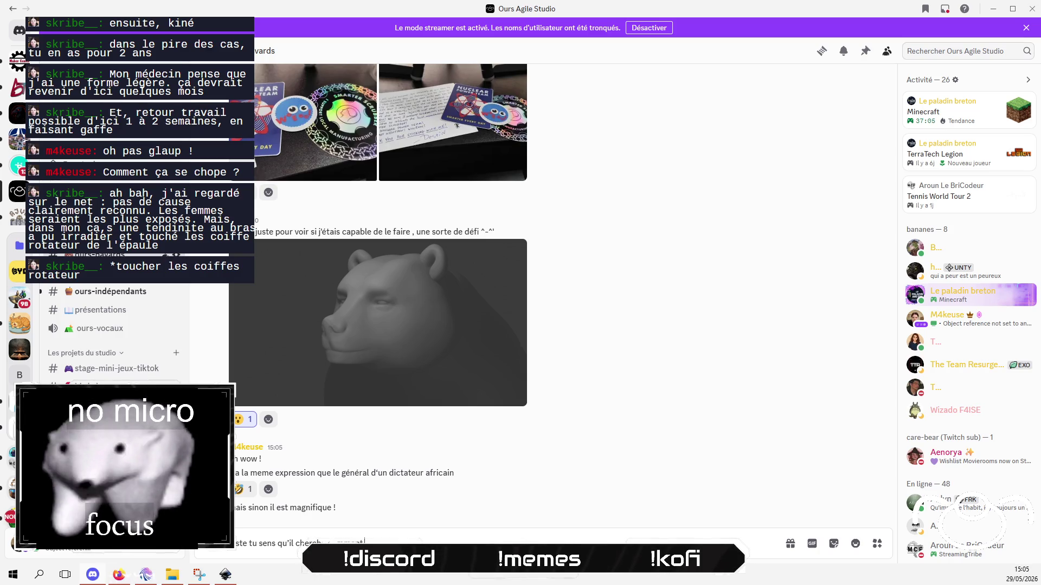
pyautogui.write(' il va te vt')
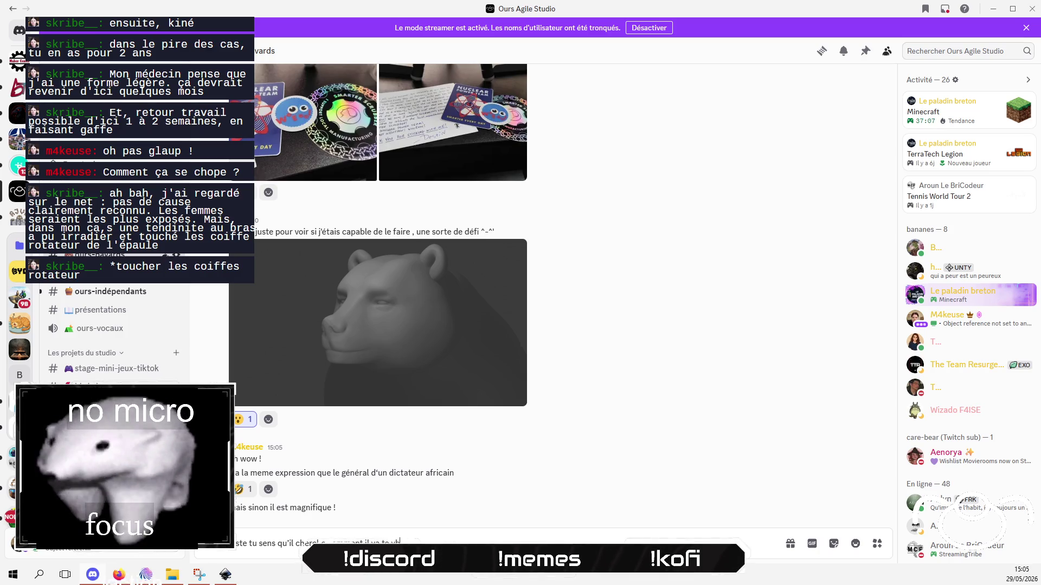
pyautogui.press('BackSpace')
pyautogui.press('BackSpace')
pyautogui.write('bouffer que')
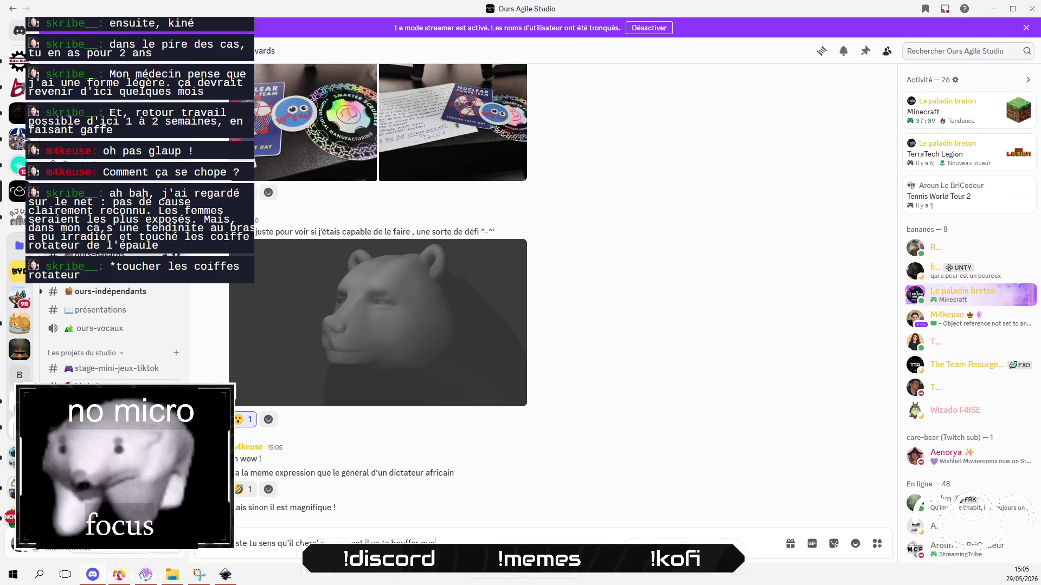
pyautogui.press('Return')
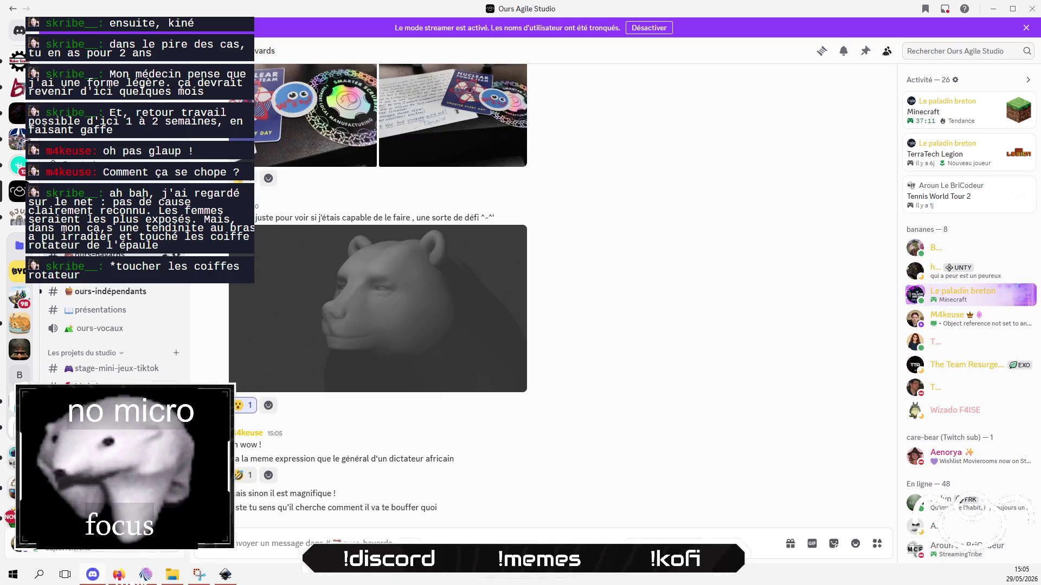
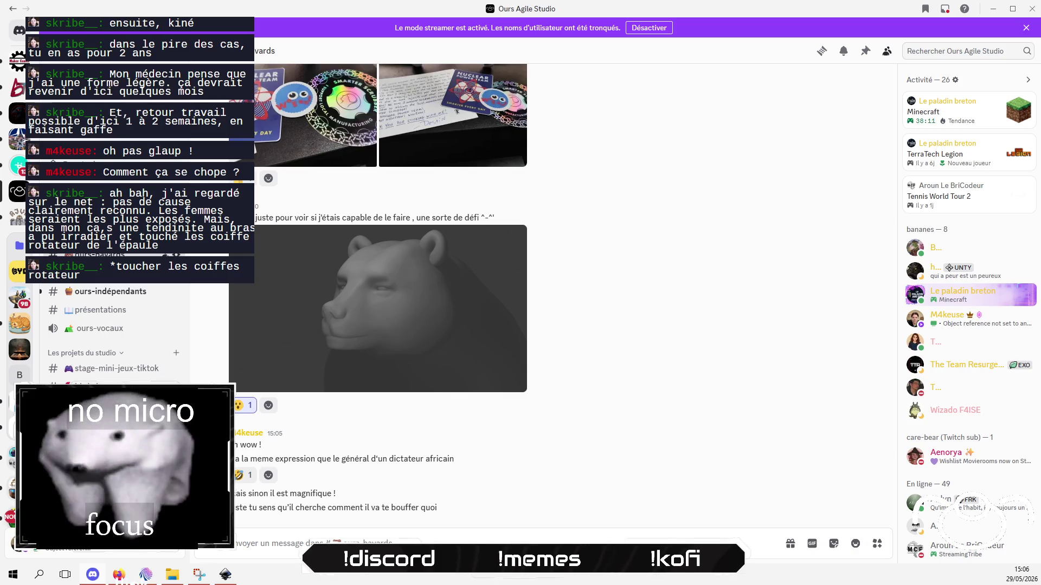
# React to the 3D bear head render in Discord with a red heart emoji.
pyautogui.click(268, 407)
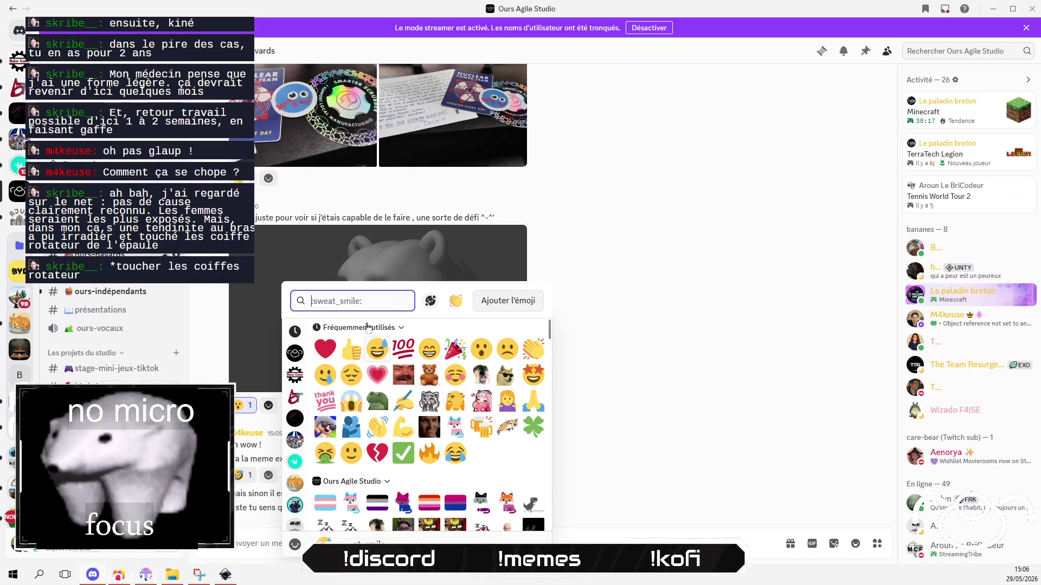
pyautogui.scroll(-10, 429, 407)
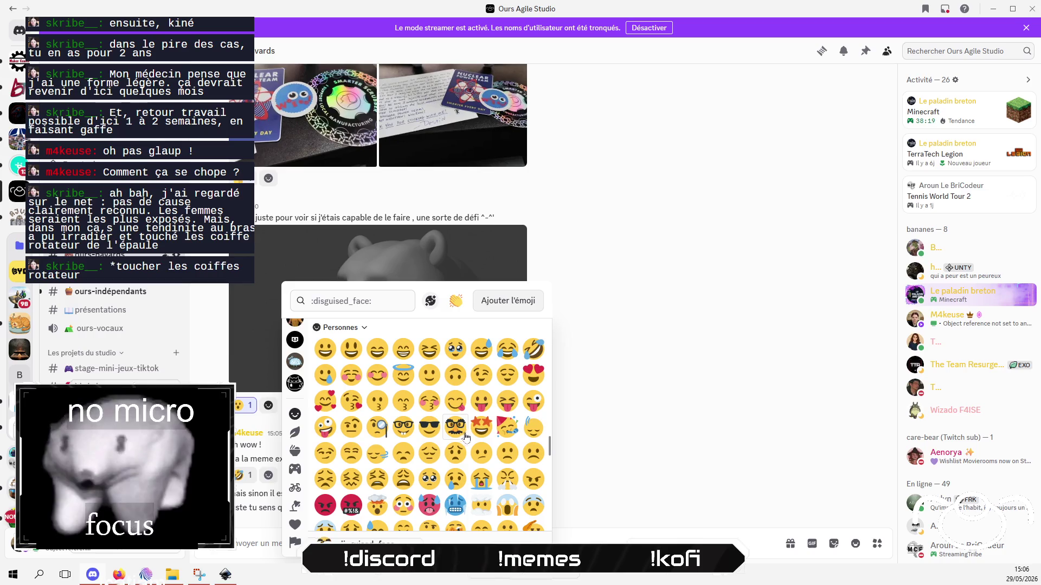
pyautogui.scroll(-5, 433, 390)
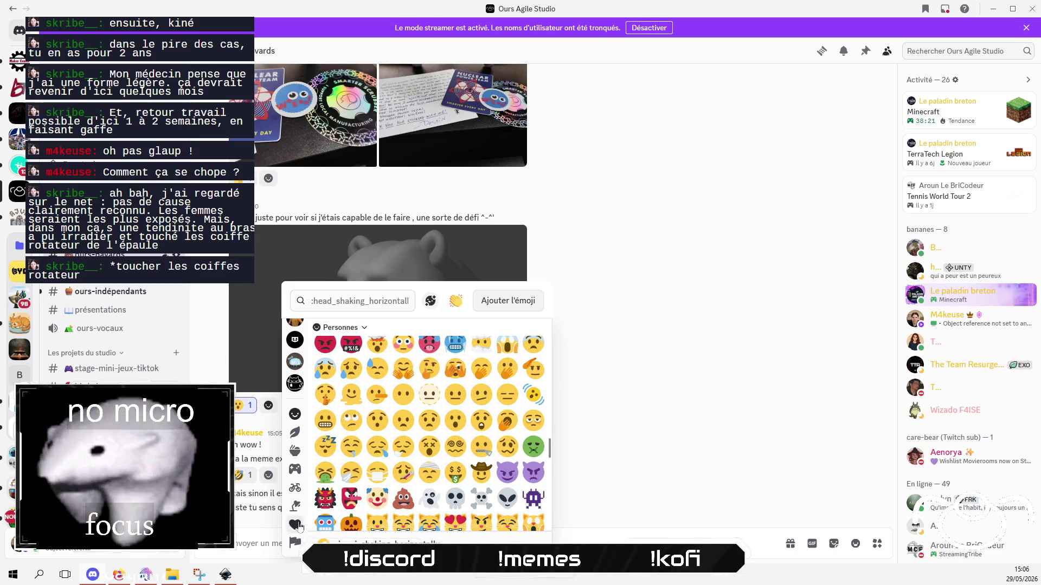
pyautogui.scroll(-10, 403, 432)
pyautogui.click(325, 402)
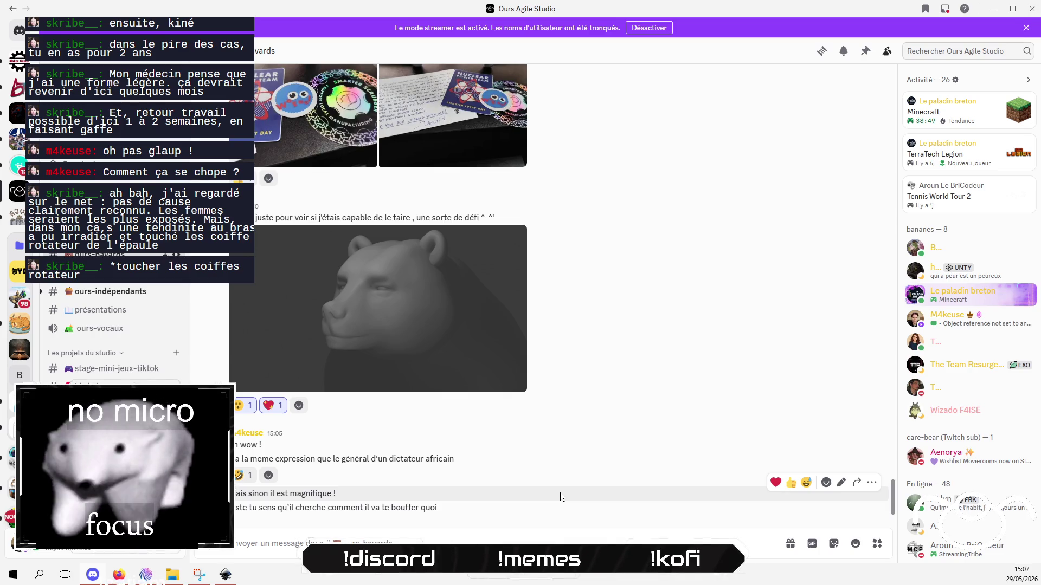
# Browse the Discord chat, then switch over to OBS Studio.
pyautogui.scroll(3, 274, 399)
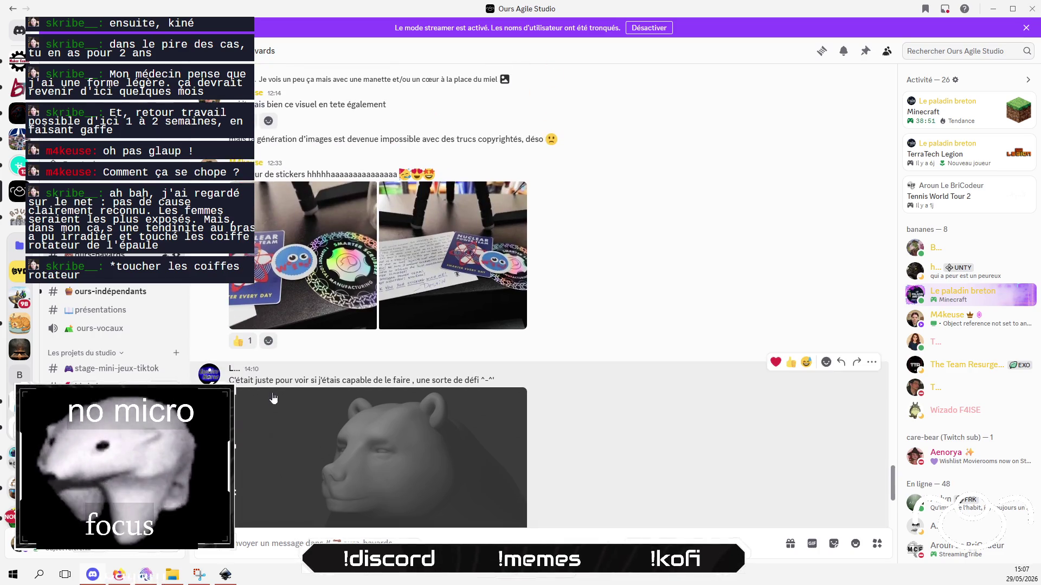
pyautogui.scroll(2, 575, 418)
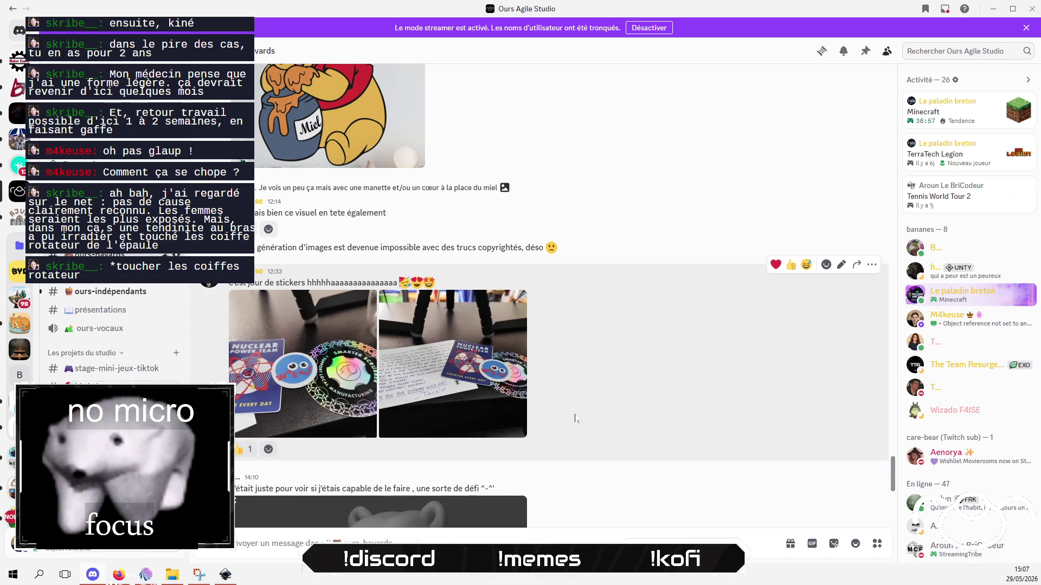
pyautogui.scroll(-5, 610, 412)
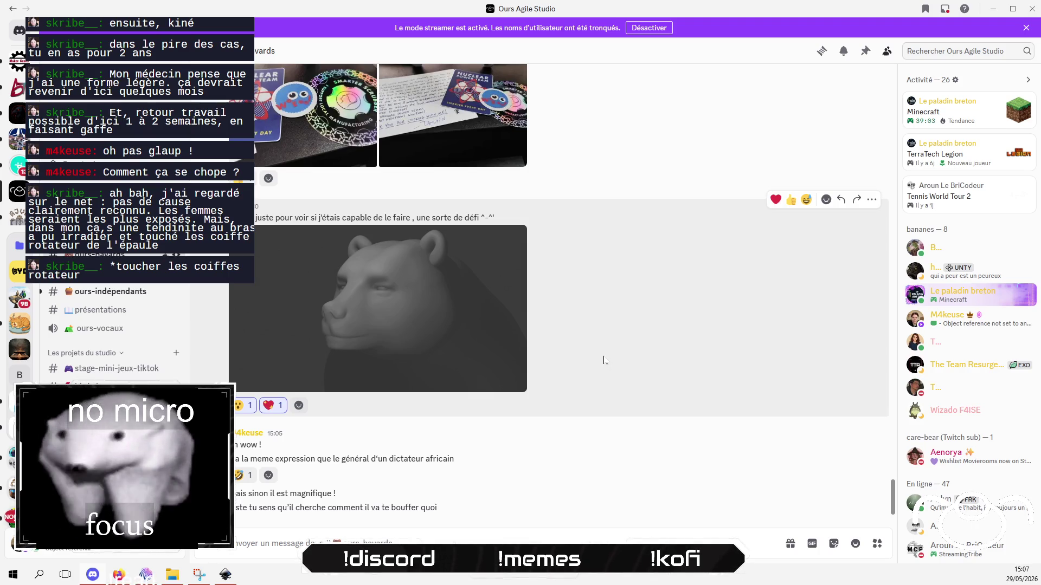
pyautogui.hotkey('alt', 'Tab')
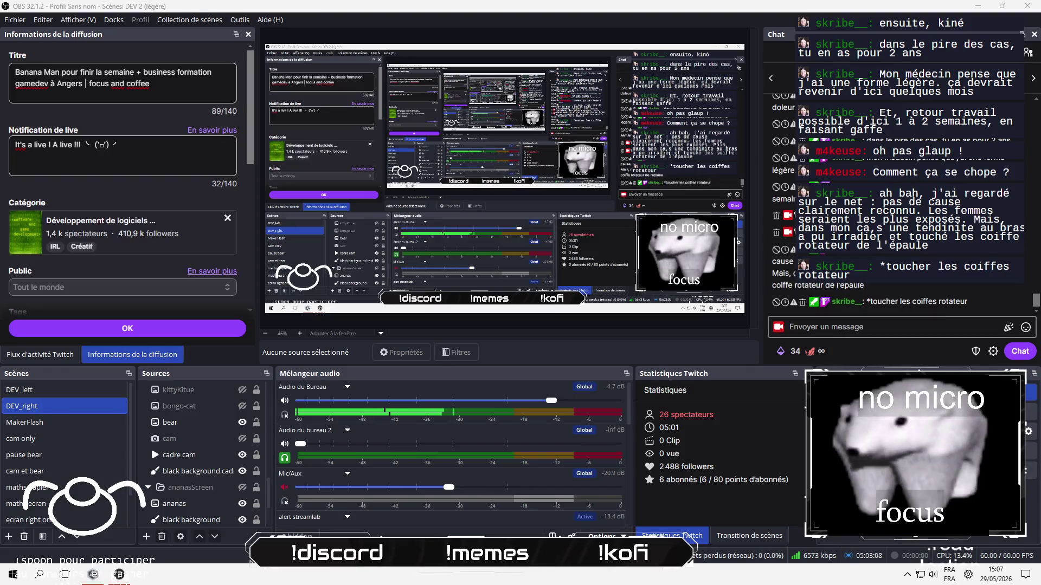
# Reply to the chat message about the shoulder with 'hmm ok pas de chance quoi'.
pyautogui.click(1024, 256)
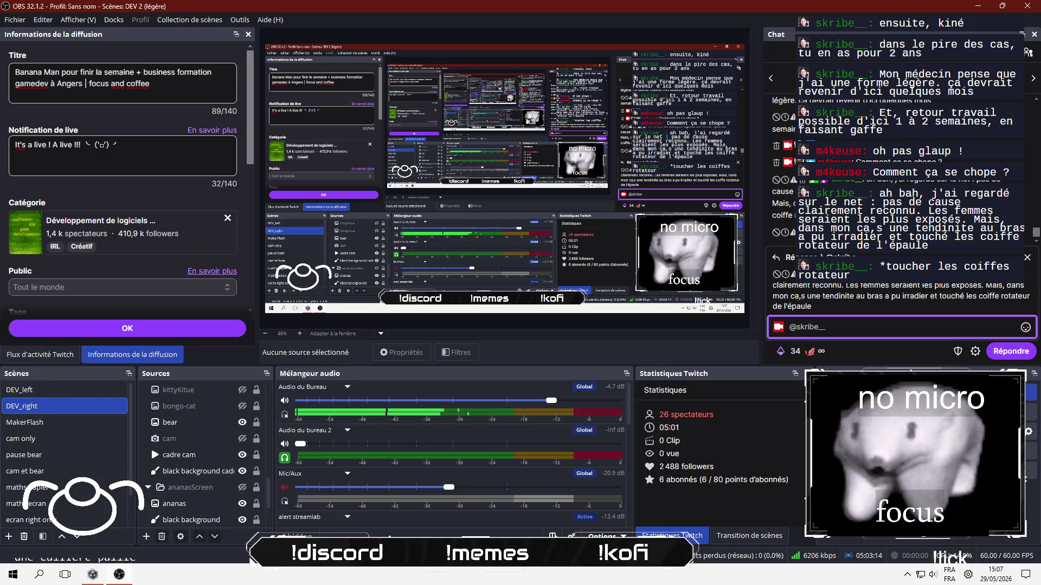
pyautogui.write('hmm ok')
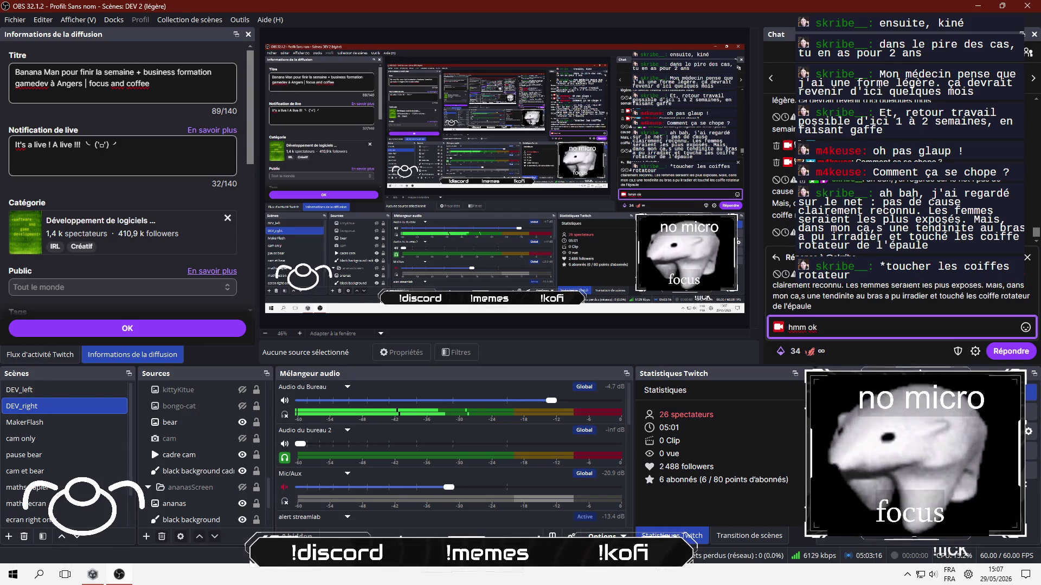
pyautogui.write(' apa')
pyautogui.press('BackSpace')
pyautogui.press('BackSpace')
pyautogui.press('BackSpace')
pyautogui.write('pa')
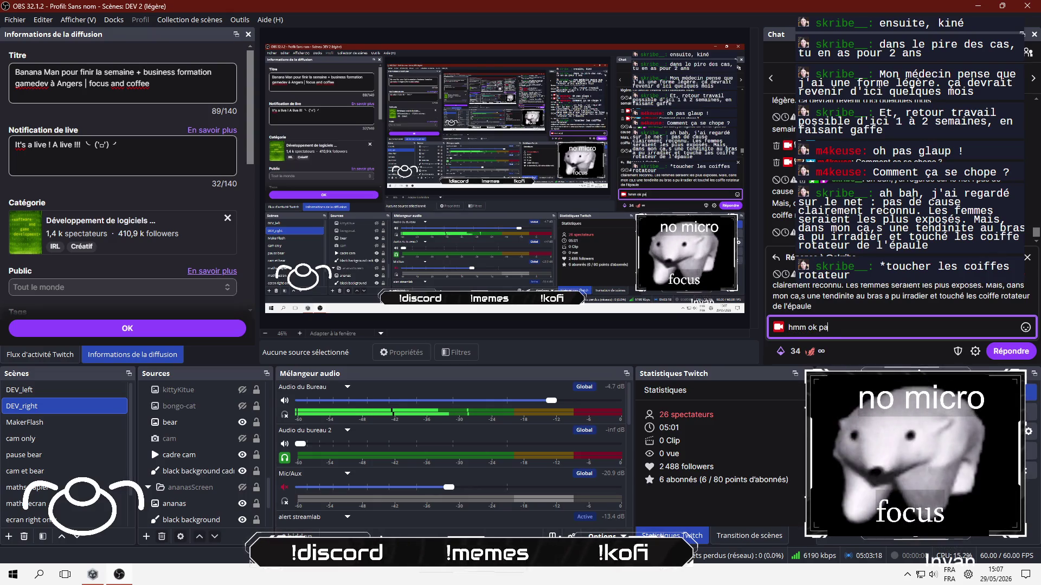
pyautogui.write('s de chance quo')
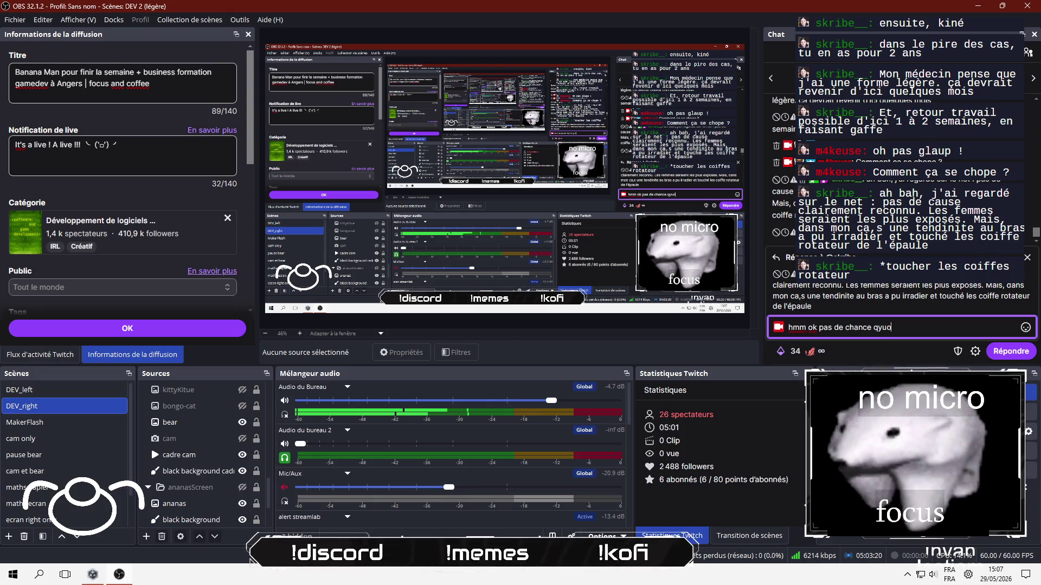
pyautogui.write('i')
pyautogui.press('Return')
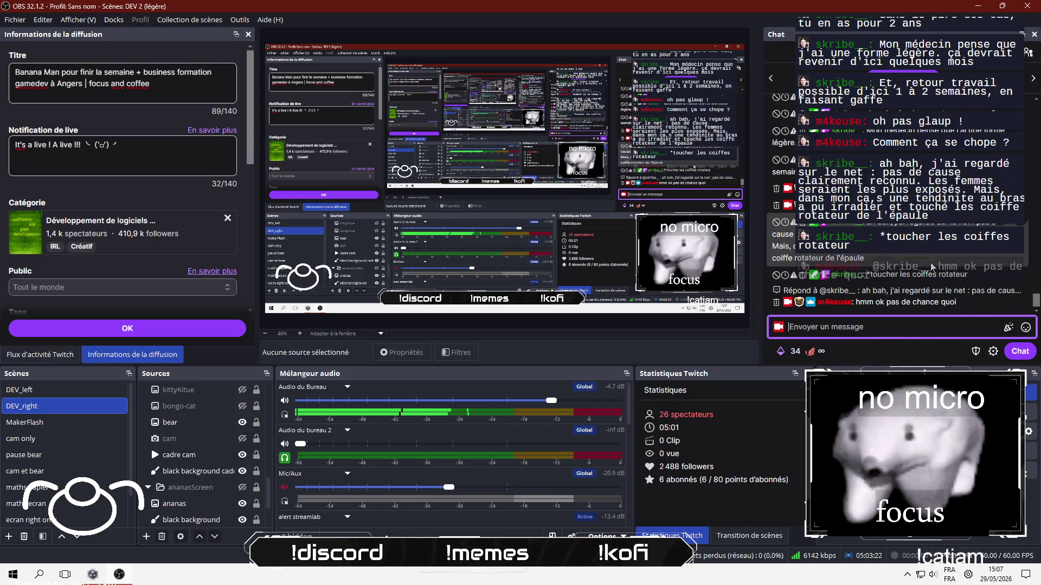
# Send follow-ups 'combo de mere' and 'merde', then return to the Inkscape logo drawing.
pyautogui.write('combo de mere')
pyautogui.press('Return')
pyautogui.write('merde')
pyautogui.press('Return')
pyautogui.hotkey('alt', 'Tab')
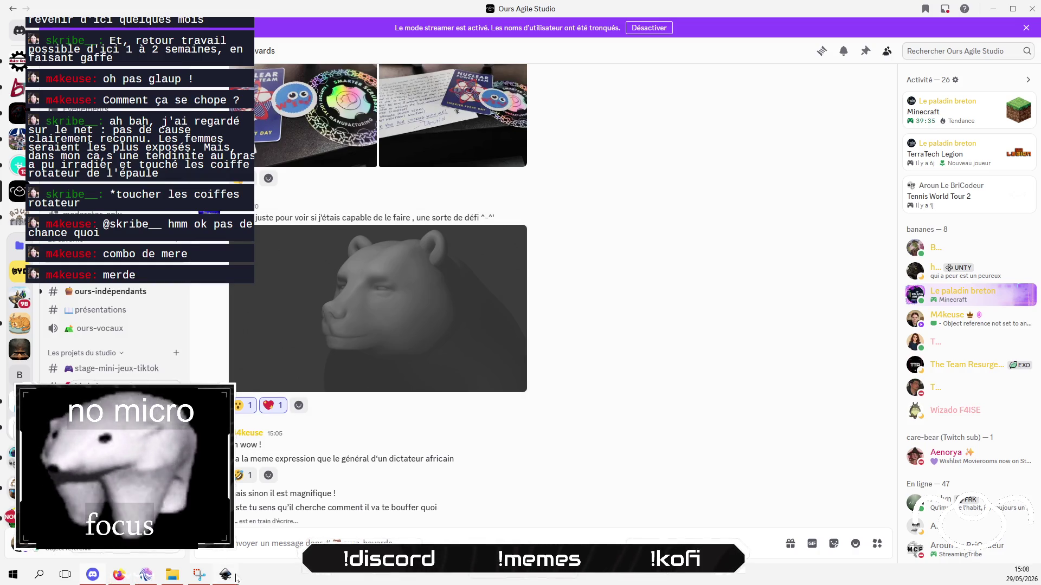
pyautogui.hotkey('alt', 'Tab')
# With the Pen tool, start a wrench path at the shoulder edge, around the jaw's right tip.
pyautogui.scroll(5, 469, 278)
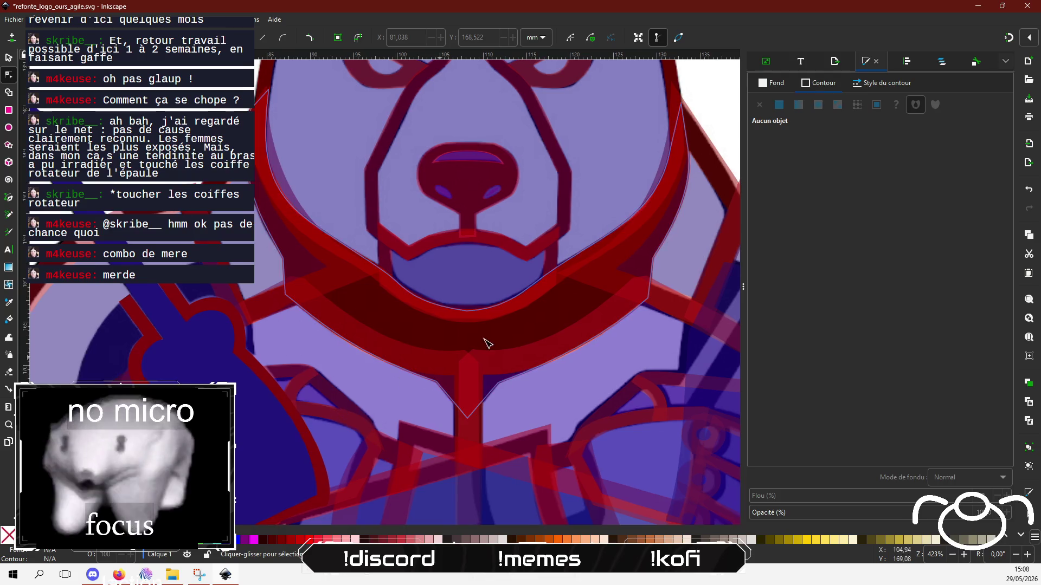
pyautogui.hscroll(10, 483, 344)
pyautogui.scroll(-5, 267, 314)
pyautogui.scroll(2, 443, 213)
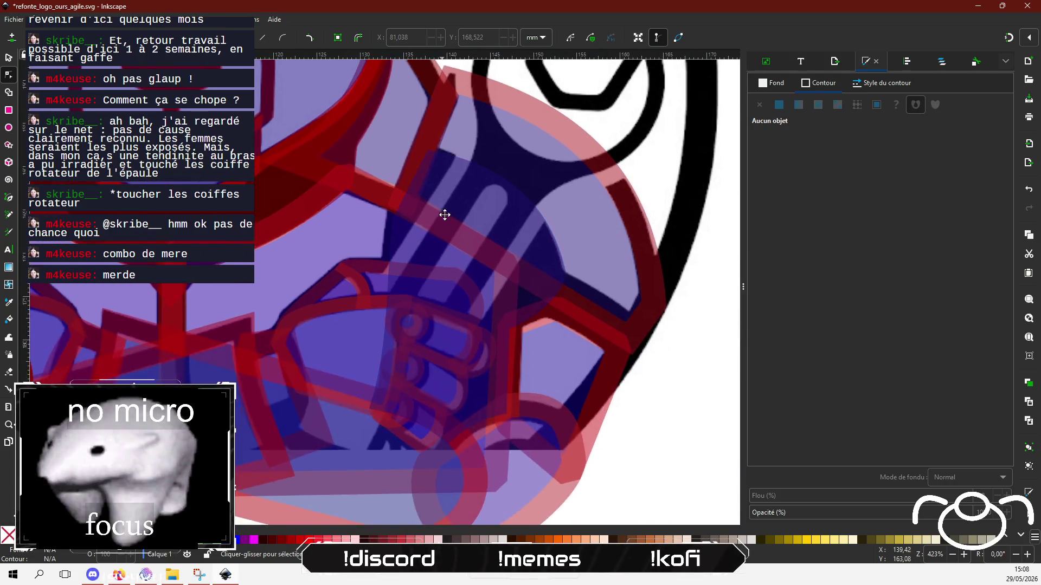
pyautogui.hscroll(-1, 449, 284)
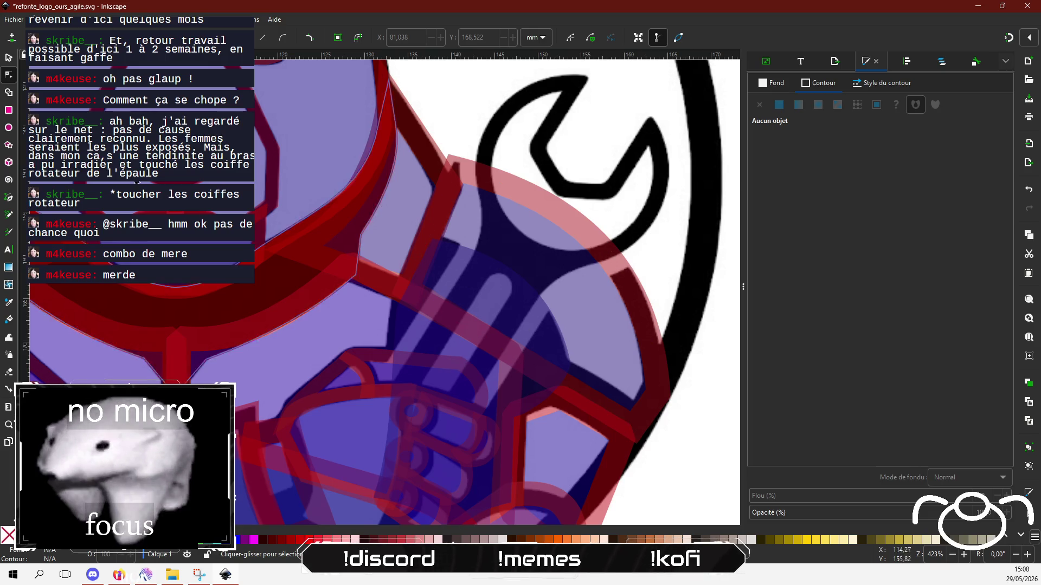
pyautogui.click(8, 198)
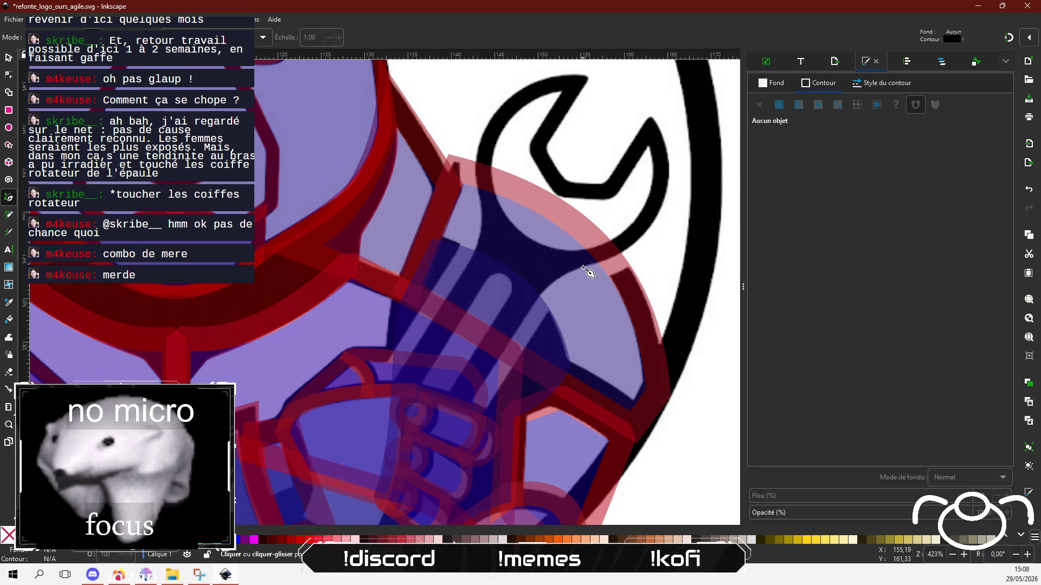
pyautogui.click(613, 257)
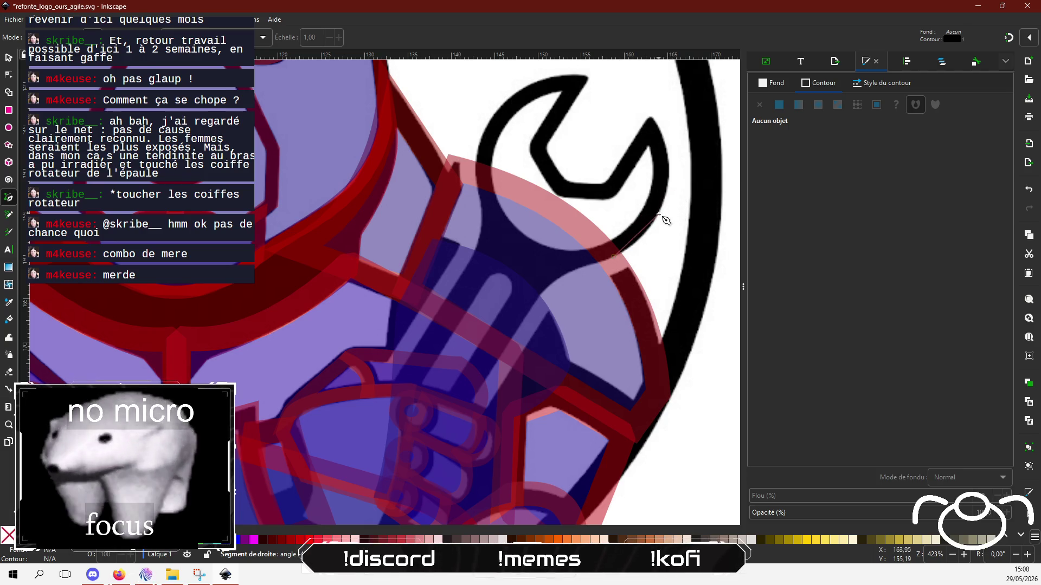
pyautogui.click(646, 117)
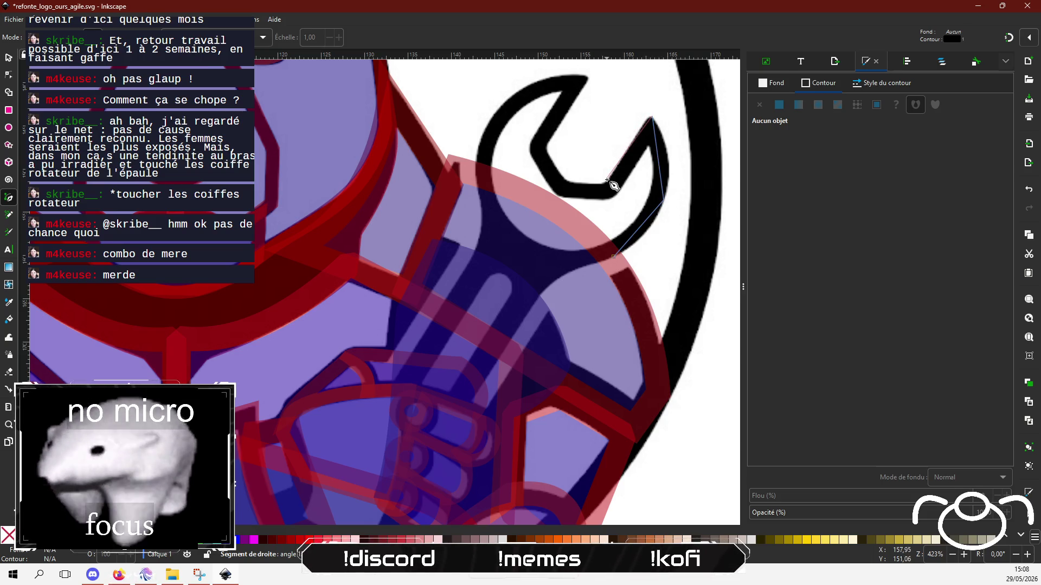
pyautogui.click(545, 147)
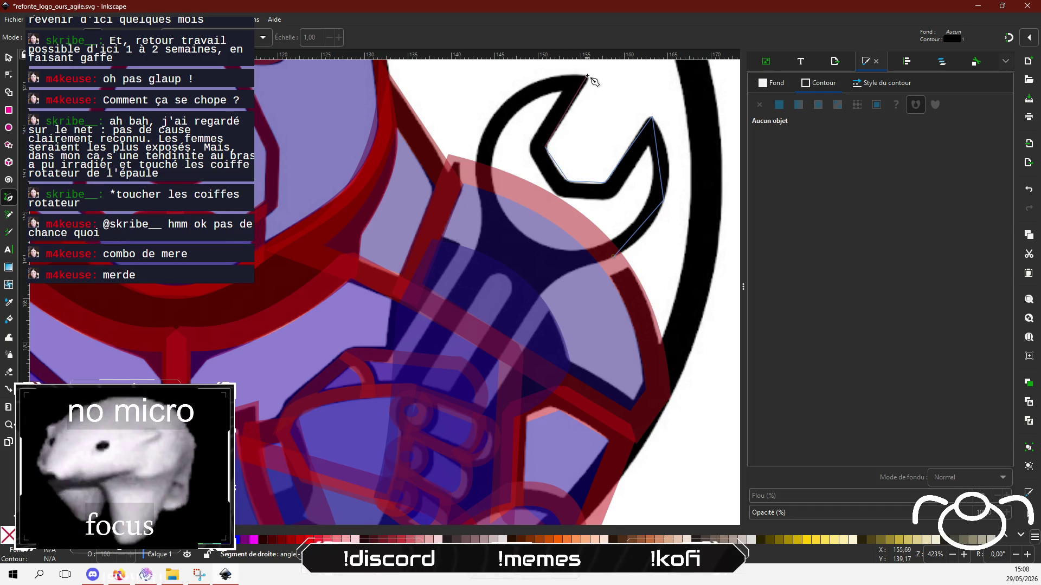
# Continue the path over the jaw top, down the handle's left side, bottom and right side.
pyautogui.click(494, 115)
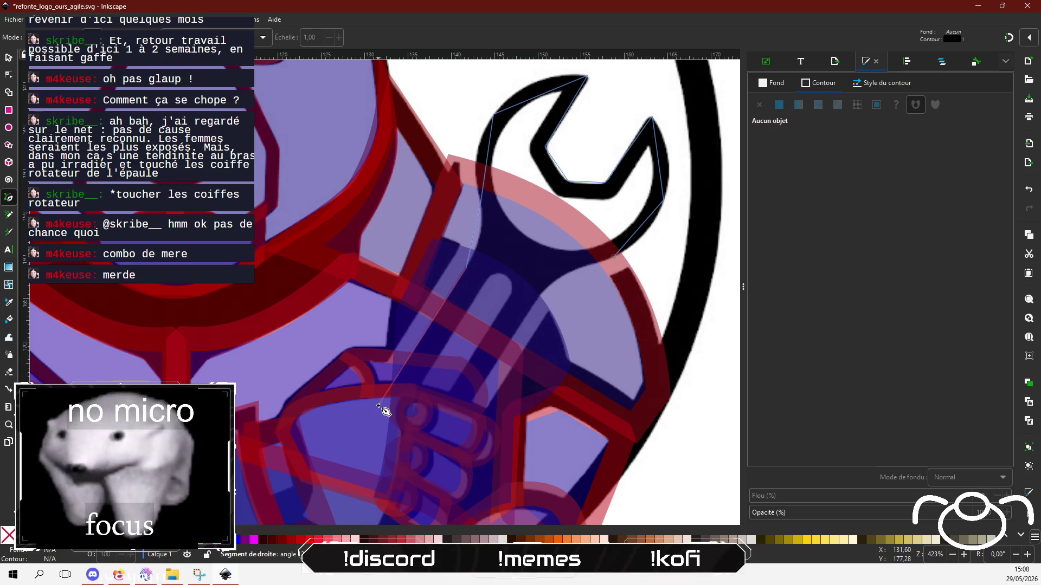
pyautogui.click(354, 451)
pyautogui.scroll(-2, 349, 412)
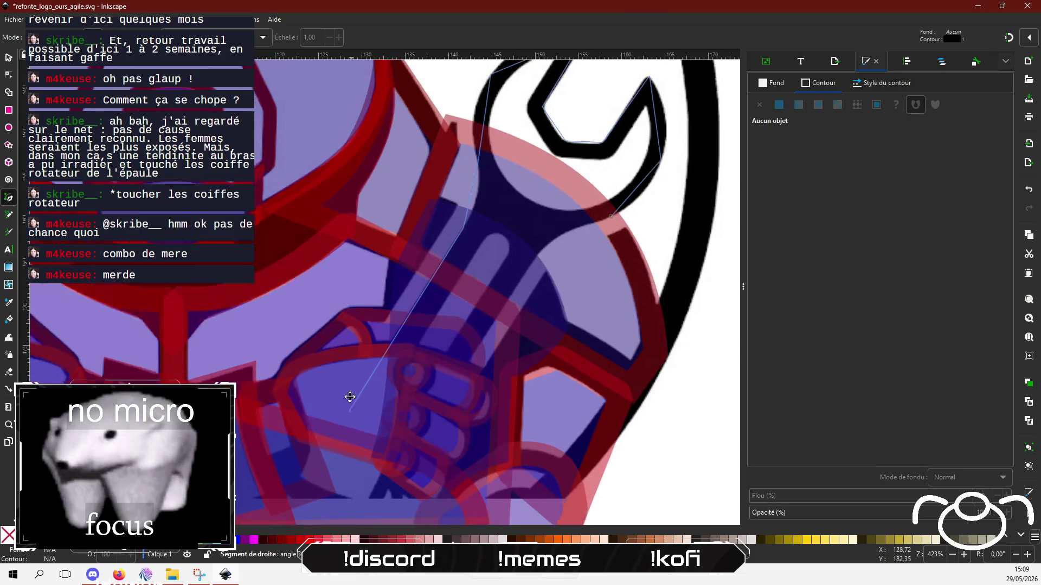
pyautogui.scroll(-2, 350, 397)
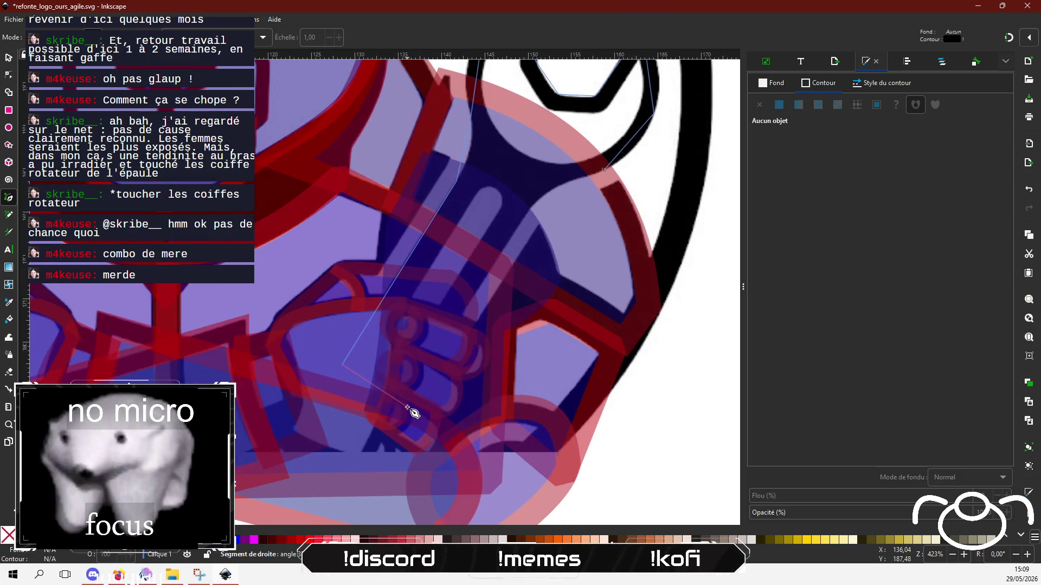
pyautogui.click(398, 400)
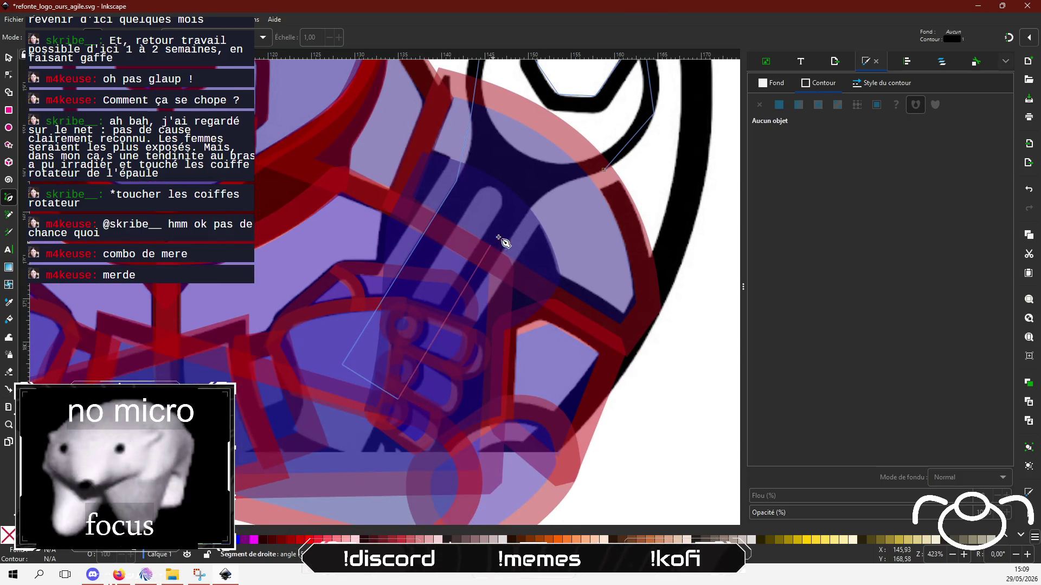
pyautogui.click(529, 212)
# Close the wrench outline path and give it a dark red af1717ff stroke.
pyautogui.click(604, 170)
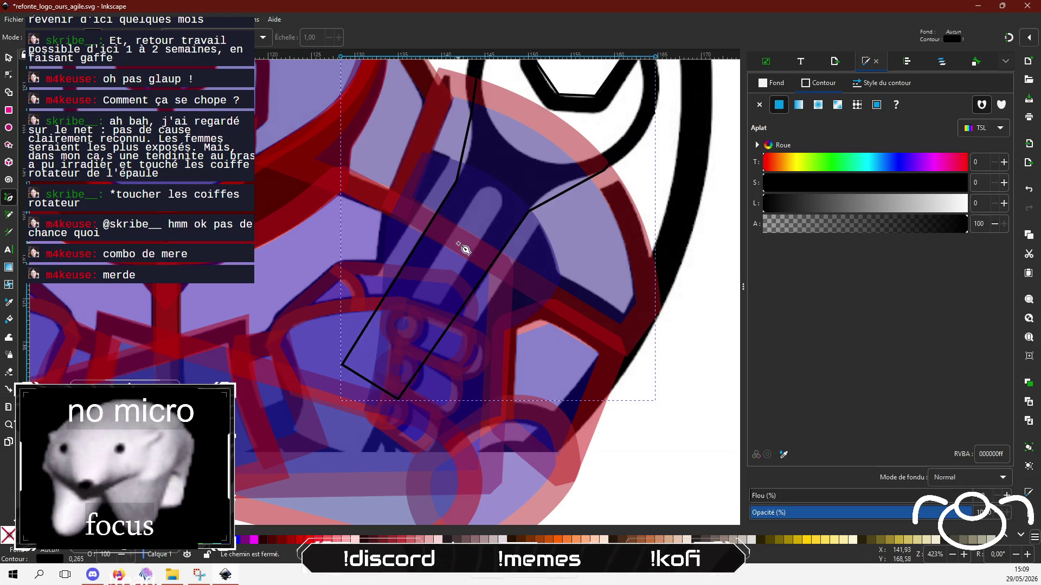
pyautogui.scroll(5, 428, 385)
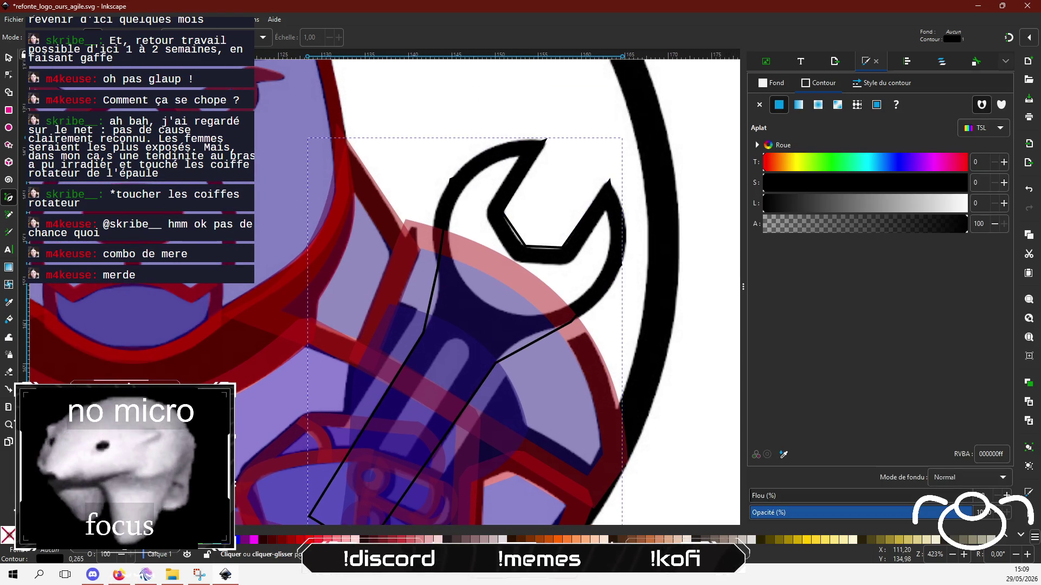
pyautogui.click(8, 75)
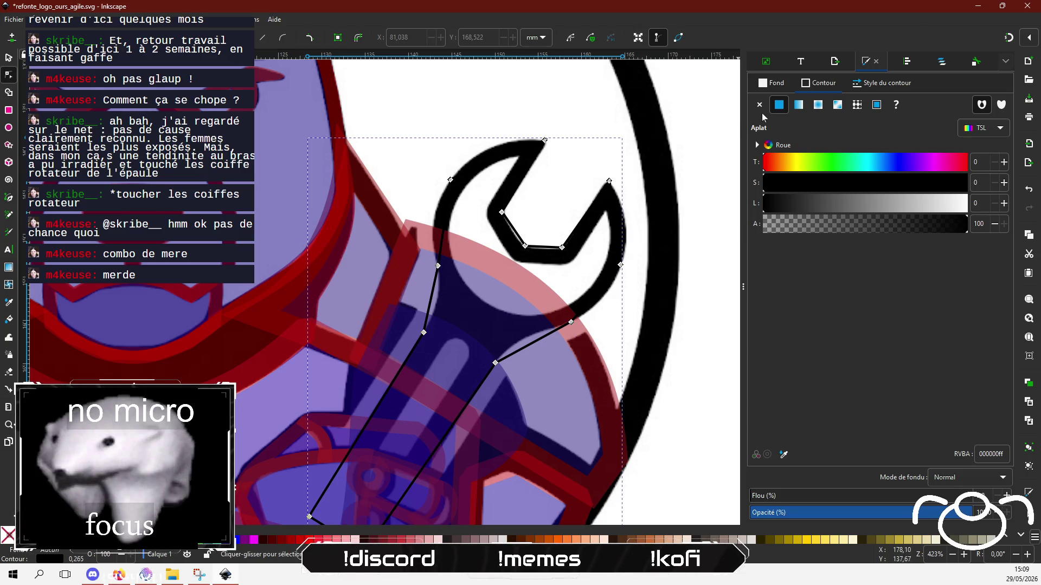
pyautogui.click(919, 183)
pyautogui.moveTo(885, 204)
pyautogui.mouseDown()
pyautogui.moveTo(821, 204)
pyautogui.moveTo(838, 204)
pyautogui.mouseUp()
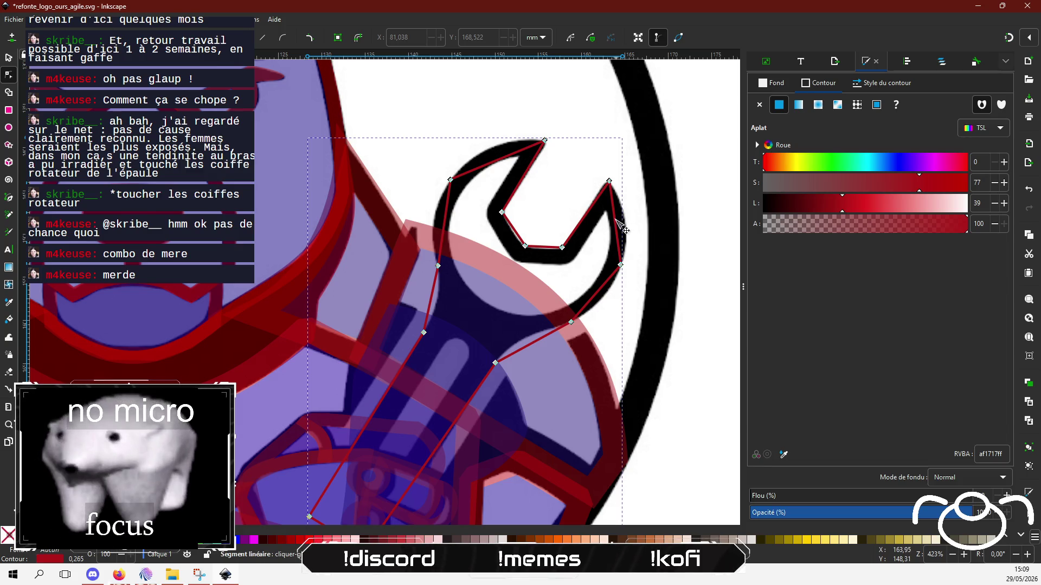
# Curve the jaw segment and the next red segments along the wrench's black outline.
pyautogui.moveTo(620, 226); pyautogui.dragTo(629, 224)
pyautogui.moveTo(602, 291); pyautogui.dragTo(604, 297)
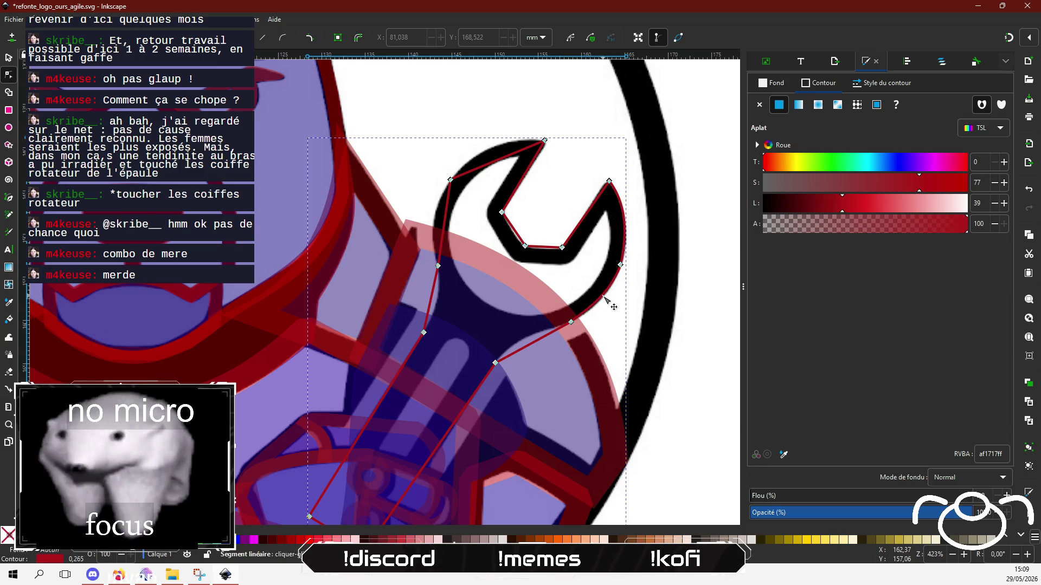
pyautogui.moveTo(533, 342); pyautogui.dragTo(522, 341)
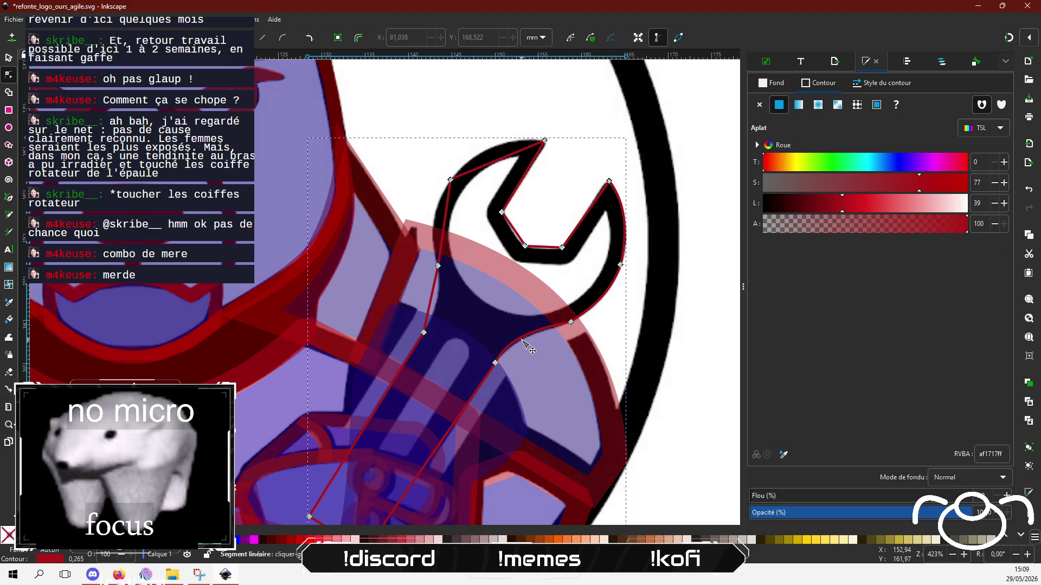
# On YouTube, open Aloha Got Soul's 'Where The Wind Blows' and show the notifications list.
pyautogui.hotkey('alt', 'Tab')
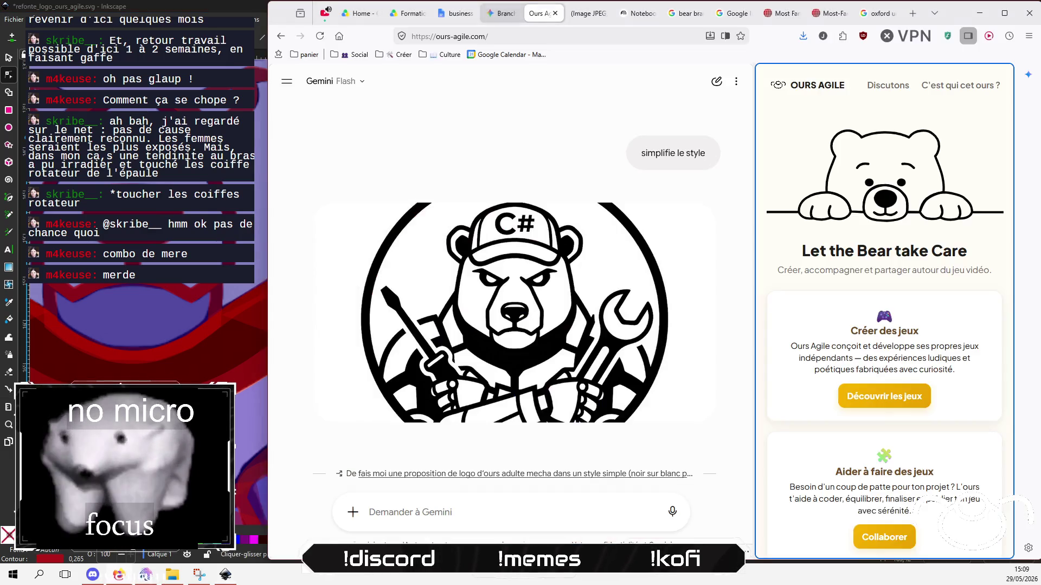
pyautogui.click(325, 13)
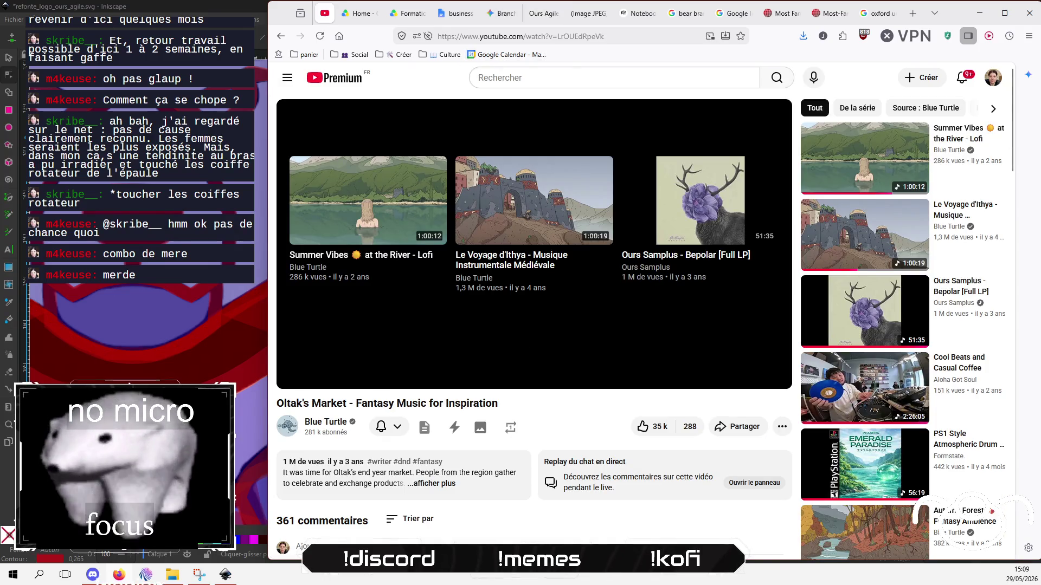
pyautogui.click(478, 77)
pyautogui.click(287, 77)
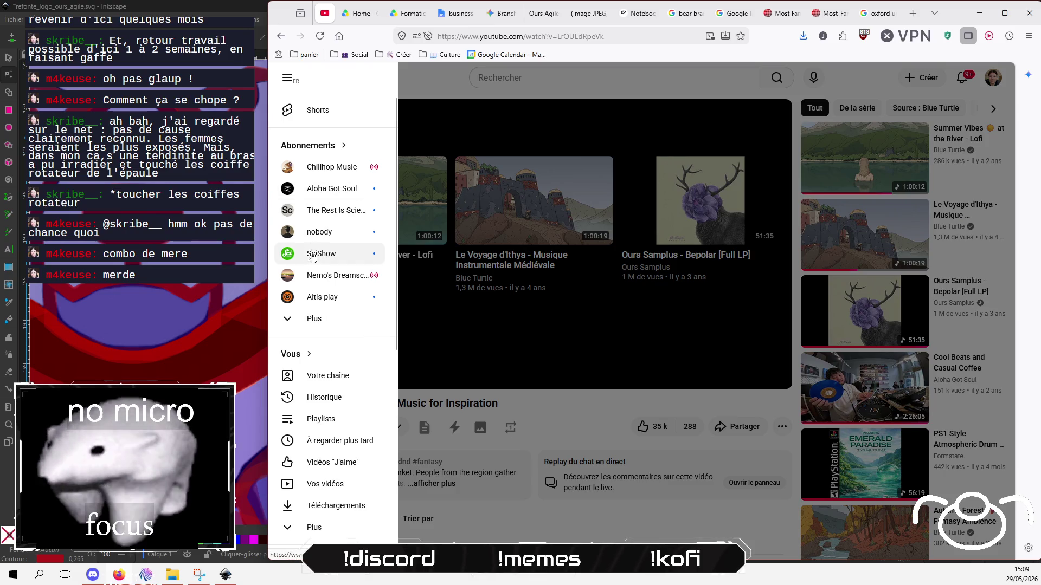
pyautogui.click(321, 190)
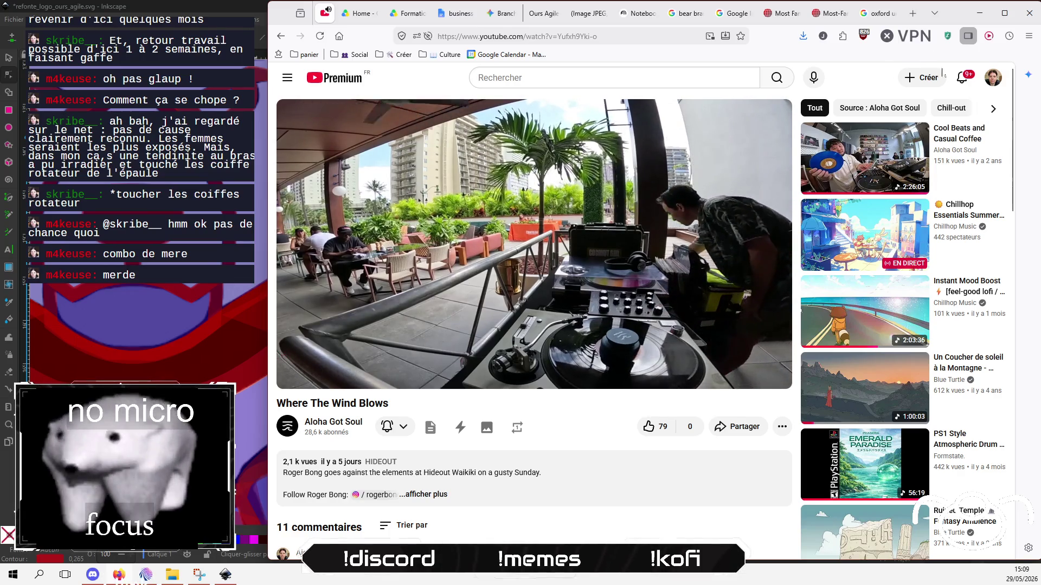
pyautogui.click(960, 78)
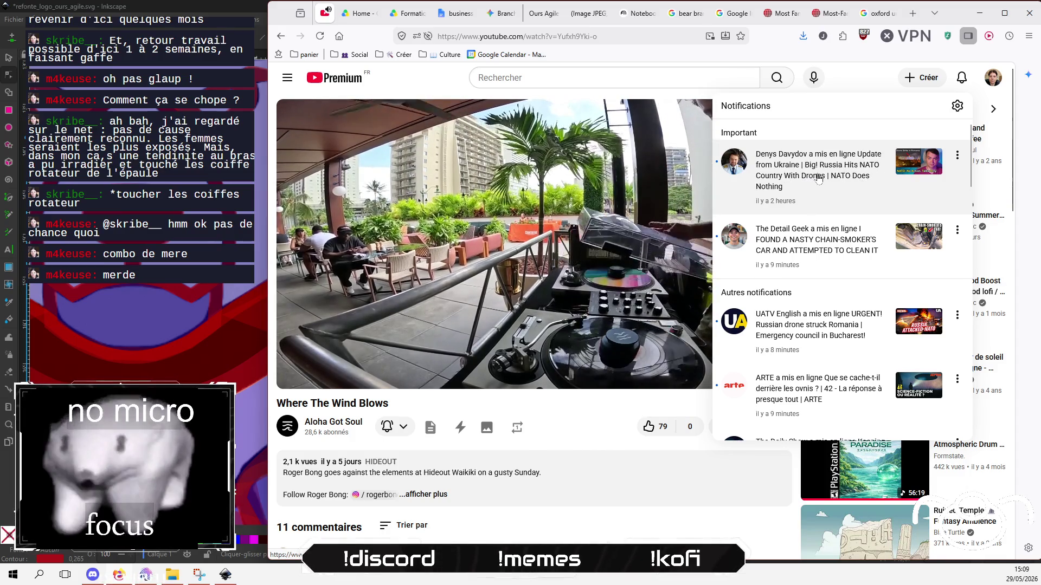
# Open the 'Live GetYourJob saison 2' notification in a new tab.
pyautogui.scroll(-1, 818, 180)
pyautogui.scroll(-2, 820, 228)
pyautogui.scroll(-1, 821, 282)
pyautogui.scroll(-1, 824, 340)
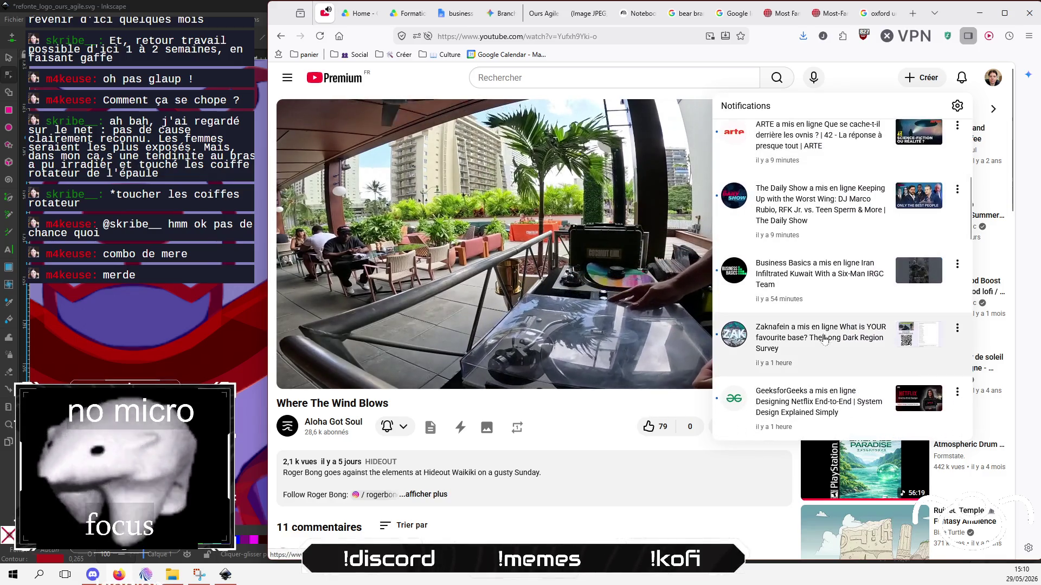
pyautogui.scroll(-1, 841, 350)
pyautogui.scroll(-1, 829, 350)
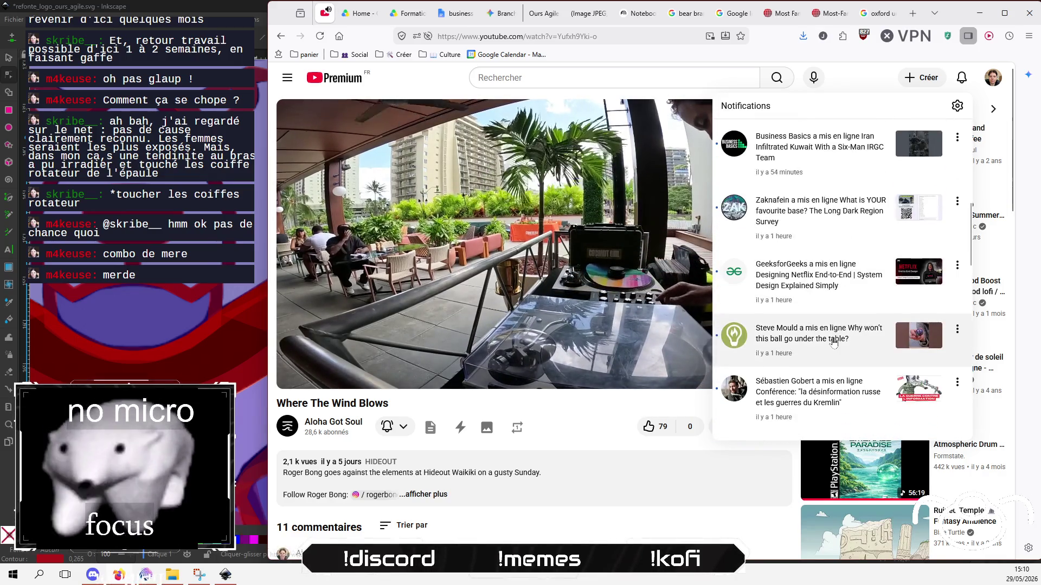
pyautogui.scroll(-2, 803, 347)
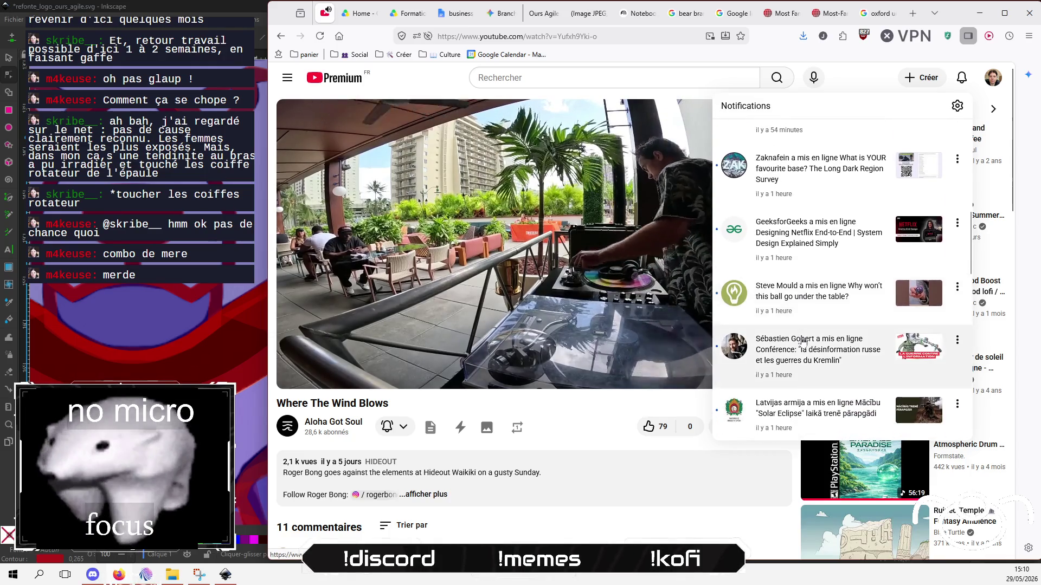
pyautogui.scroll(-1, 803, 341)
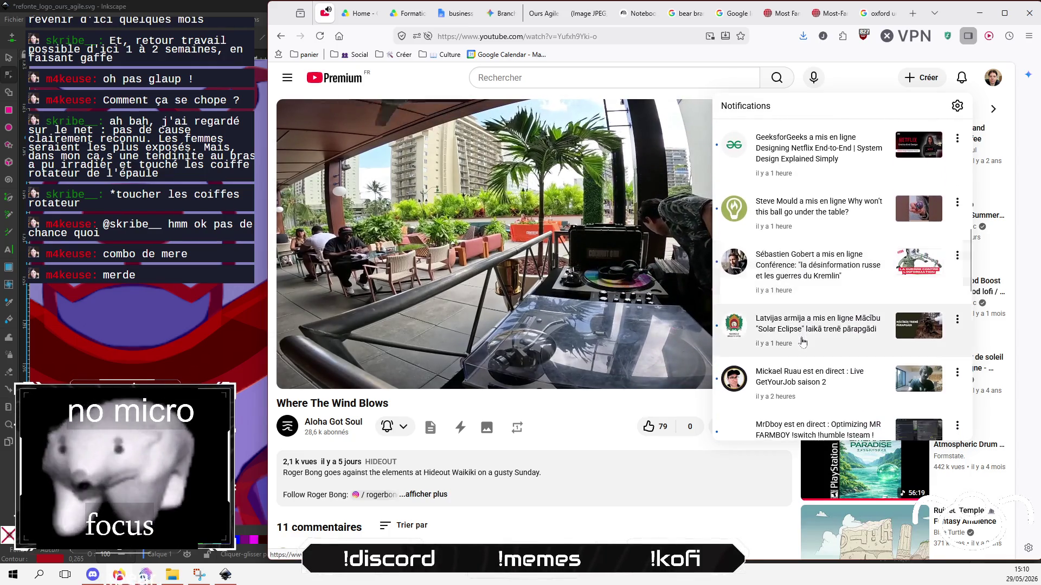
pyautogui.scroll(-1, 803, 340)
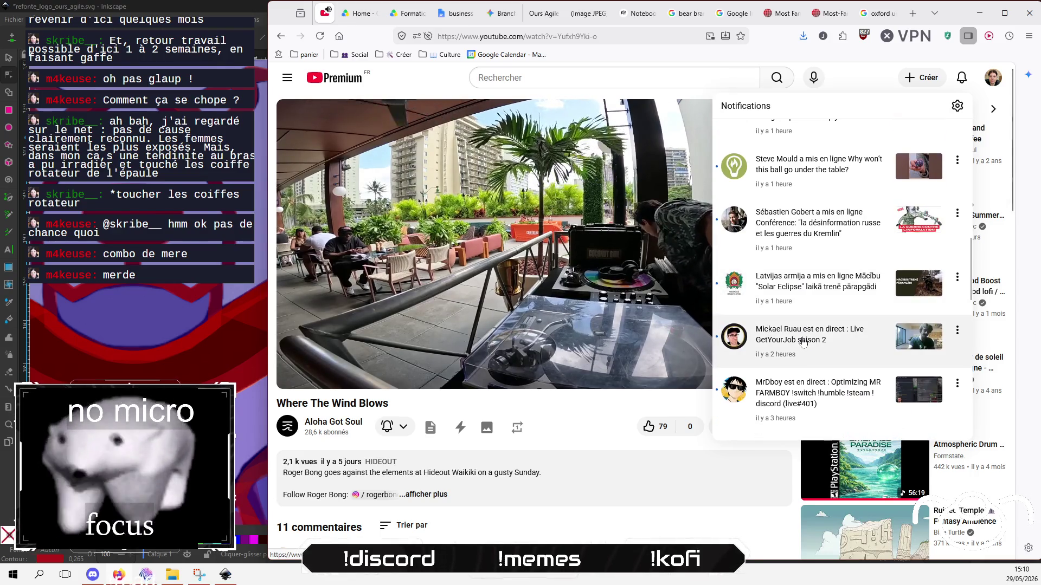
pyautogui.scroll(-1, 802, 341)
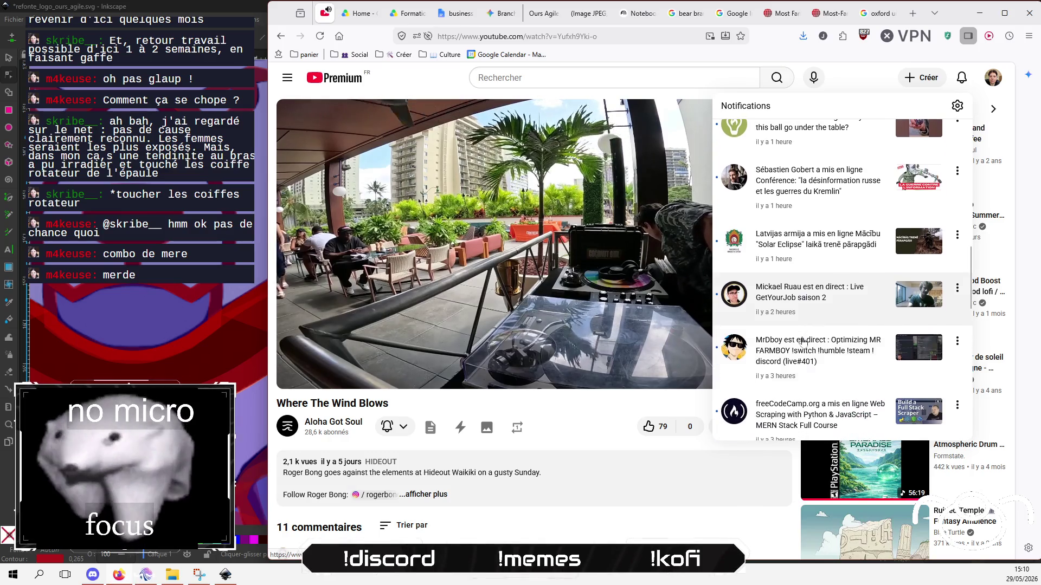
pyautogui.rightClick(794, 292)
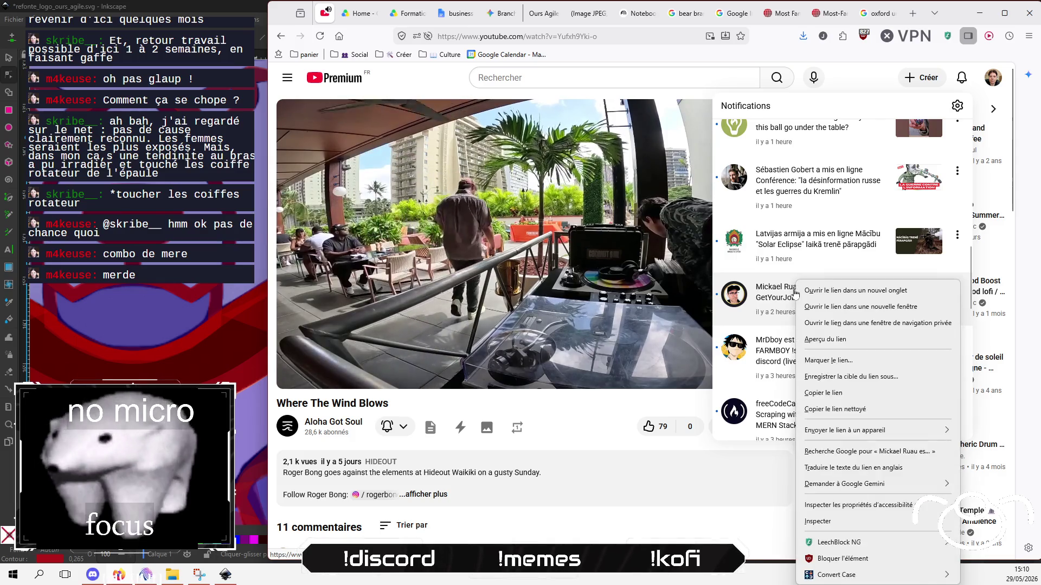
pyautogui.click(830, 291)
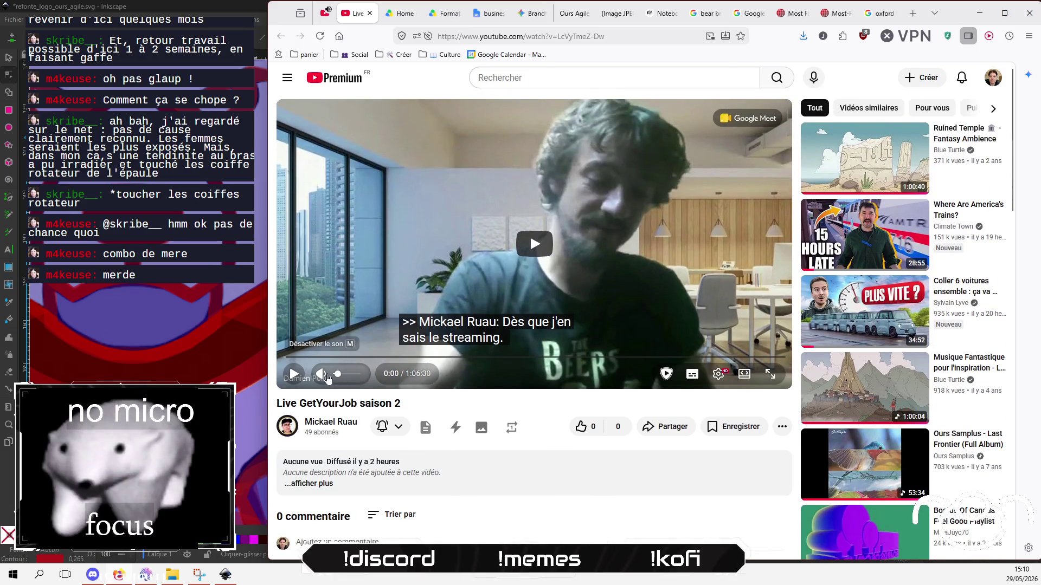
# Play the live video from 0:51 with subtitles on, checking the subtitle languages.
pyautogui.click(322, 374)
pyautogui.click(293, 374)
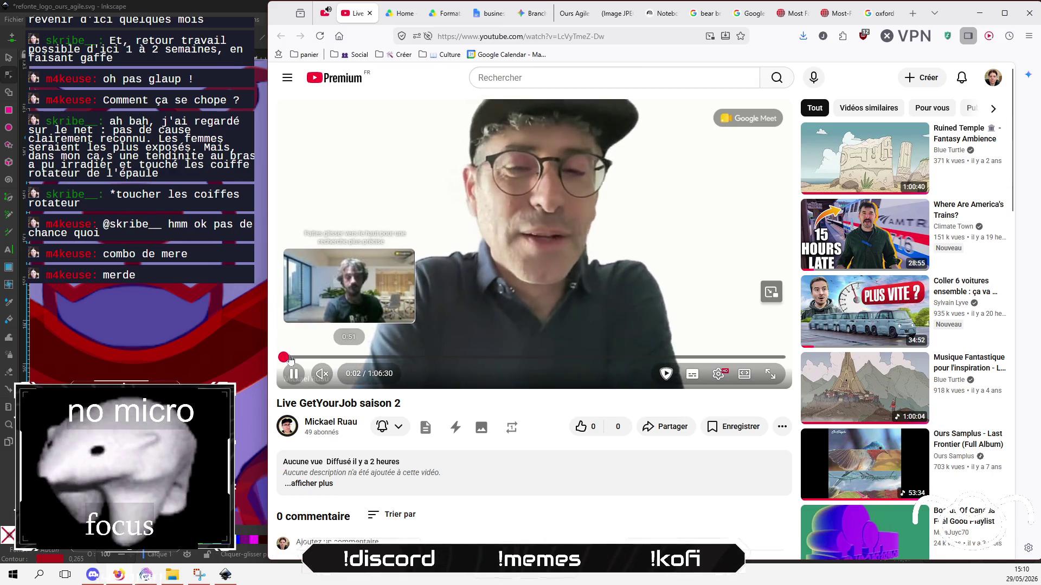
pyautogui.click(290, 357)
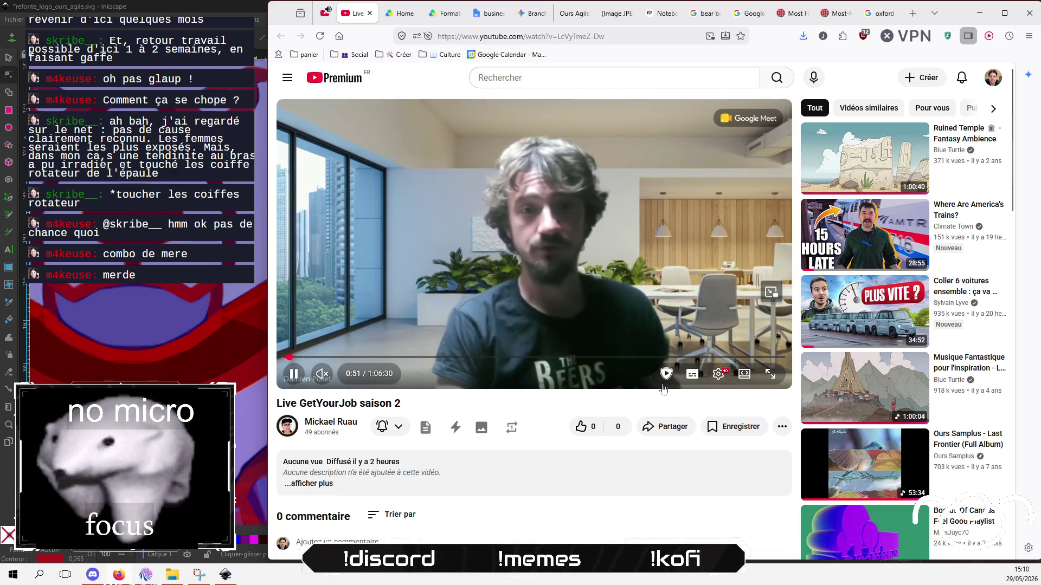
pyautogui.click(693, 375)
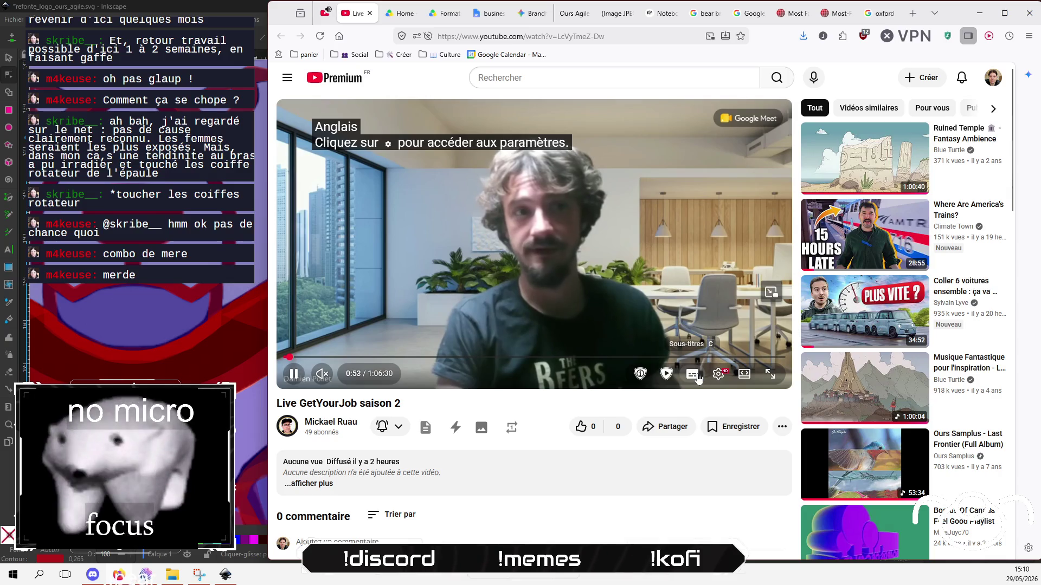
pyautogui.click(718, 374)
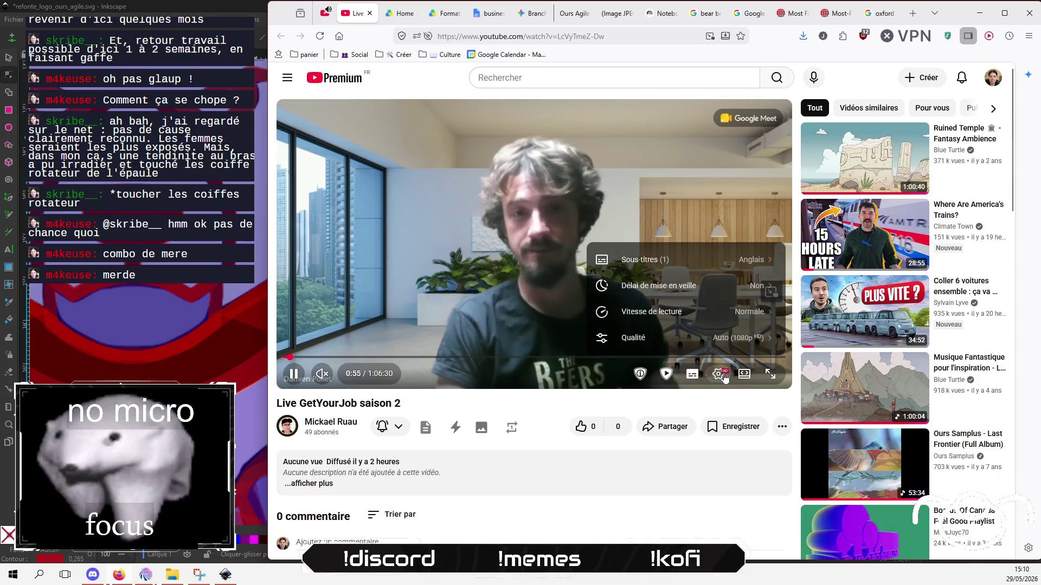
pyautogui.click(717, 268)
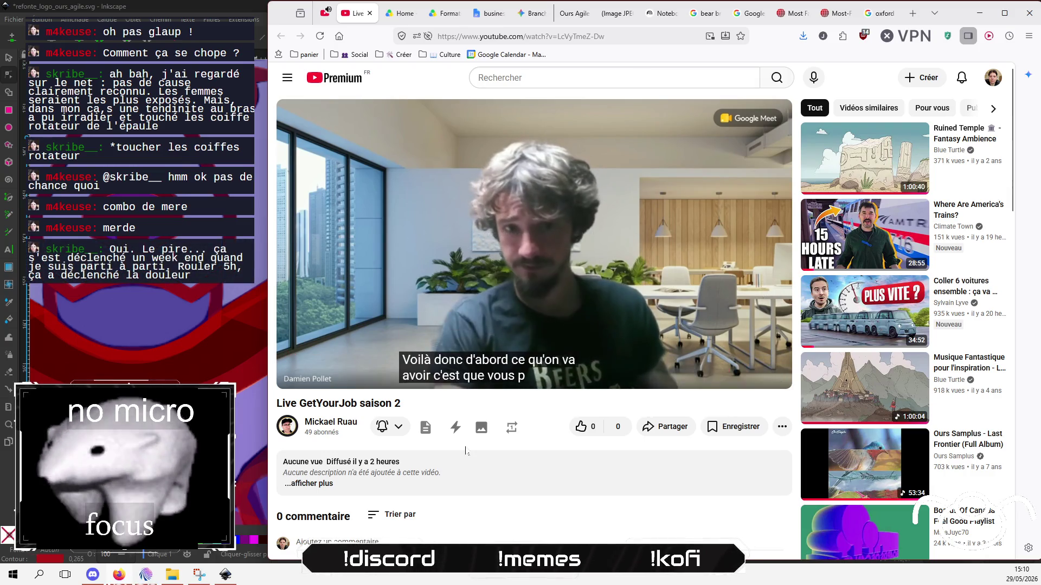
# Save the video to Watch later, close its tab, and like 'Where The Wind Blows'.
pyautogui.click(741, 428)
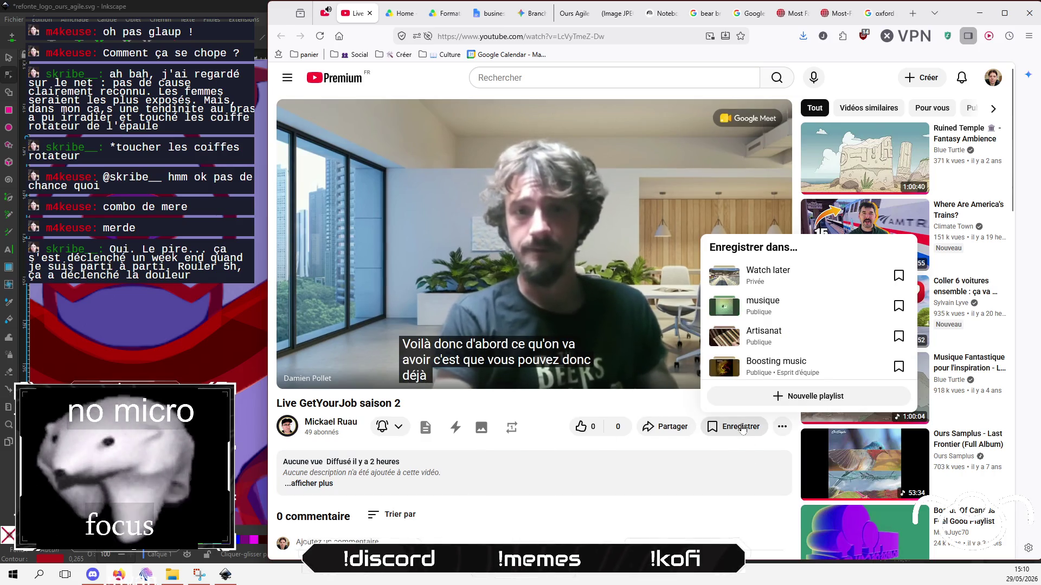
pyautogui.click(768, 274)
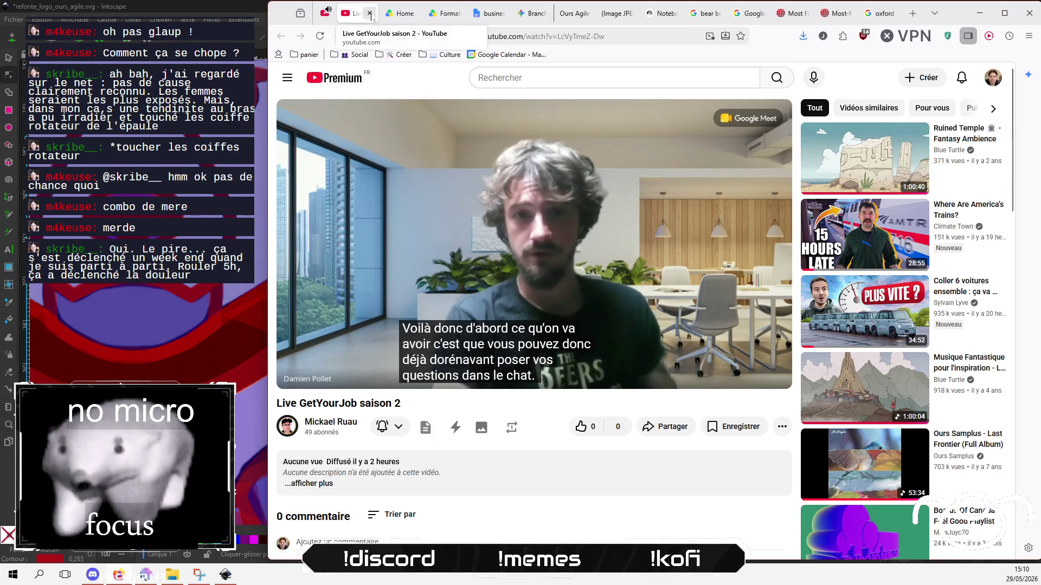
pyautogui.click(370, 13)
pyautogui.click(640, 431)
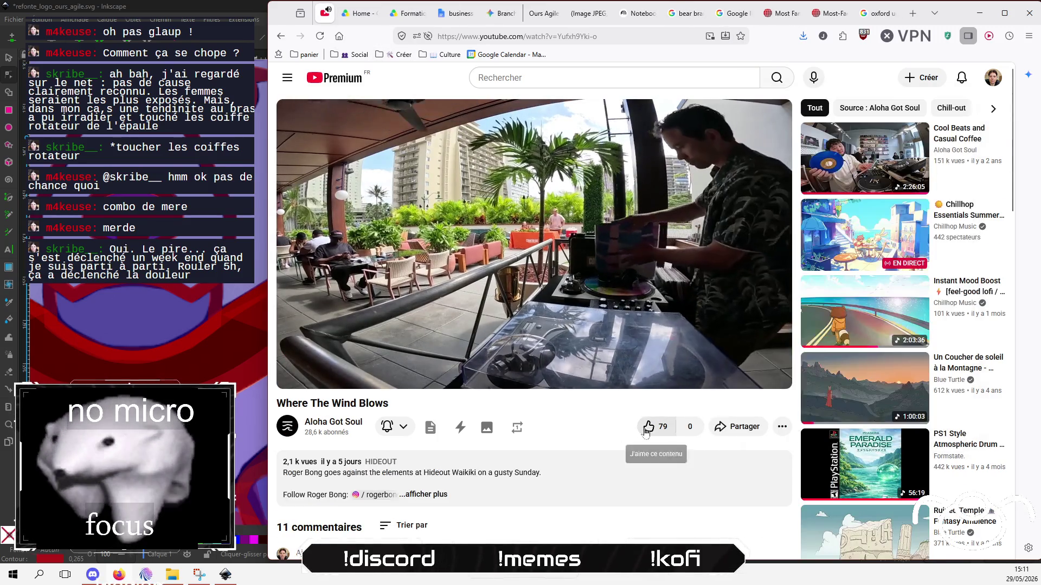
pyautogui.click(215, 8)
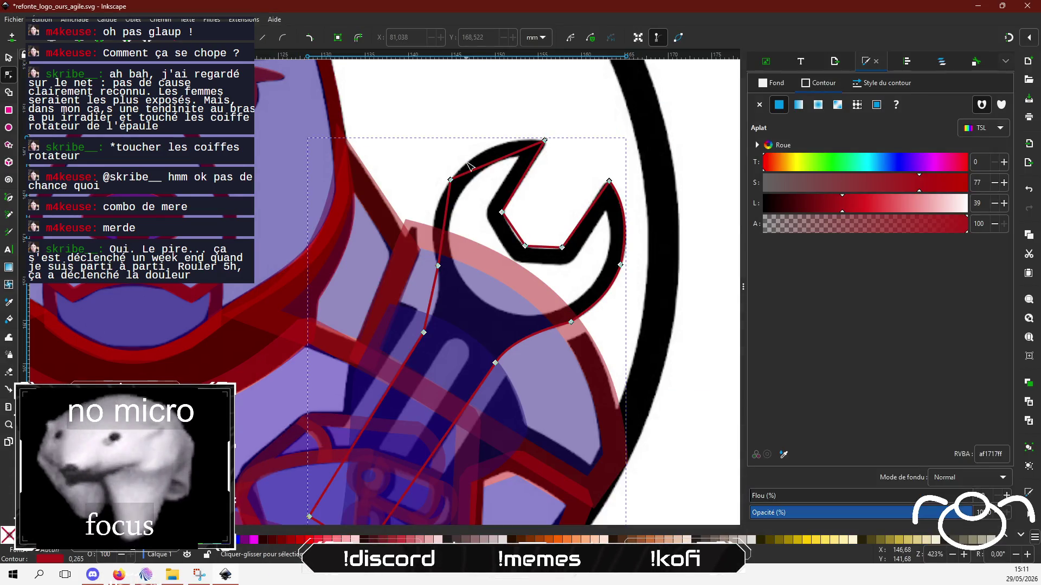
# Curve the top, lower, left and bottom-left wrench segments along the black outline.
pyautogui.moveTo(485, 167); pyautogui.dragTo(497, 148)
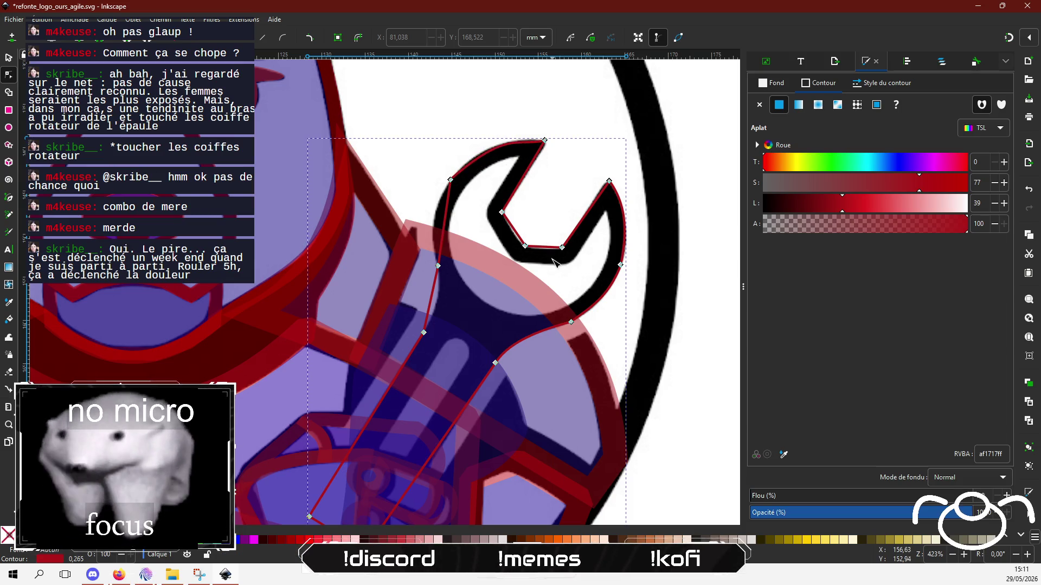
pyautogui.moveTo(544, 247); pyautogui.dragTo(545, 251)
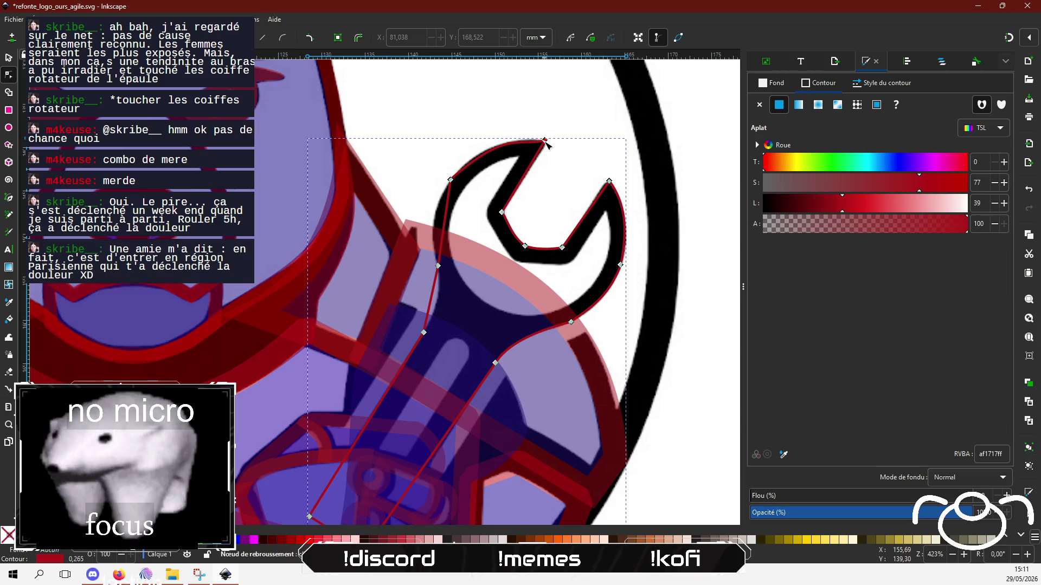
pyautogui.moveTo(545, 140); pyautogui.dragTo(548, 142)
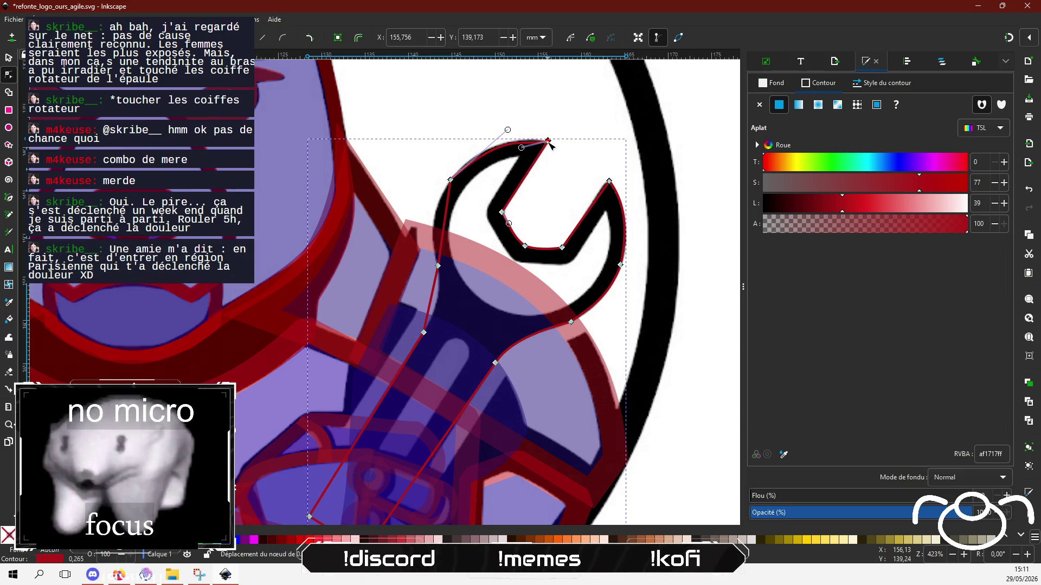
pyautogui.moveTo(447, 227); pyautogui.dragTo(439, 239)
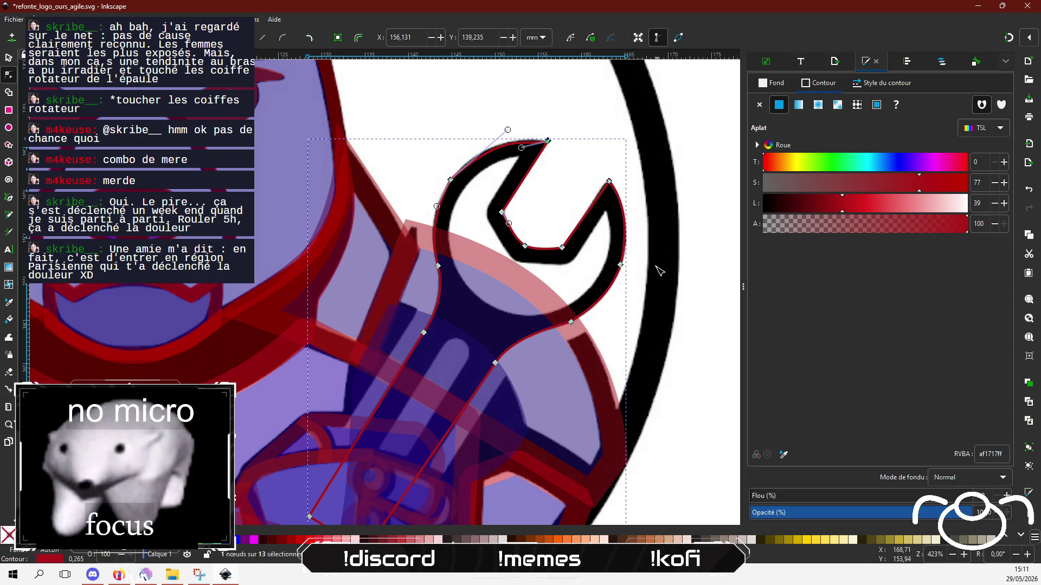
pyautogui.moveTo(484, 404); pyautogui.dragTo(518, 276)
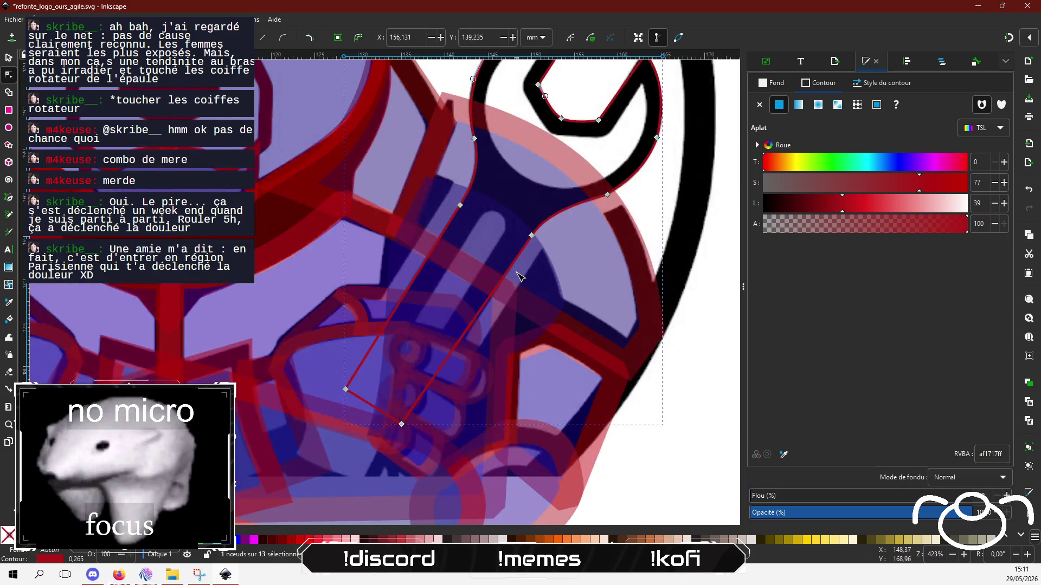
pyautogui.moveTo(380, 412); pyautogui.dragTo(368, 431)
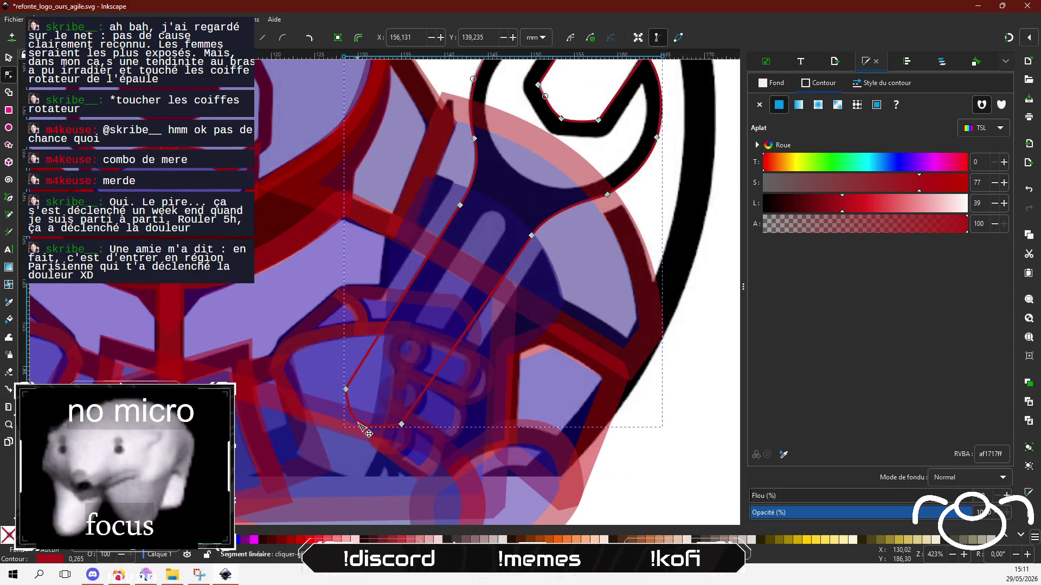
# Round the wrench handle's bottom end by adjusting the bottom node's curve handles.
pyautogui.click(403, 425)
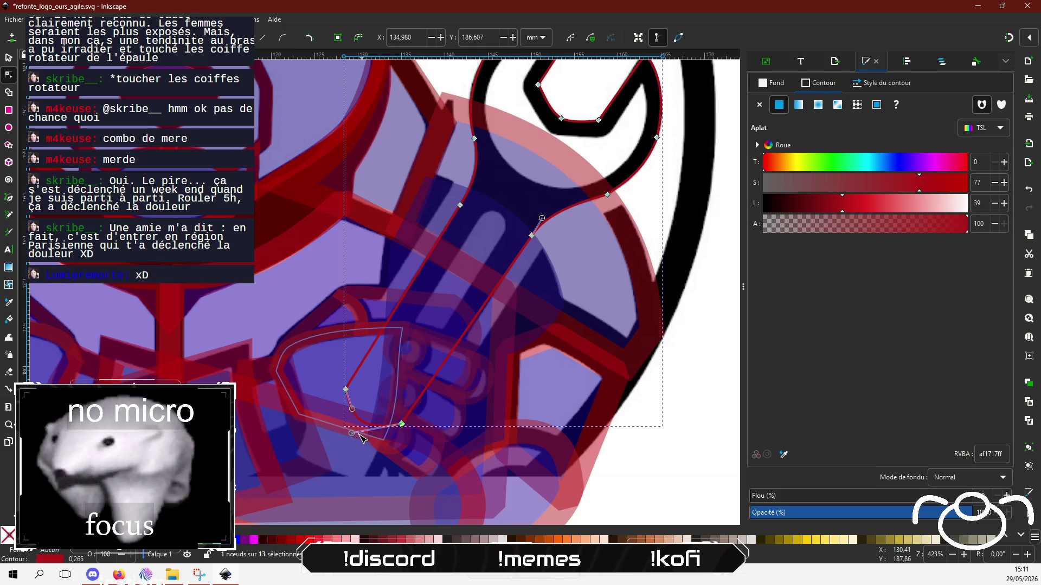
pyautogui.moveTo(368, 447); pyautogui.dragTo(368, 445)
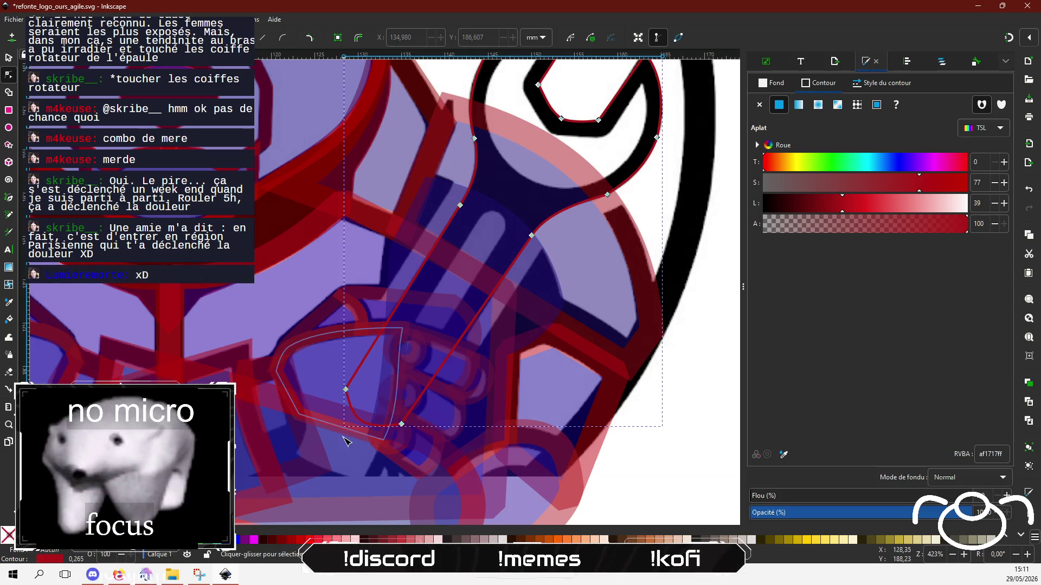
pyautogui.click(403, 424)
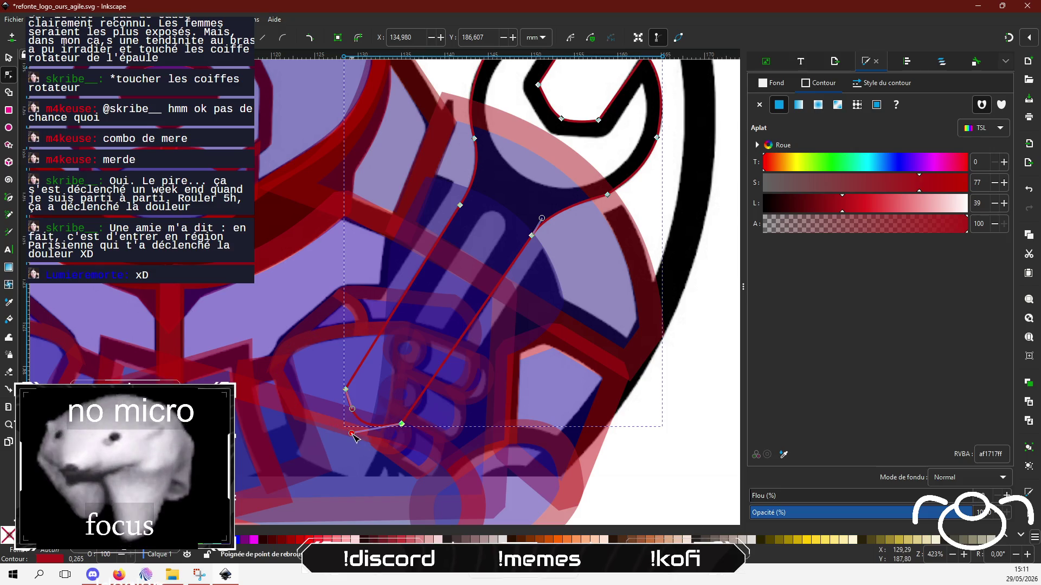
pyautogui.moveTo(352, 434); pyautogui.dragTo(368, 439)
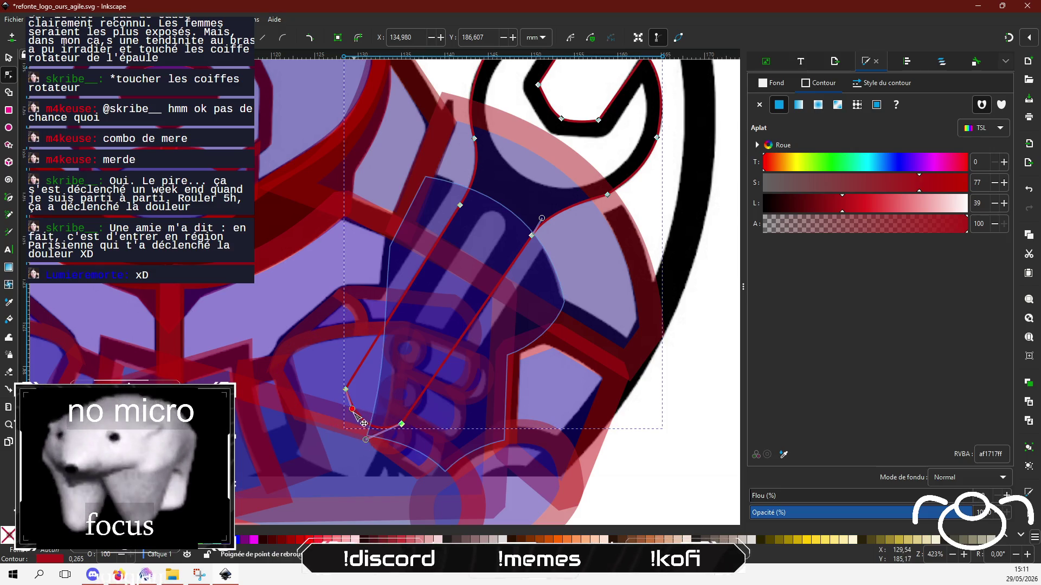
pyautogui.moveTo(352, 409); pyautogui.dragTo(338, 418)
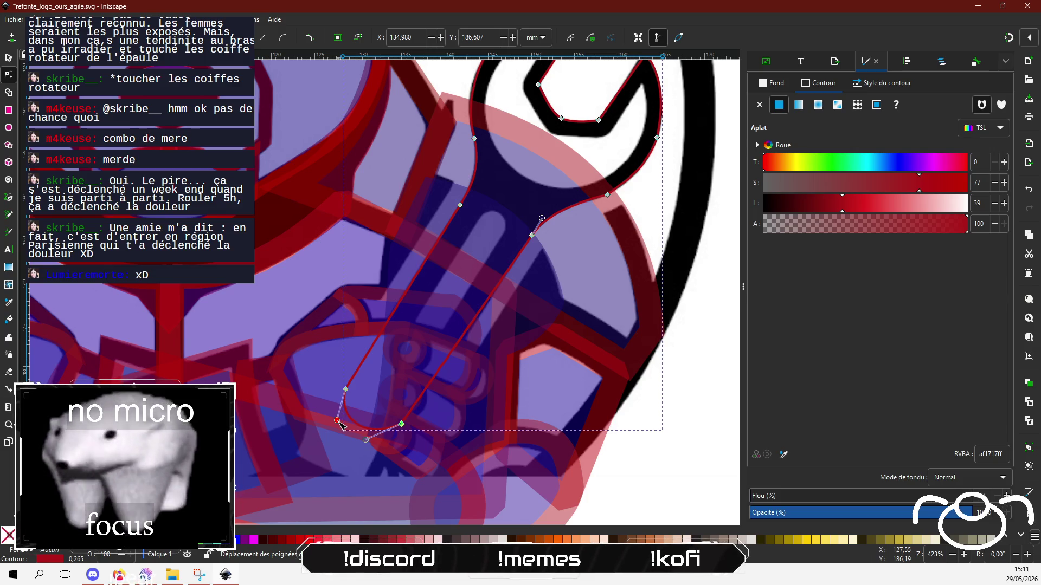
pyautogui.moveTo(365, 440); pyautogui.dragTo(373, 440)
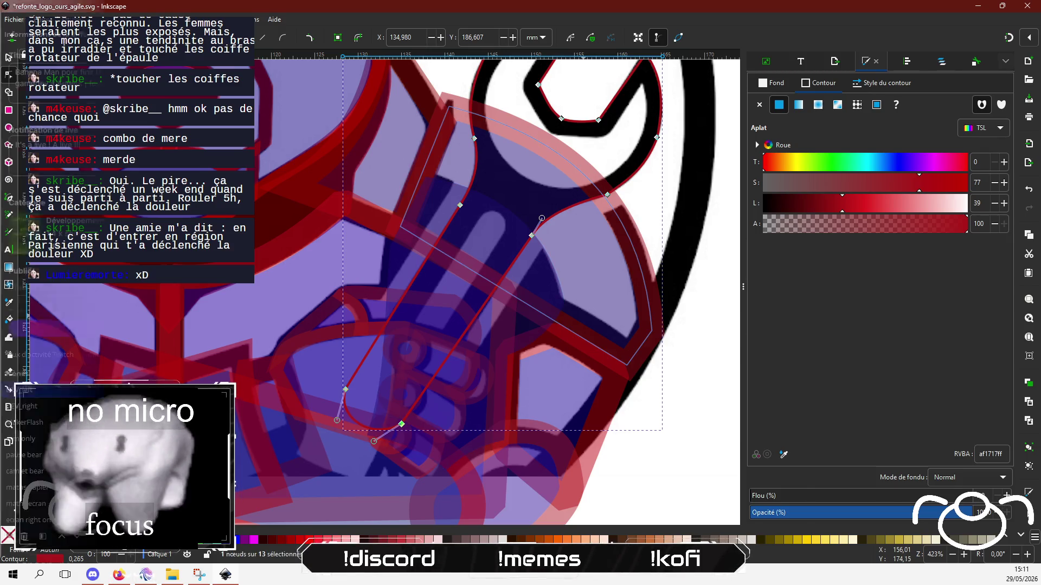
pyautogui.hotkey('alt', 'Tab')
# Post three chat messages, including 'PTDR' and one ending 'tout le monde /o\'.
pyautogui.write('P')
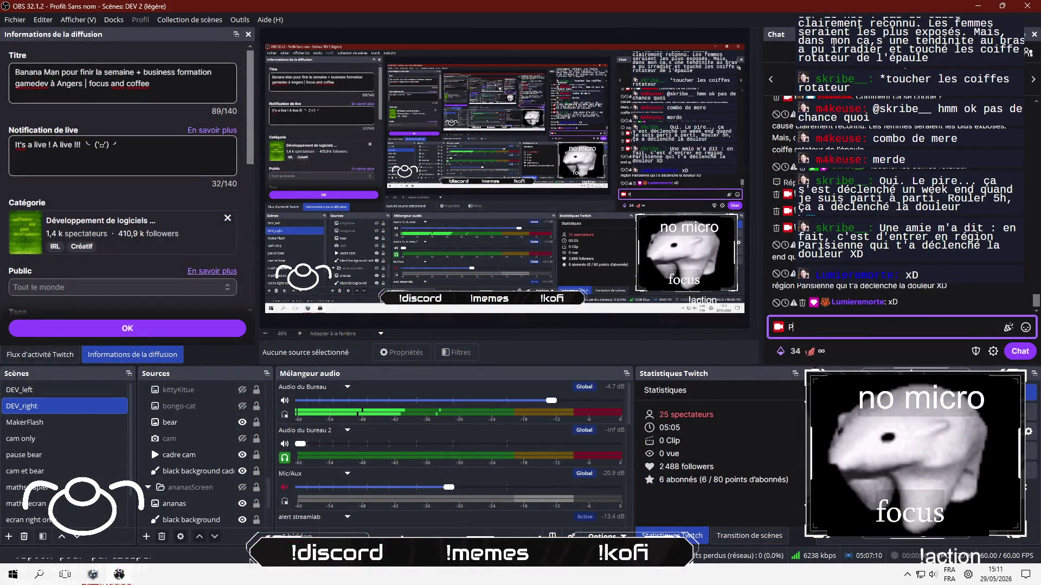
pyautogui.press('Return')
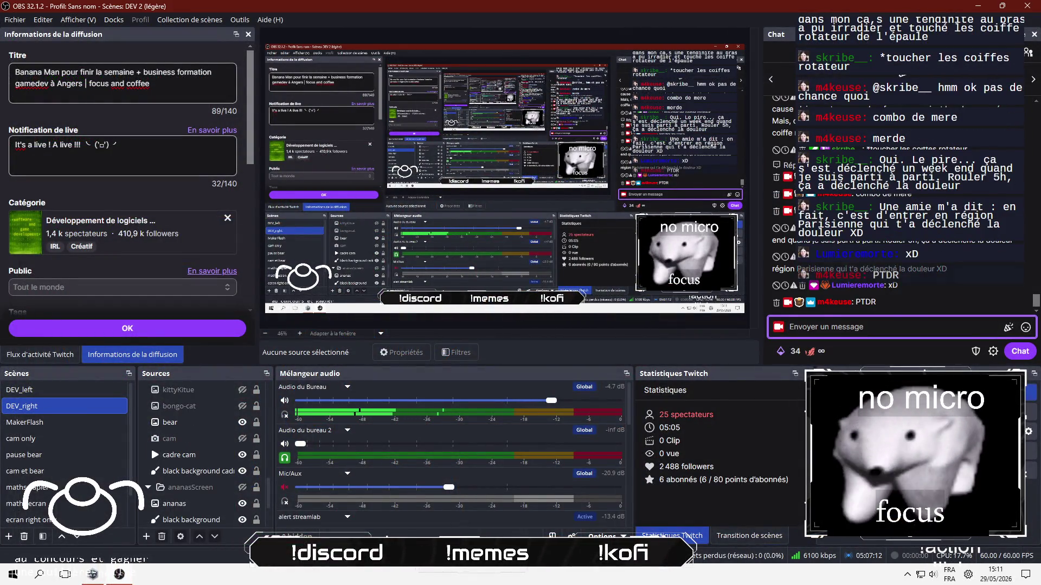
pyautogui.write("j'avoue moi a")
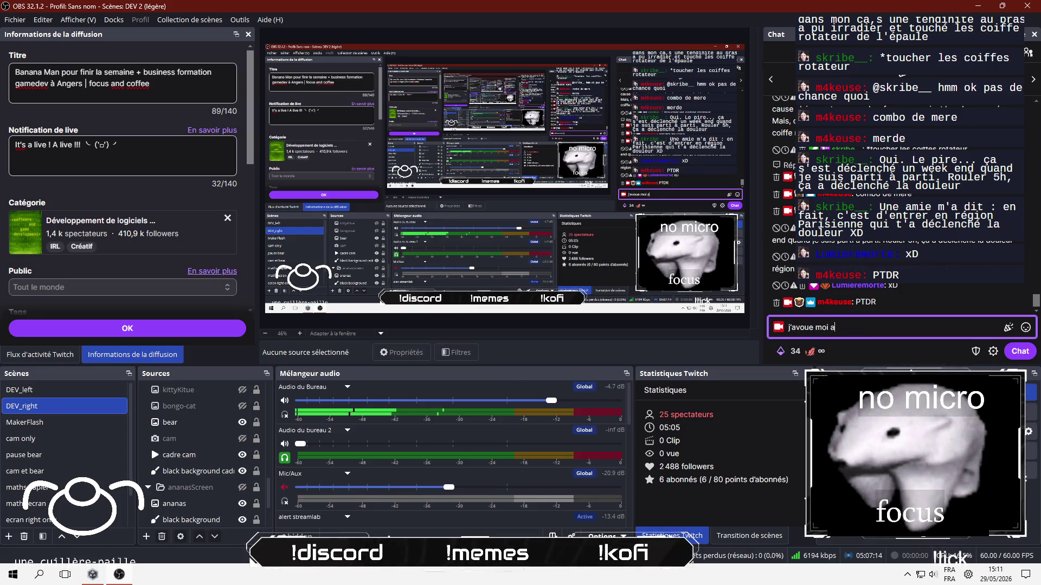
pyautogui.write('ussi je me sens un p')
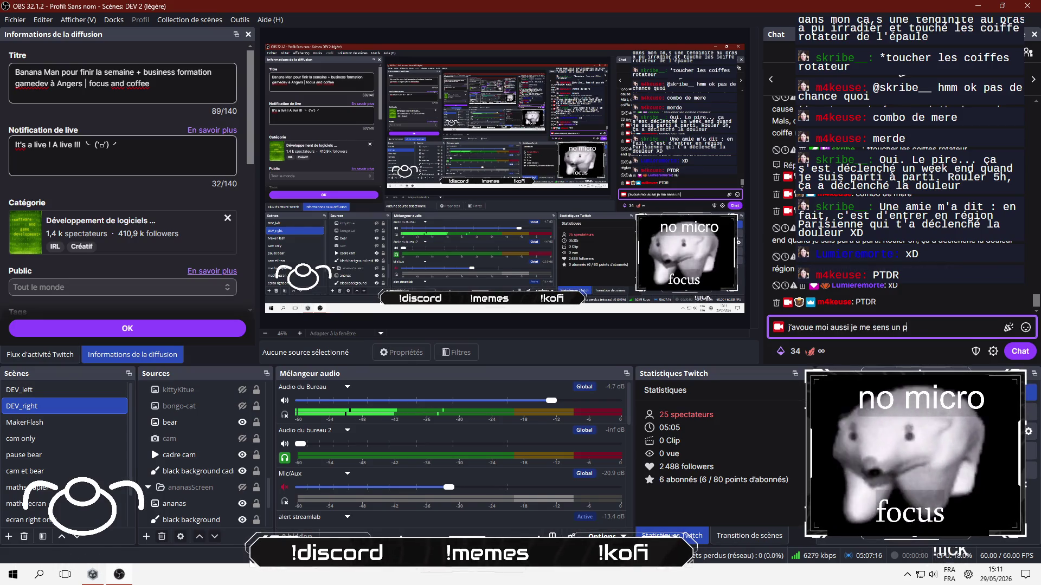
pyautogui.write("eu malade quand j'arrive a")
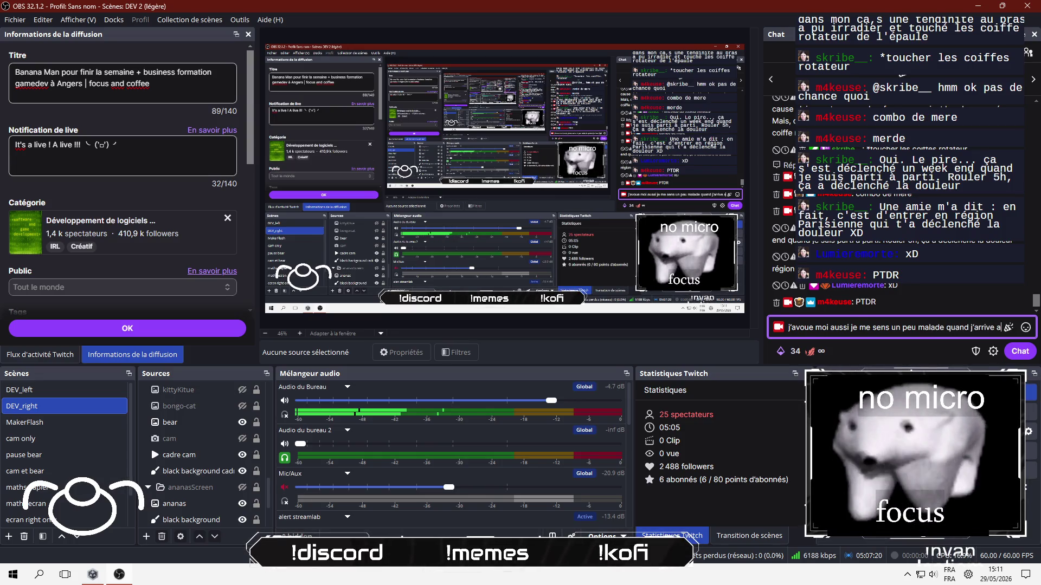
pyautogui.write(' Paris')
pyautogui.press('Return')
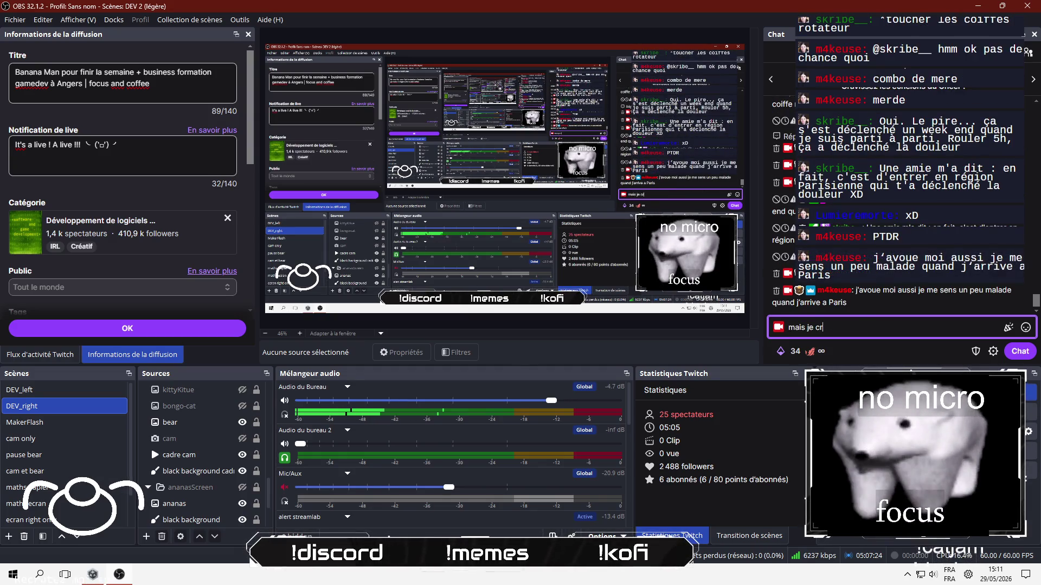
pyautogui.write("ue c'est t")
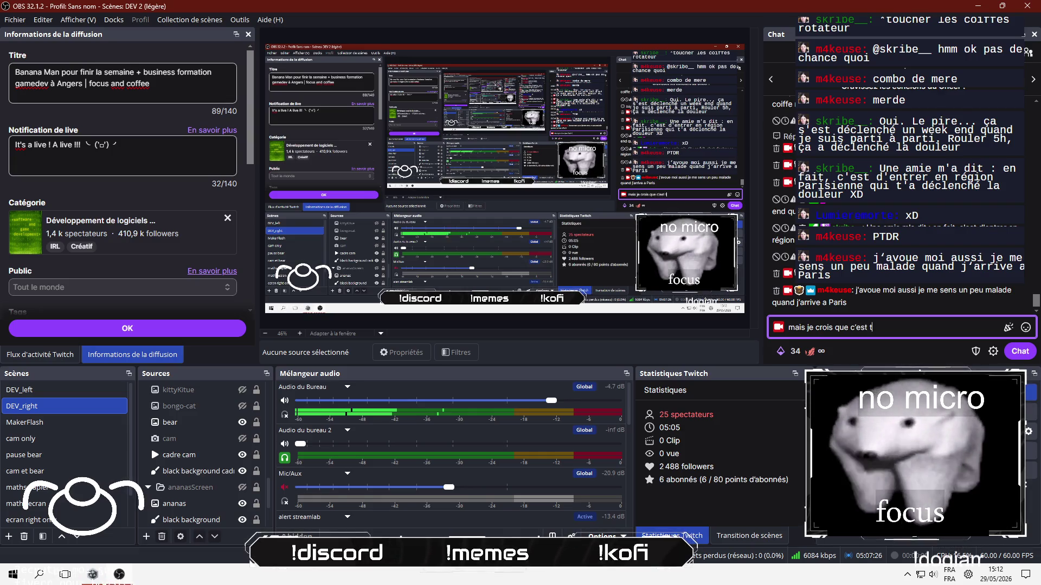
pyautogui.press('BackSpace')
pyautogui.press('BackSpace')
pyautogui.write('out')
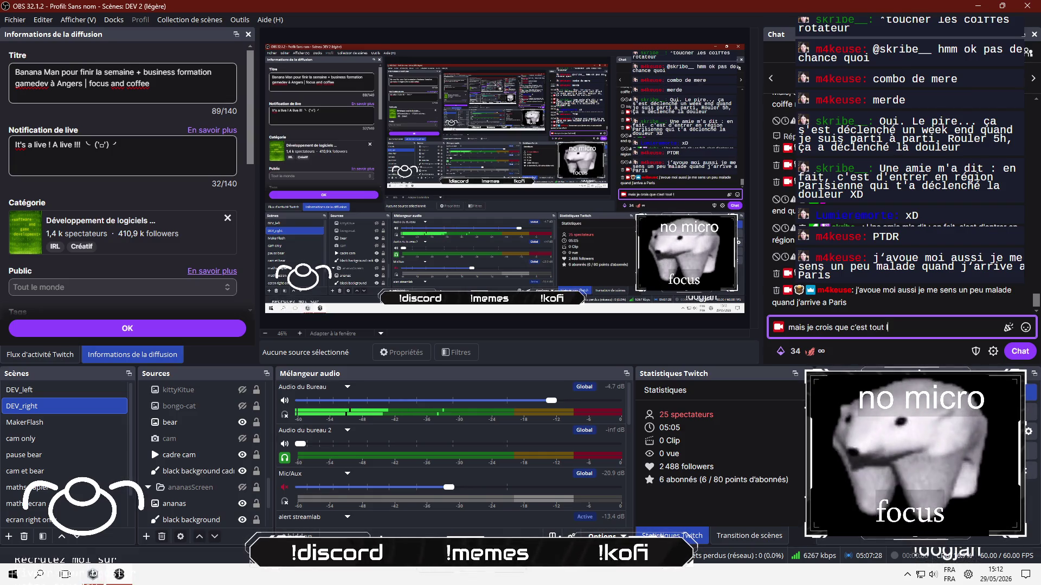
pyautogui.write(' le monde /o\\')
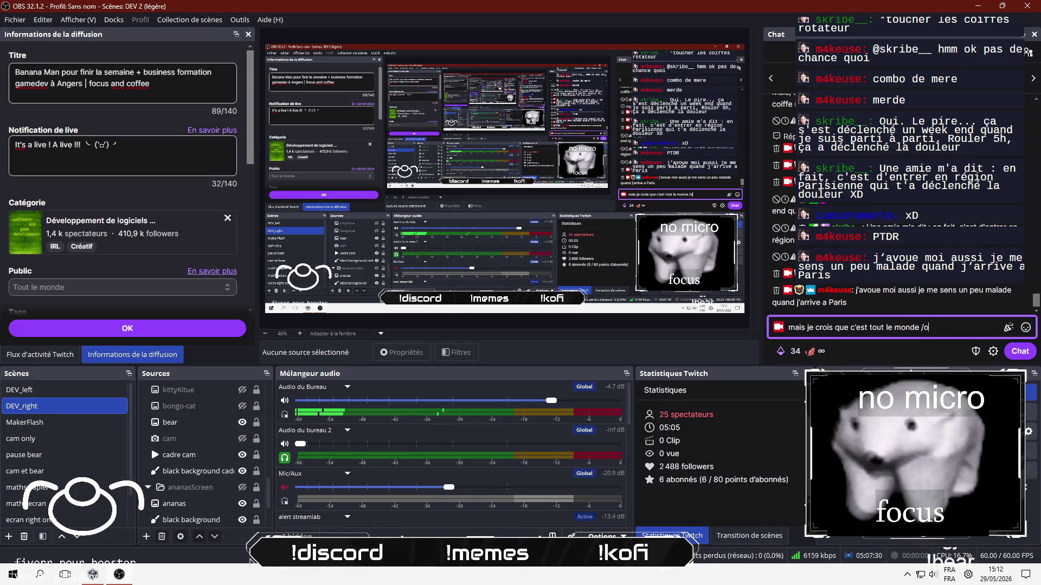
pyautogui.press('Return')
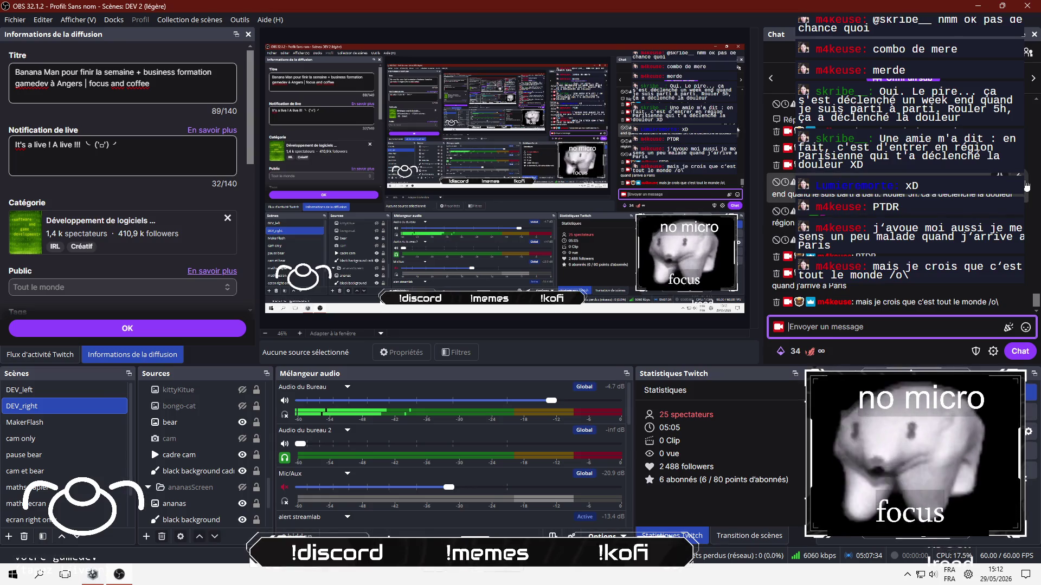
# Reply to a viewer with 'ah ouais le truc de la crispation. je vois tout à fait'.
pyautogui.click(1026, 186)
pyautogui.write('a')
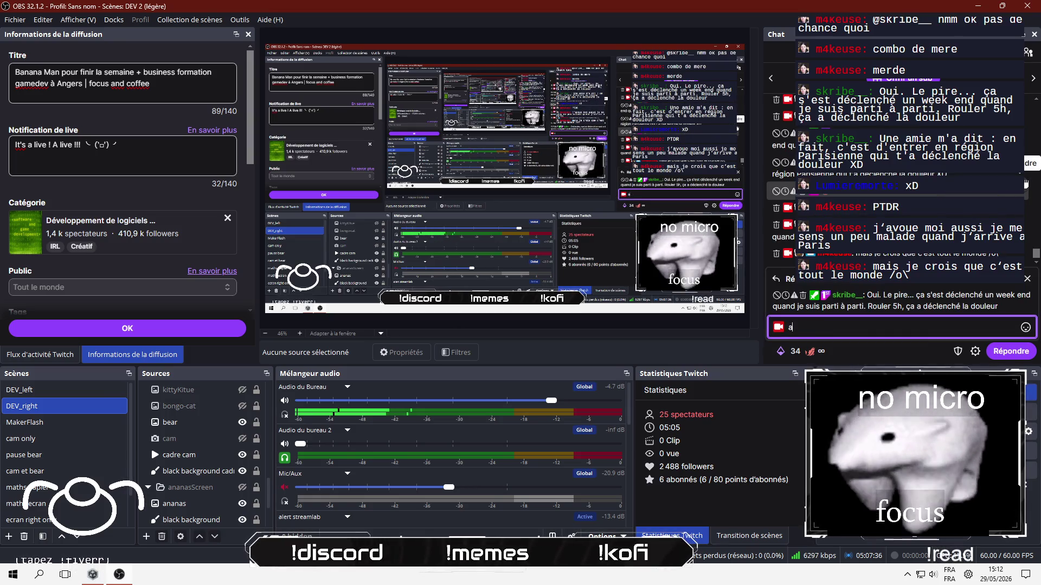
pyautogui.write('h ouais je')
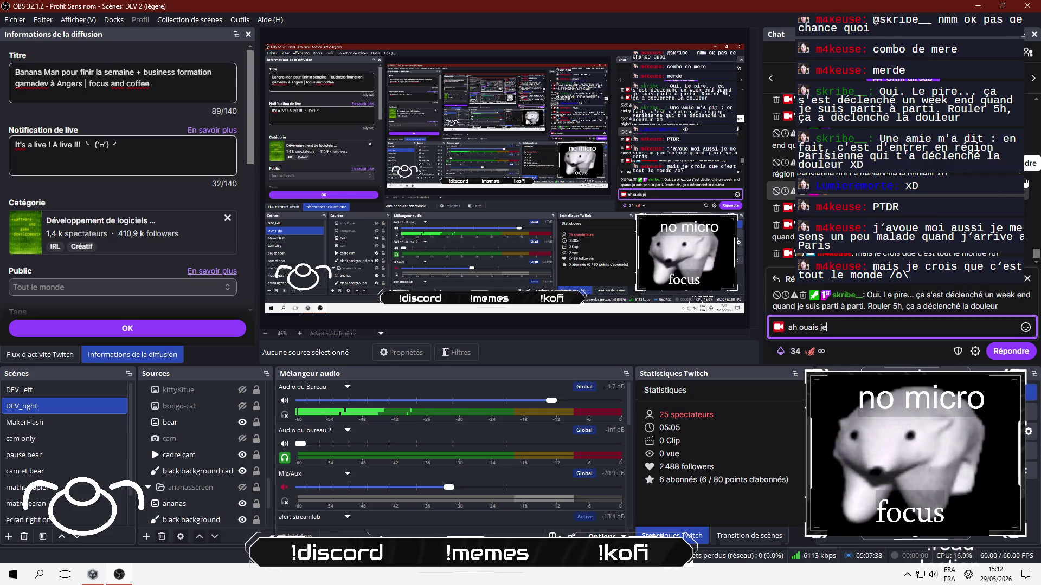
pyautogui.press('BackSpace')
pyautogui.press('BackSpace')
pyautogui.write('le try')
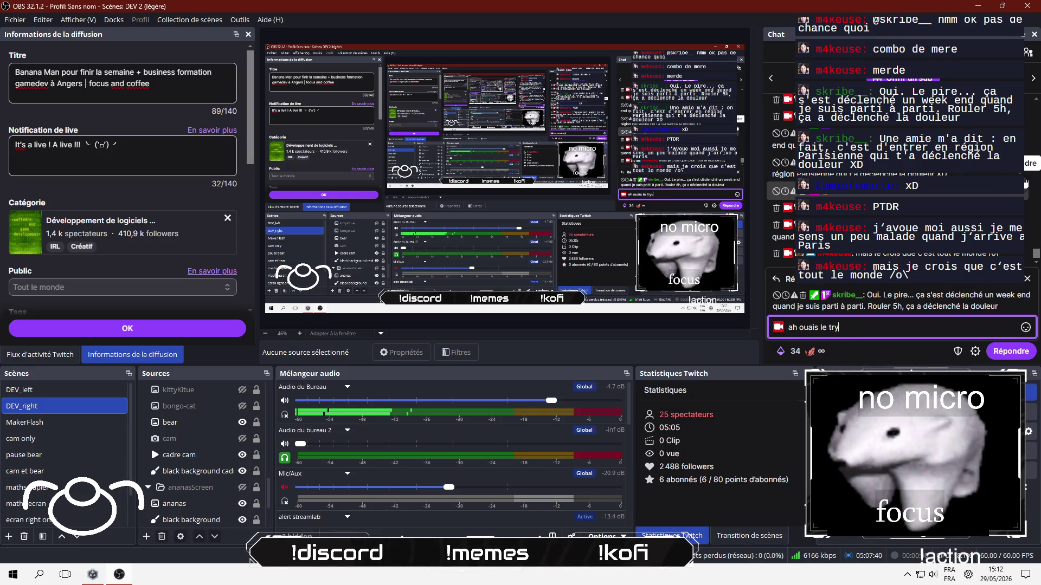
pyautogui.press('BackSpace')
pyautogui.write('uc de la crispa')
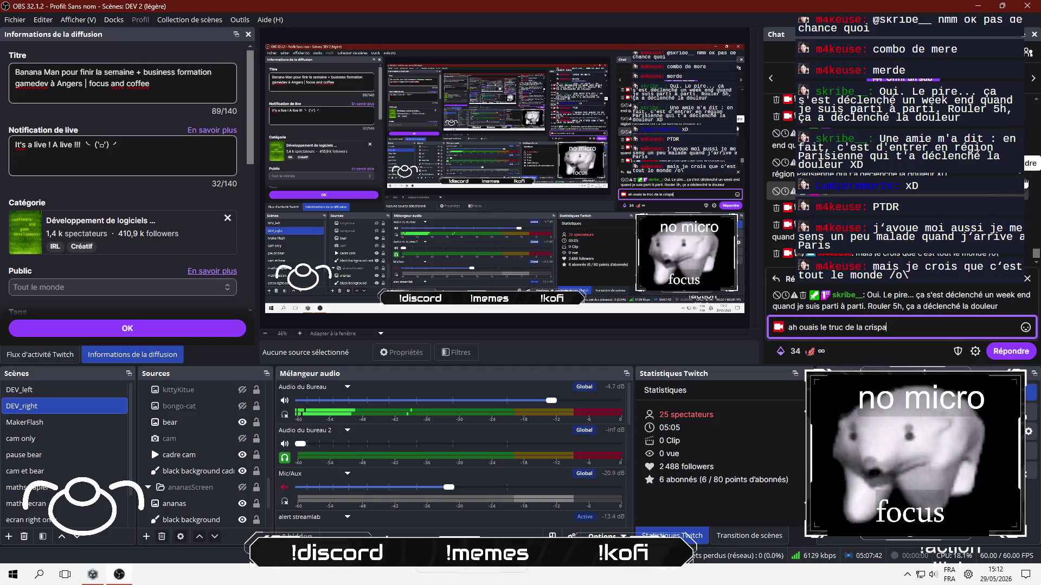
pyautogui.write('tion. je vo')
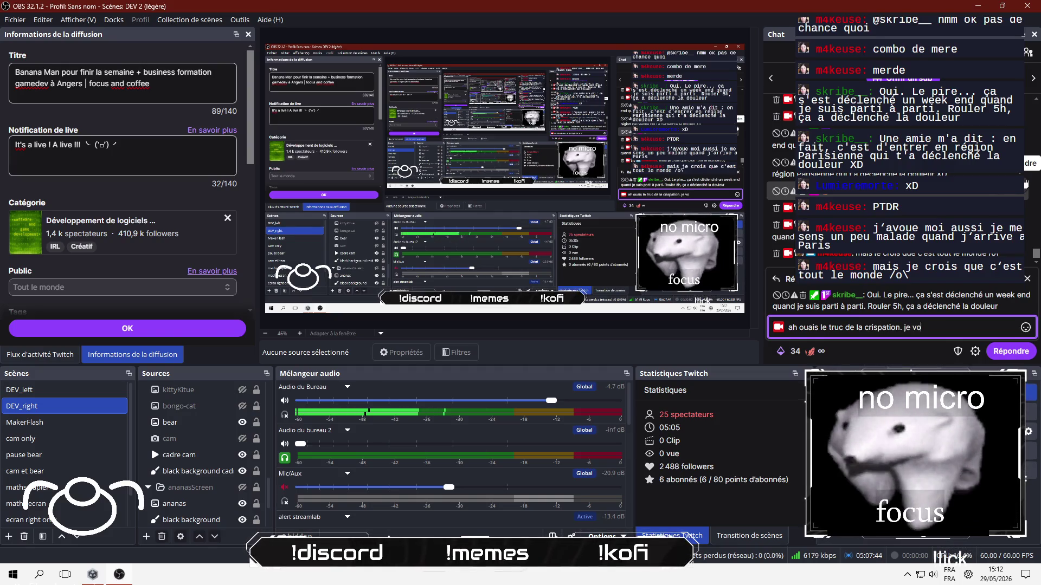
pyautogui.write('is totu à fait')
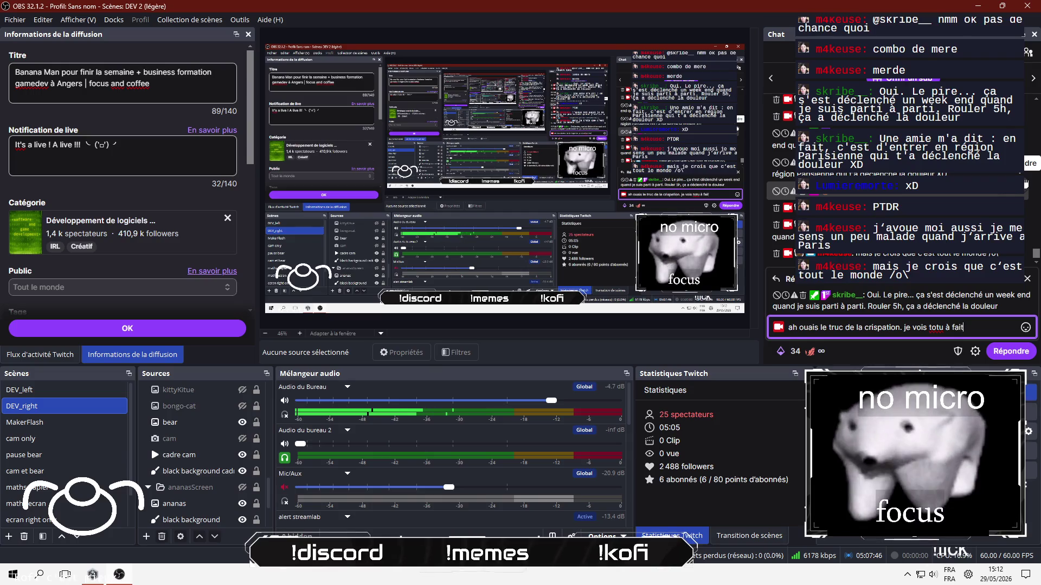
pyautogui.click(956, 327)
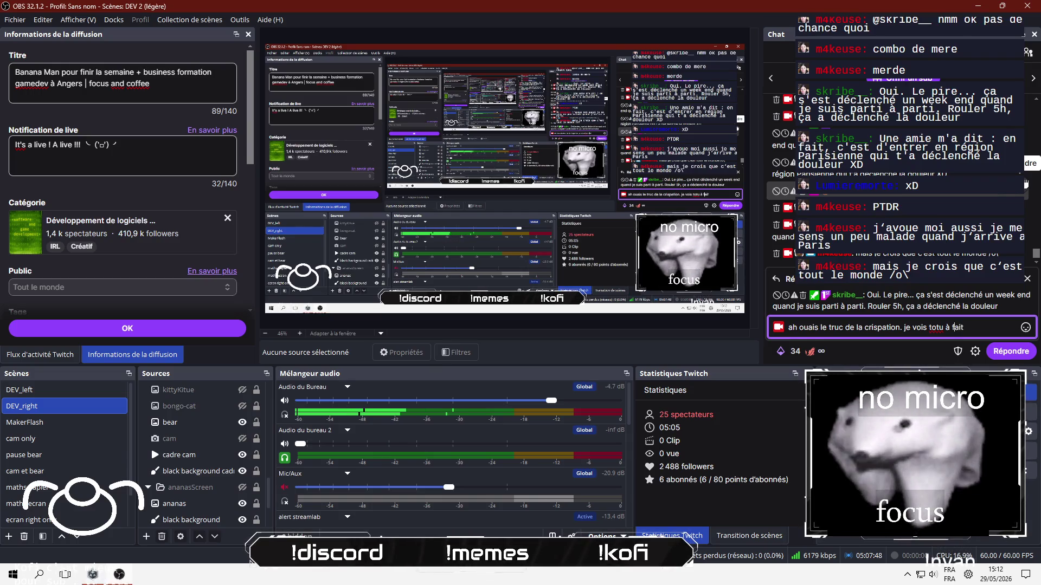
pyautogui.click(934, 327)
pyautogui.press('BackSpace')
pyautogui.press('BackSpace')
pyautogui.write('ut')
pyautogui.press('Return')
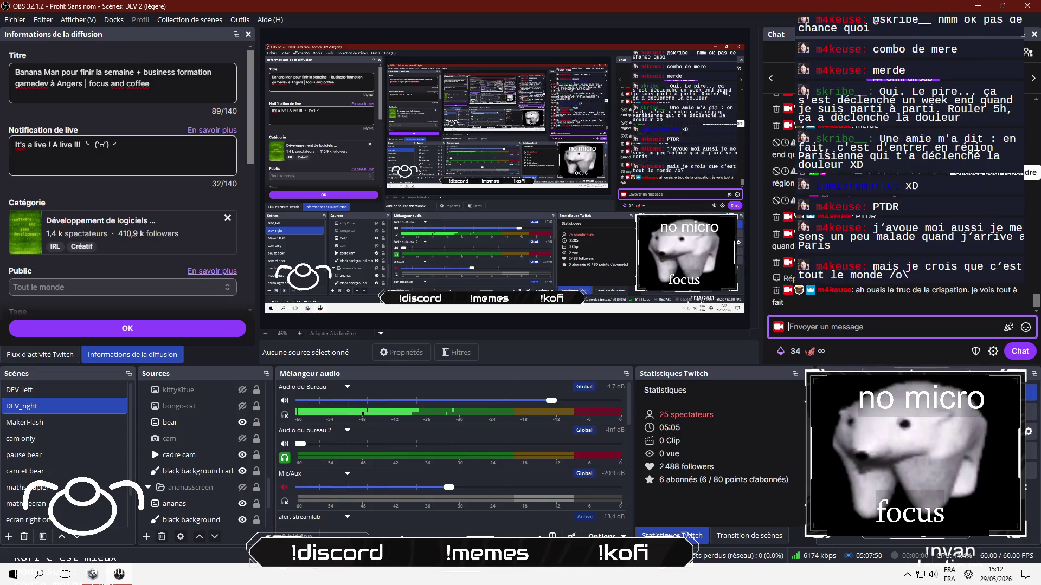
# Return to the Inkscape logo drawing.
pyautogui.hotkey('alt', 'Tab')
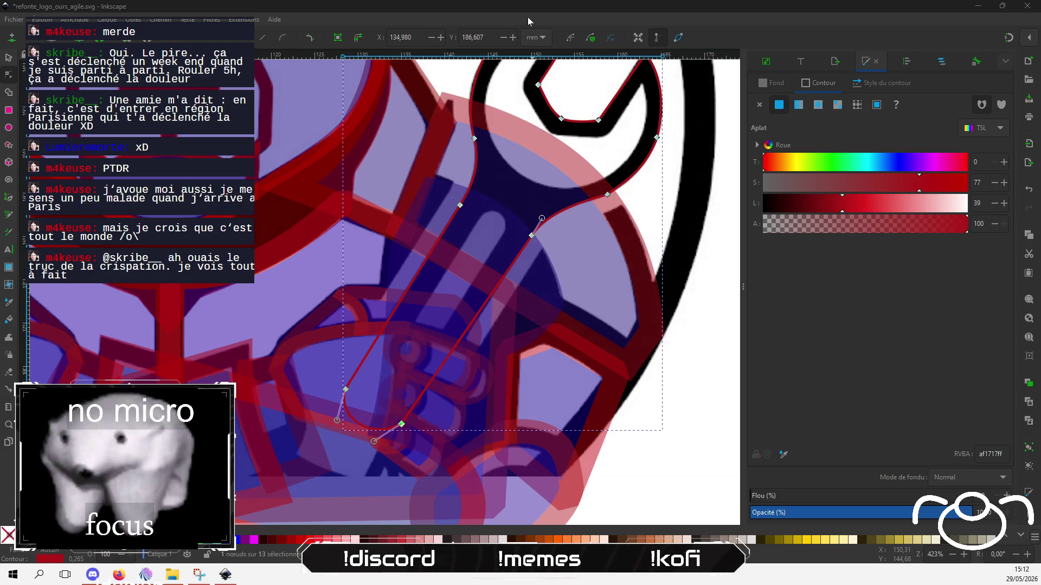
pyautogui.click(529, 241)
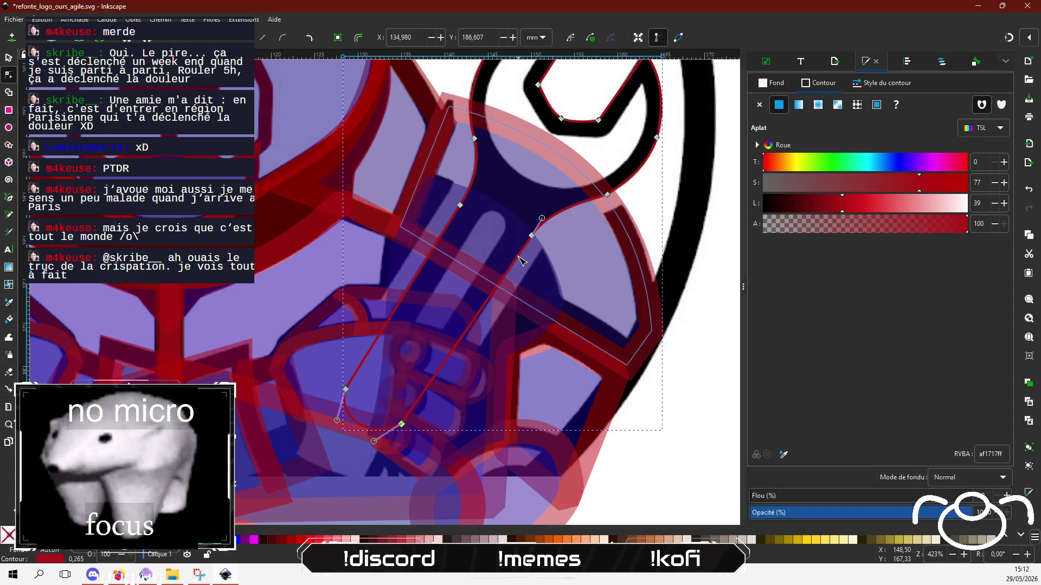
pyautogui.scroll(4, 326, 325)
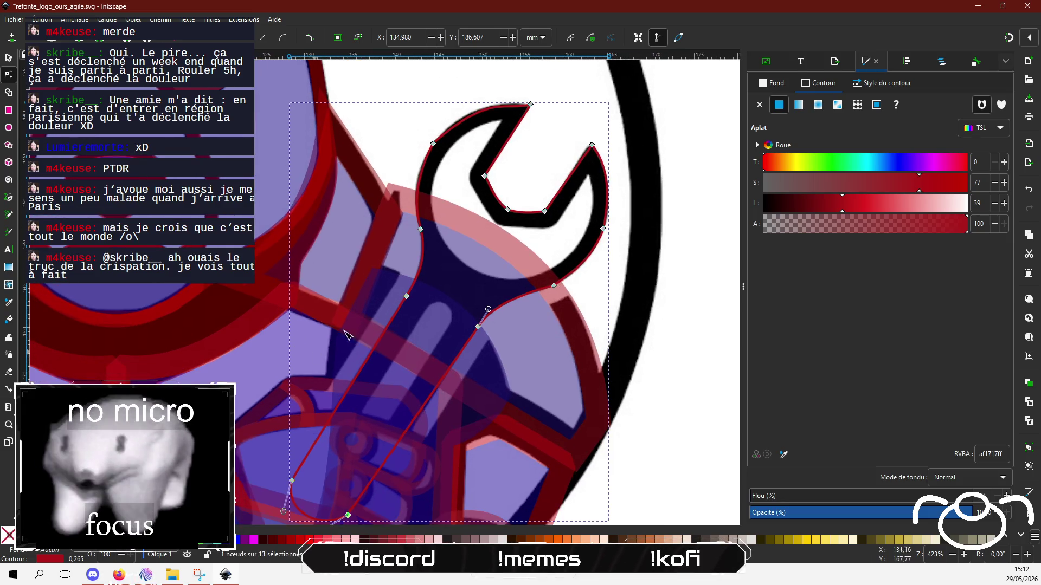
# With the Pen tool (B), trace a closed straight-segment path from the notch around the wrench jaw head.
pyautogui.press('b')
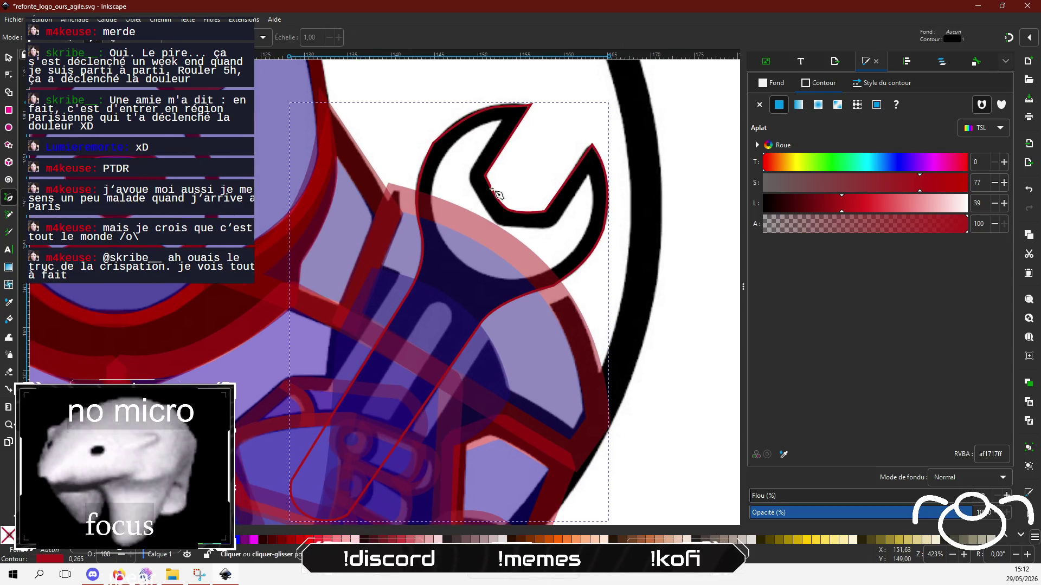
pyautogui.click(573, 196)
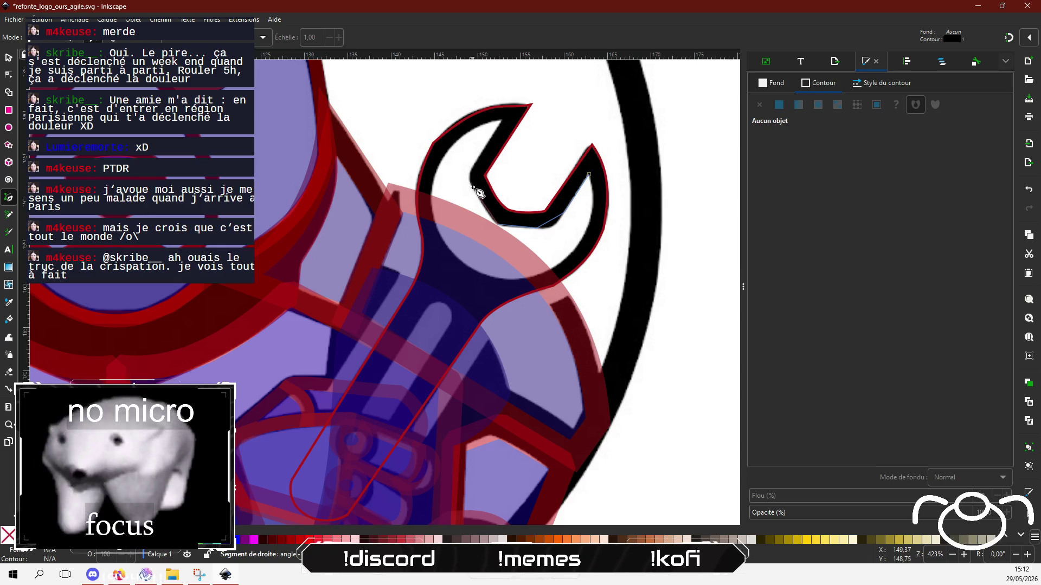
pyautogui.click(472, 170)
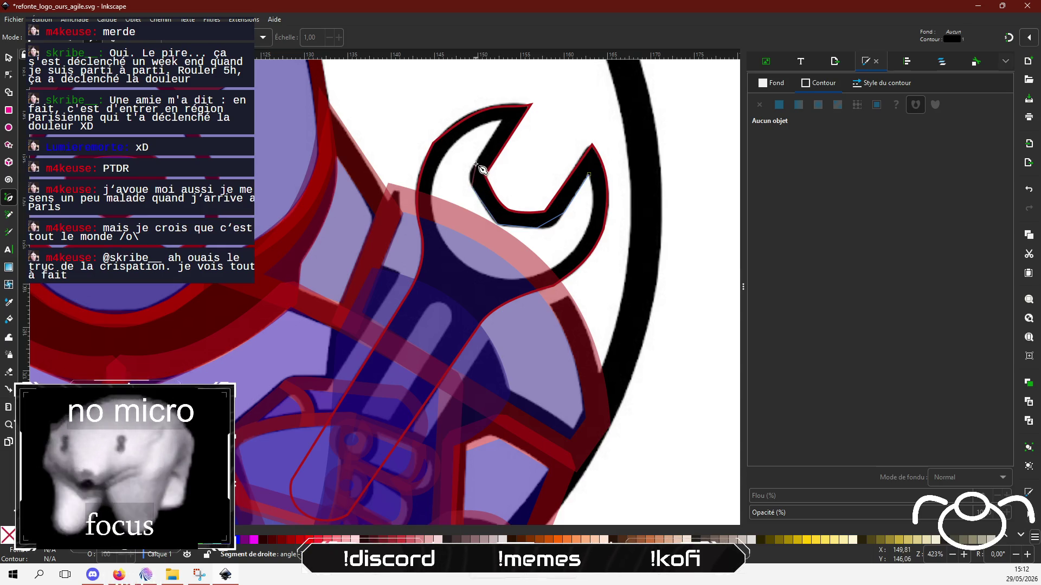
pyautogui.click(503, 120)
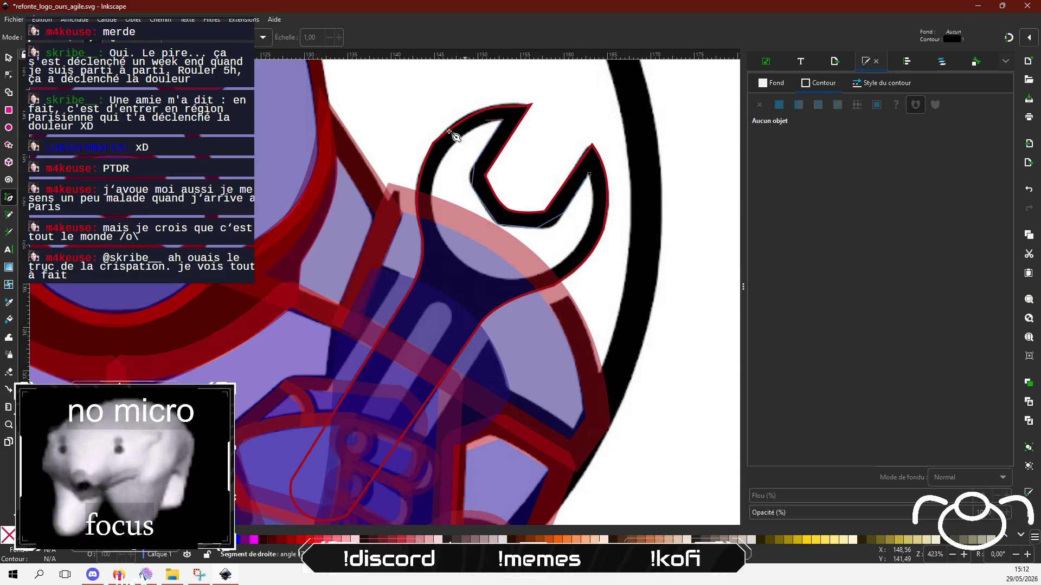
pyautogui.click(436, 169)
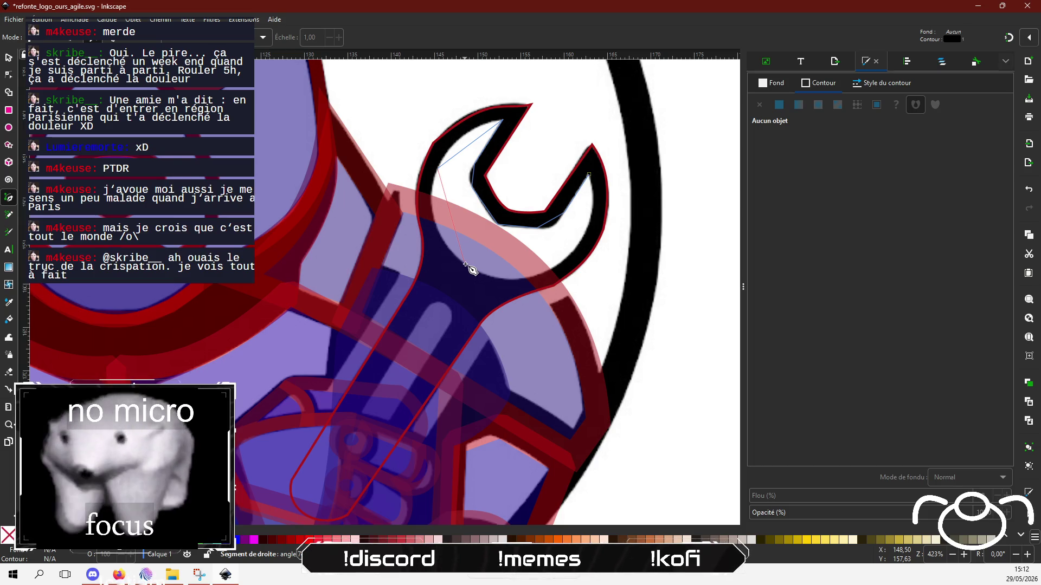
pyautogui.click(466, 267)
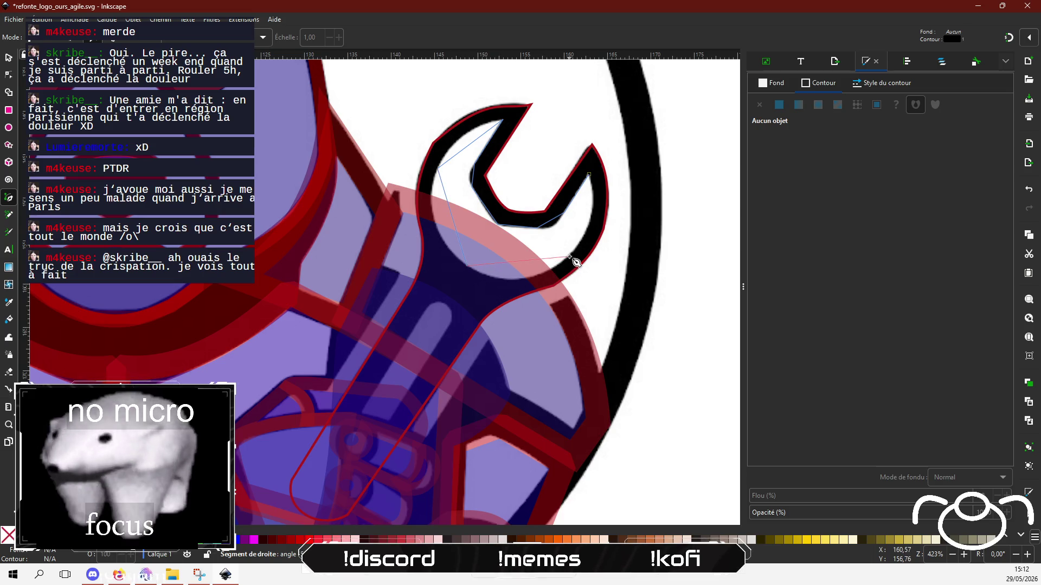
pyautogui.click(584, 237)
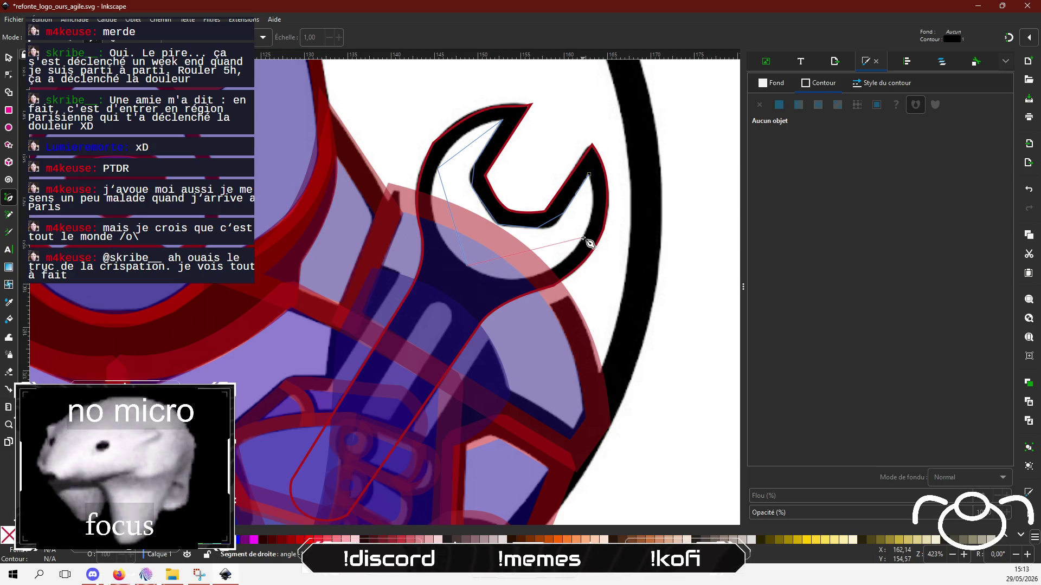
pyautogui.click(589, 175)
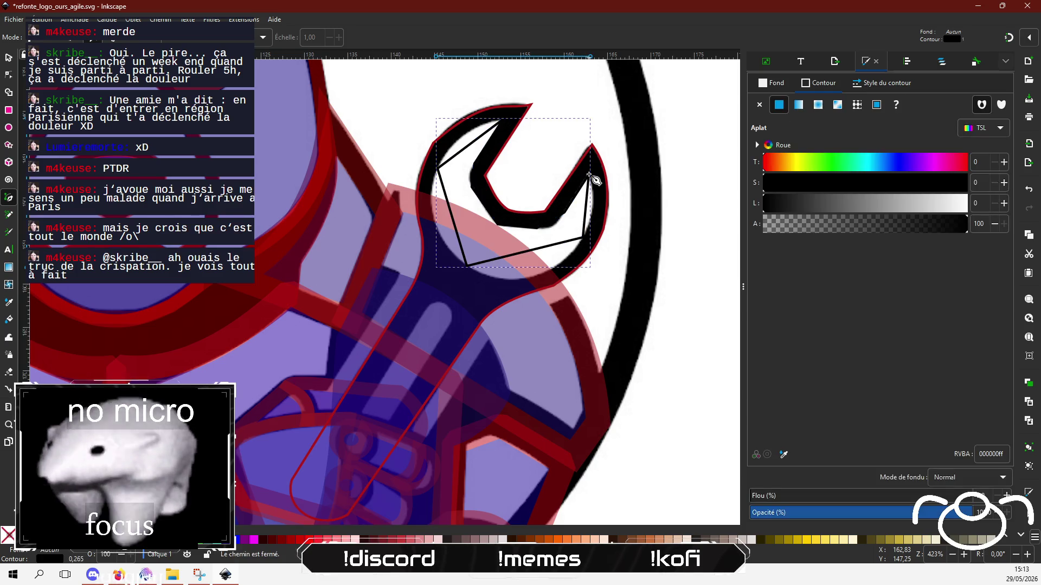
# Make the wrench-head outline's stroke red c22020ff, with saturation 71.
pyautogui.click(807, 82)
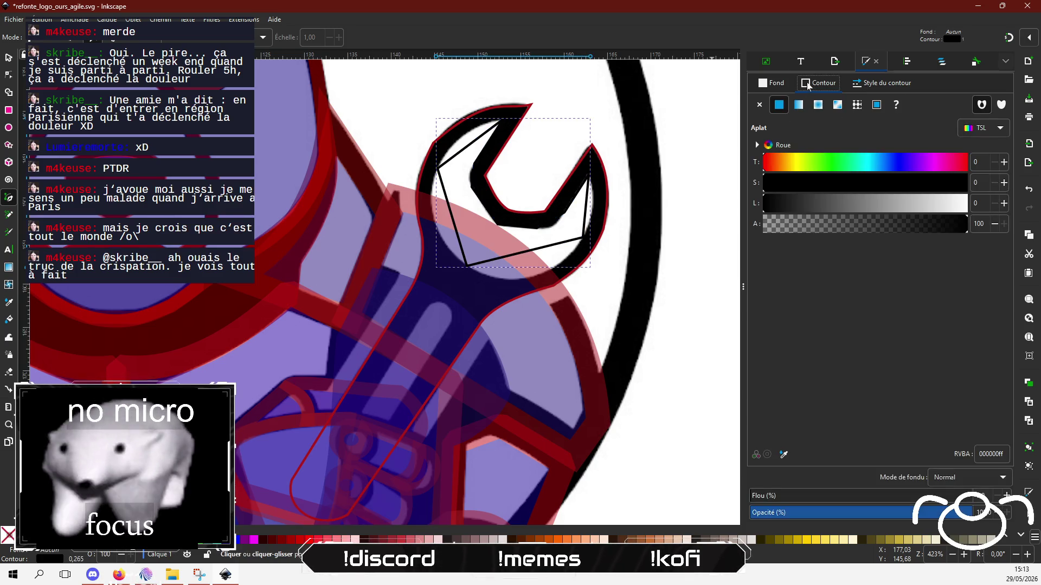
pyautogui.click(910, 184)
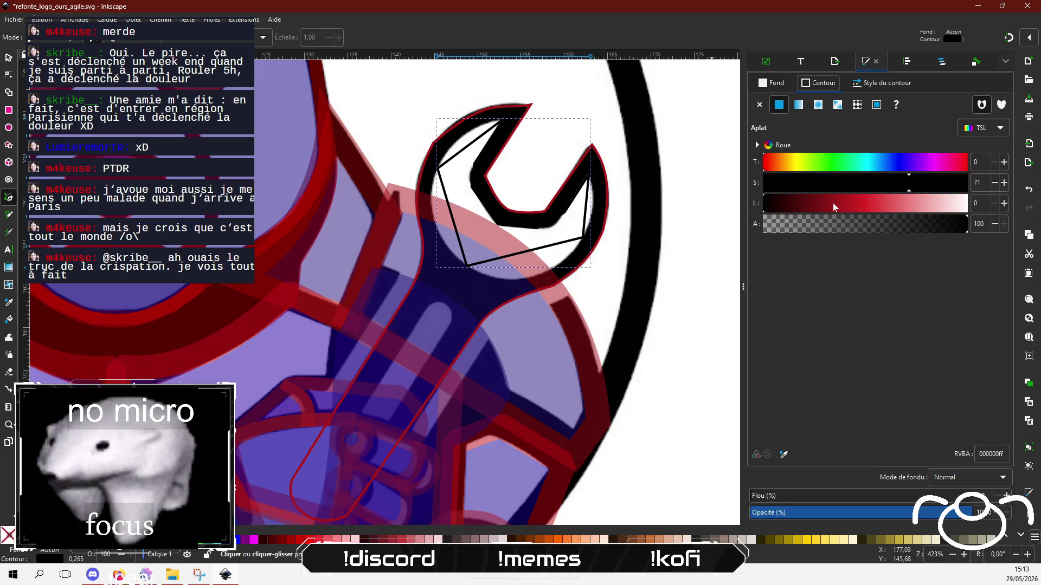
pyautogui.moveTo(832, 203)
pyautogui.mouseDown()
pyautogui.moveTo(822, 206)
pyautogui.moveTo(852, 206)
pyautogui.mouseUp()
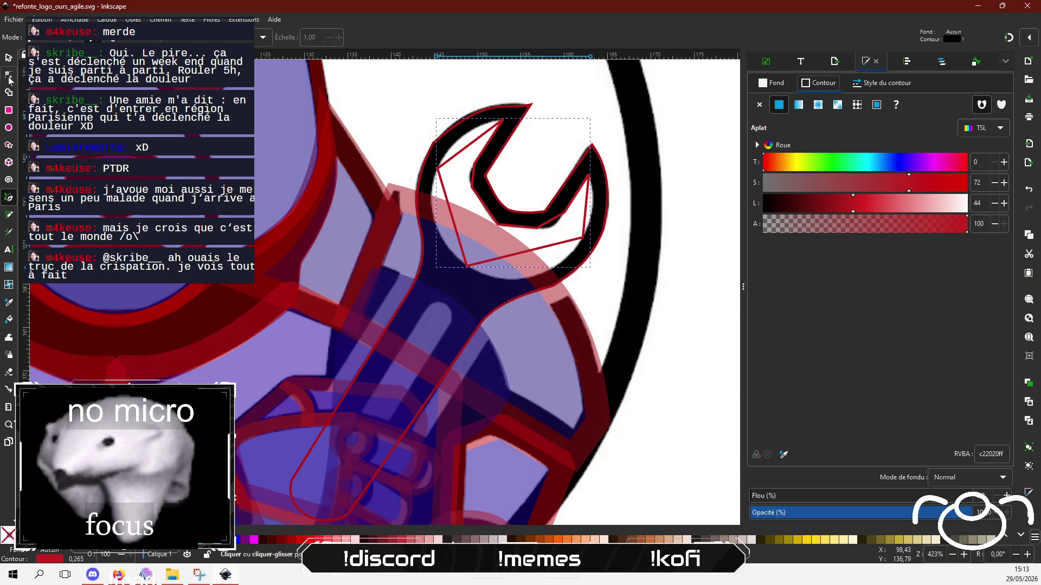
# Curve the right, lower and left sides of the path to hug the wrench head.
pyautogui.press('n')
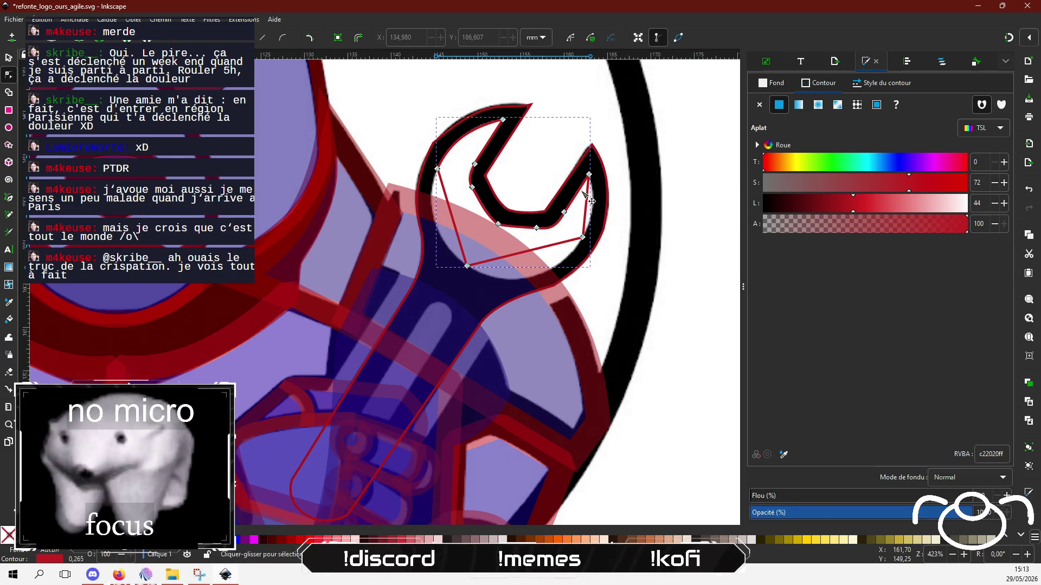
pyautogui.moveTo(587, 200); pyautogui.dragTo(600, 209)
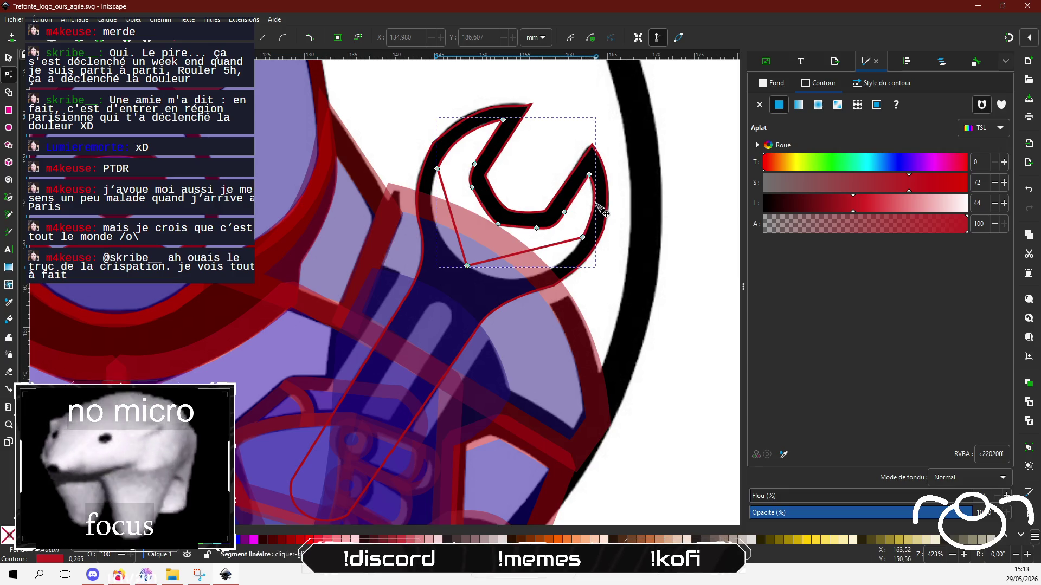
pyautogui.moveTo(537, 249); pyautogui.dragTo(531, 276)
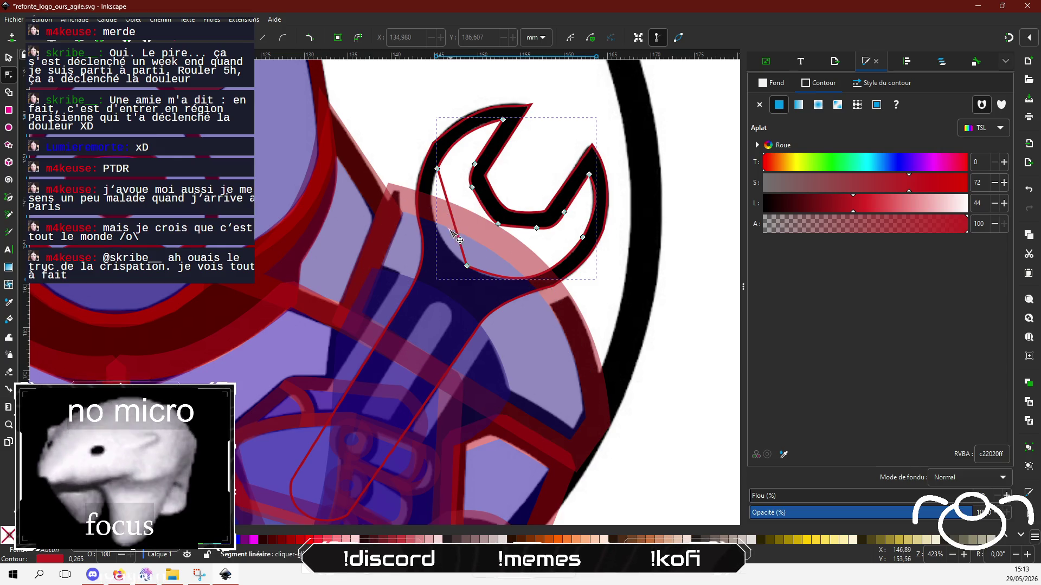
pyautogui.moveTo(456, 234); pyautogui.dragTo(444, 226)
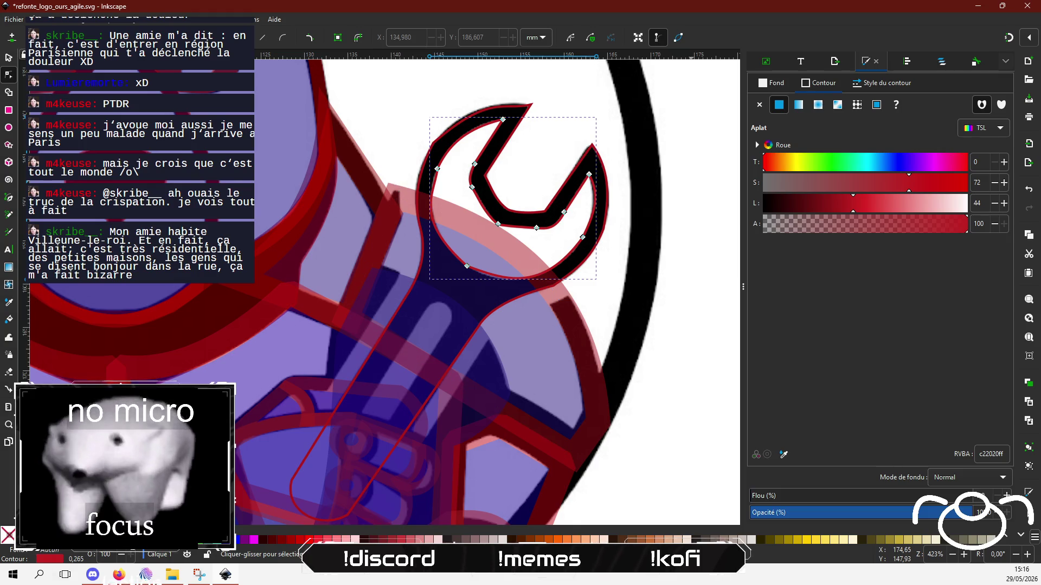
# Send a Twitch chat reply from OBS asking whether it's technically in Paris.
pyautogui.hotkey('alt', 'Tab')
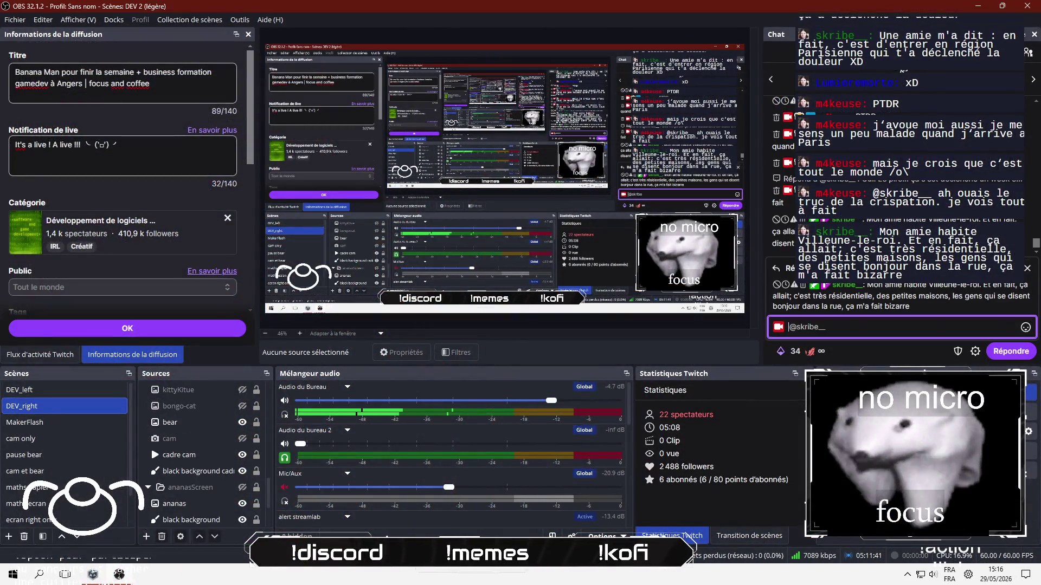
pyautogui.write('chelo')
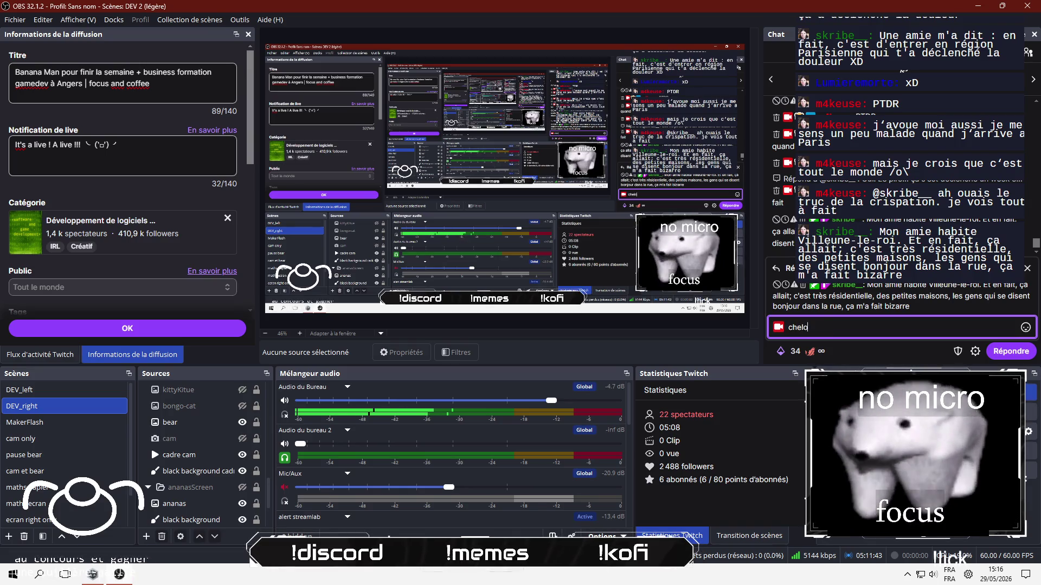
pyautogui.write('u: ')
pyautogui.write(', t')
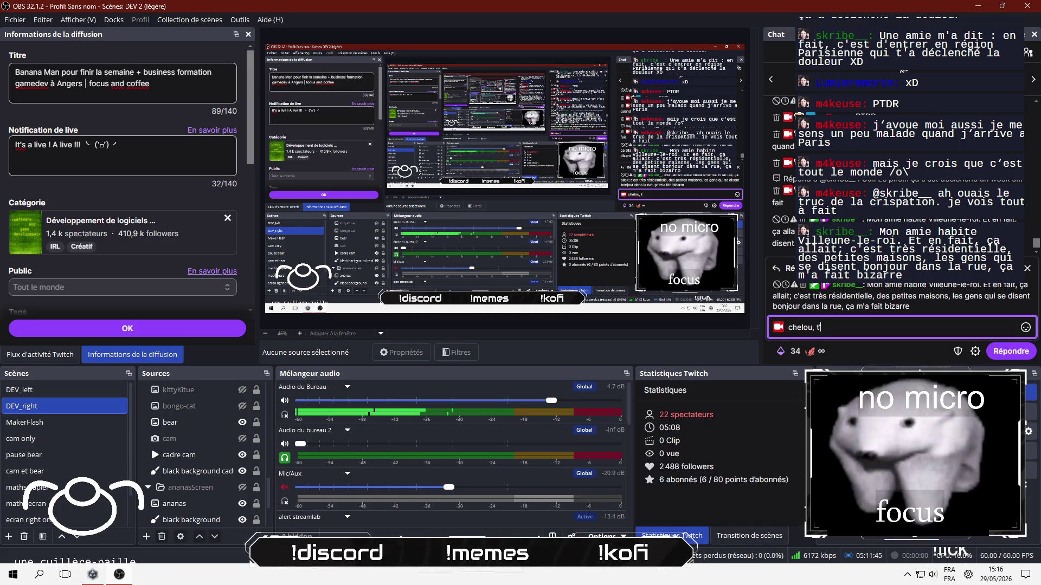
pyautogui.write("'es sur que ")
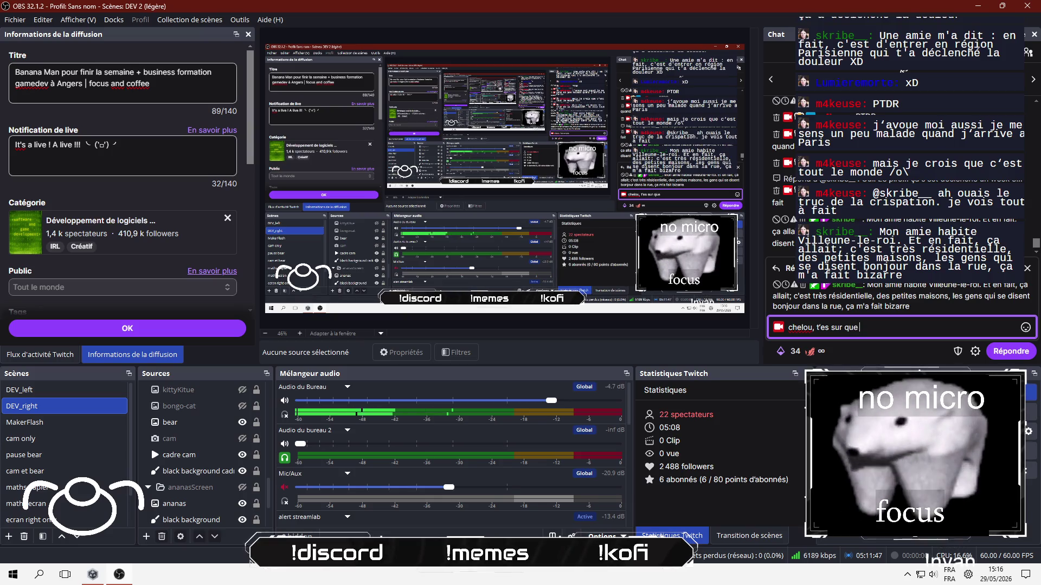
pyautogui.write("c'est t")
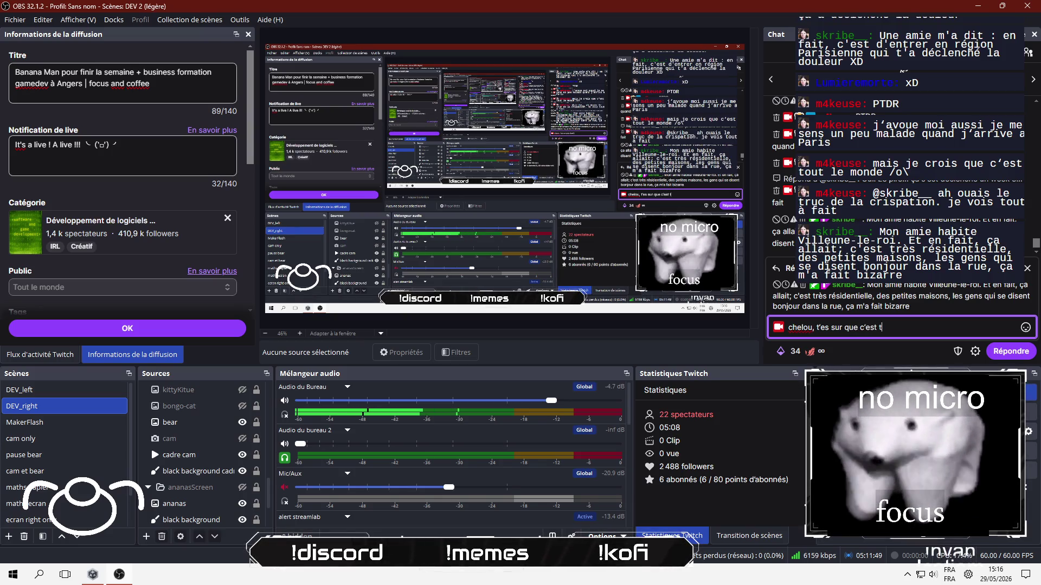
pyautogui.write('echniquement a')
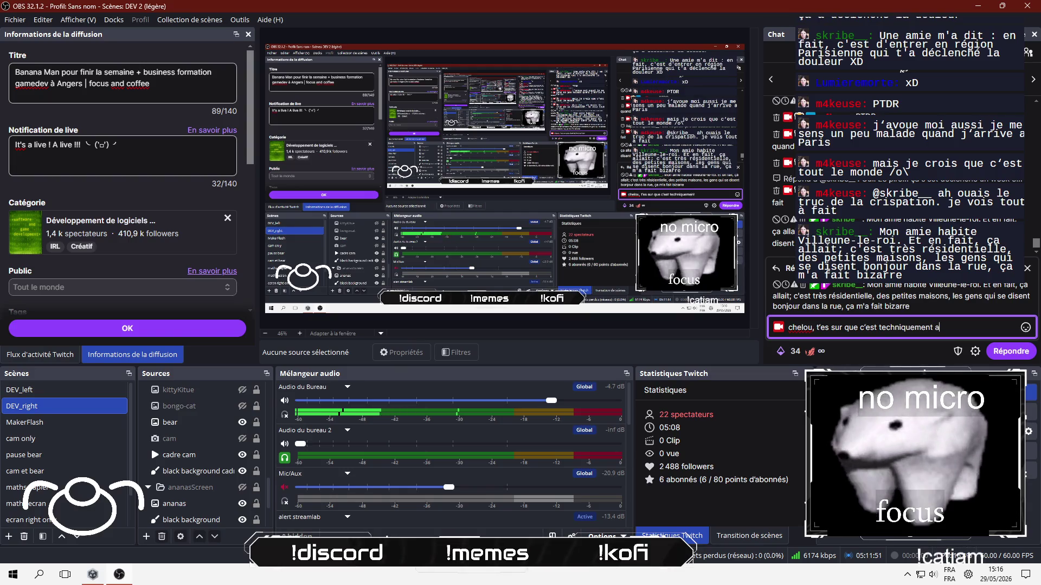
pyautogui.write(' paris ')
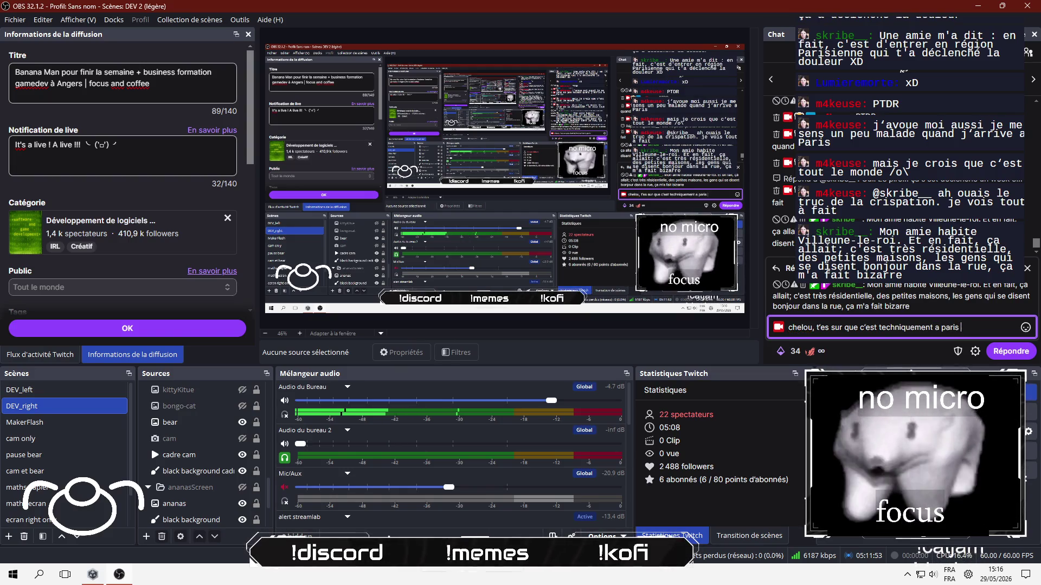
pyautogui.write('?')
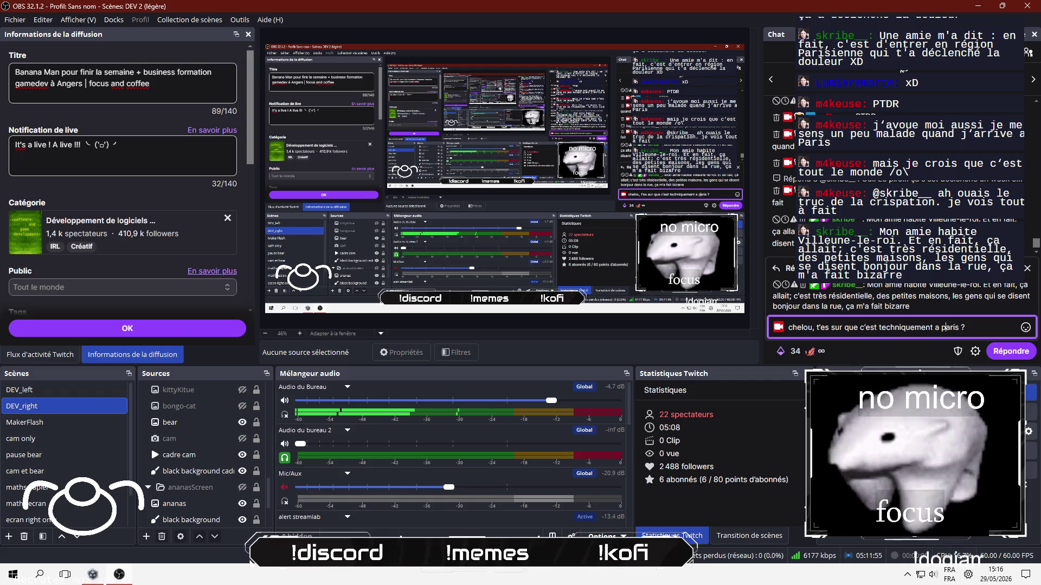
pyautogui.press('Return')
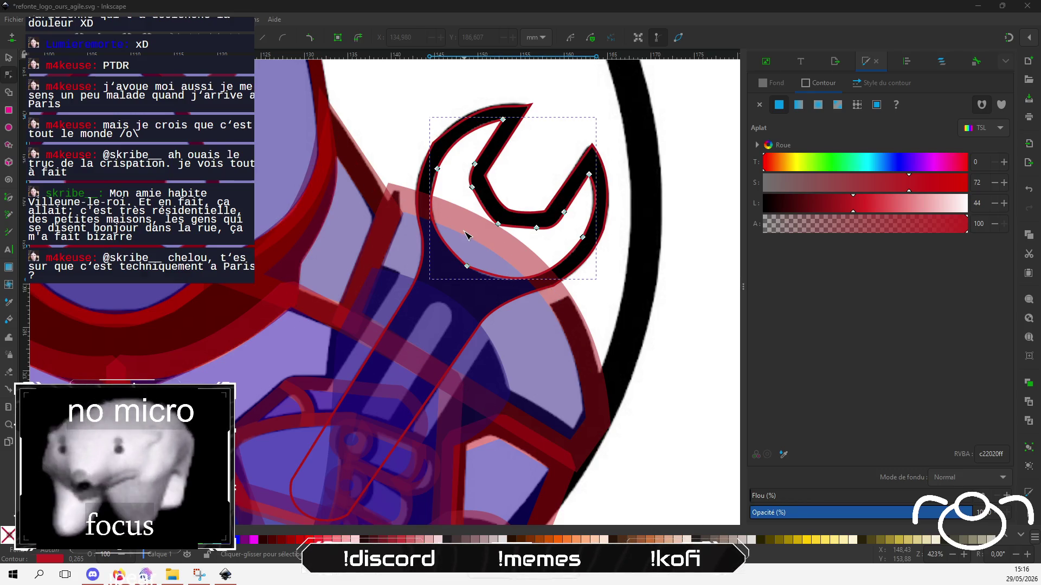
# Draw a closed three-point Pen path around the long slot in the wrench handle.
pyautogui.click(5, 81)
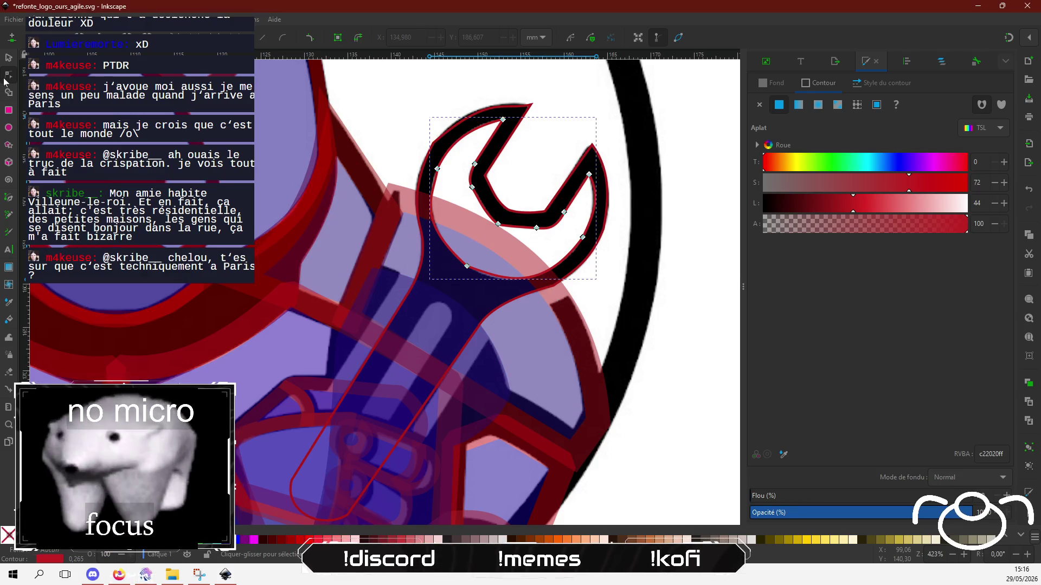
pyautogui.click(8, 198)
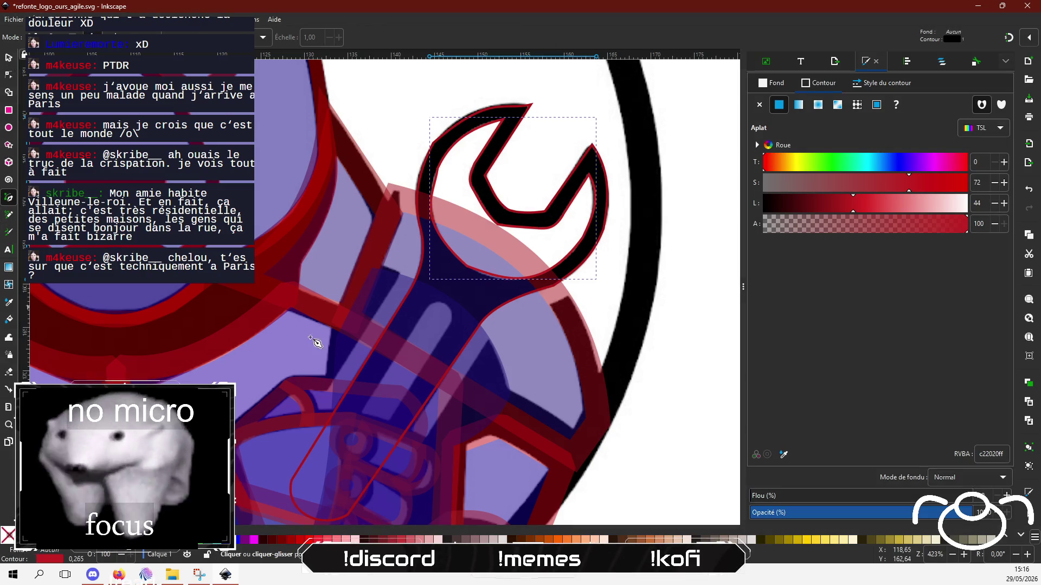
pyautogui.click(427, 311)
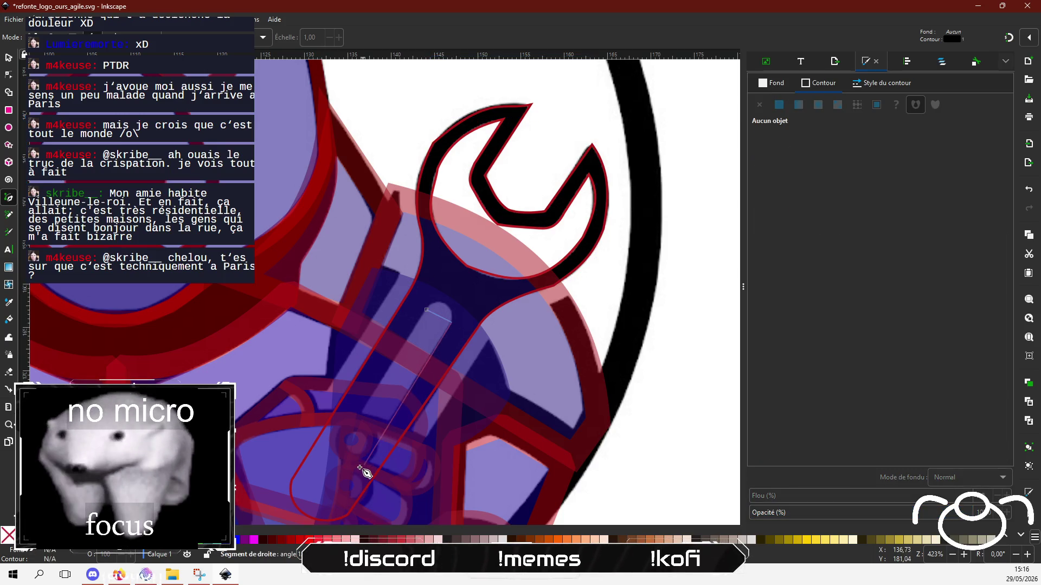
pyautogui.click(339, 501)
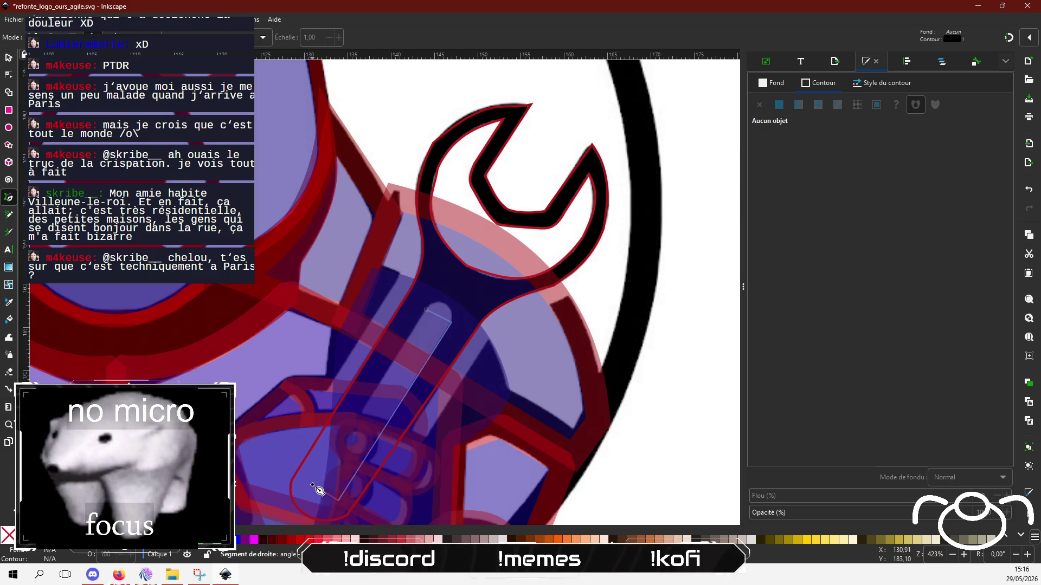
pyautogui.click(316, 481)
pyautogui.click(426, 311)
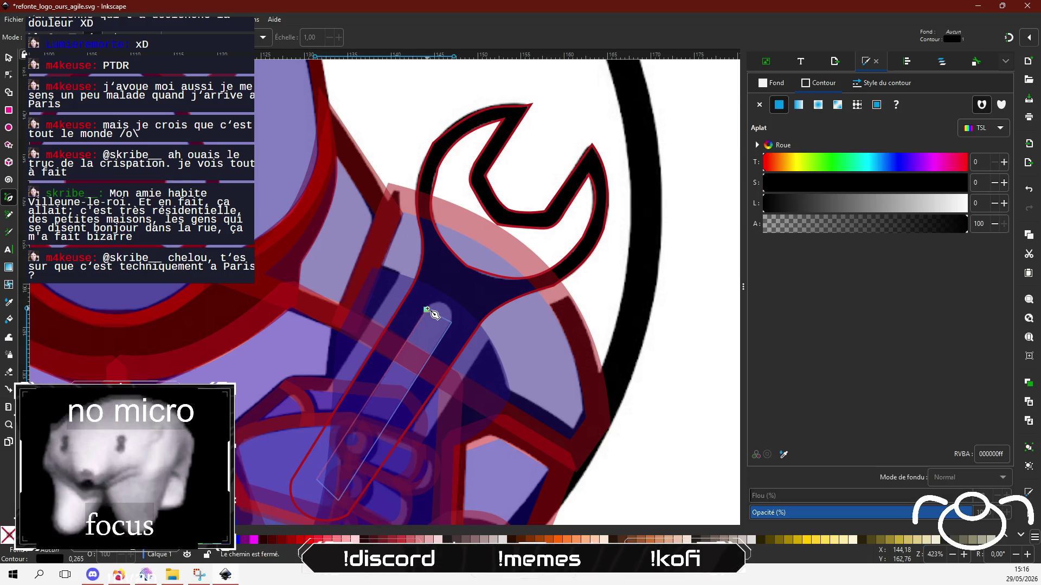
# Round the top end of the slot outline by reshaping its arch nodes.
pyautogui.click(9, 74)
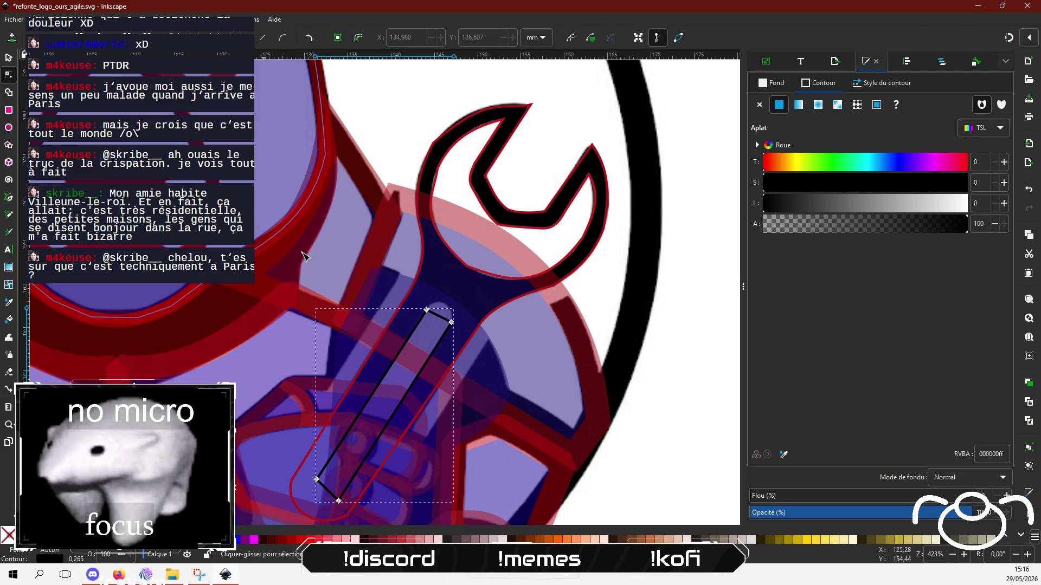
pyautogui.moveTo(317, 481); pyautogui.dragTo(314, 487)
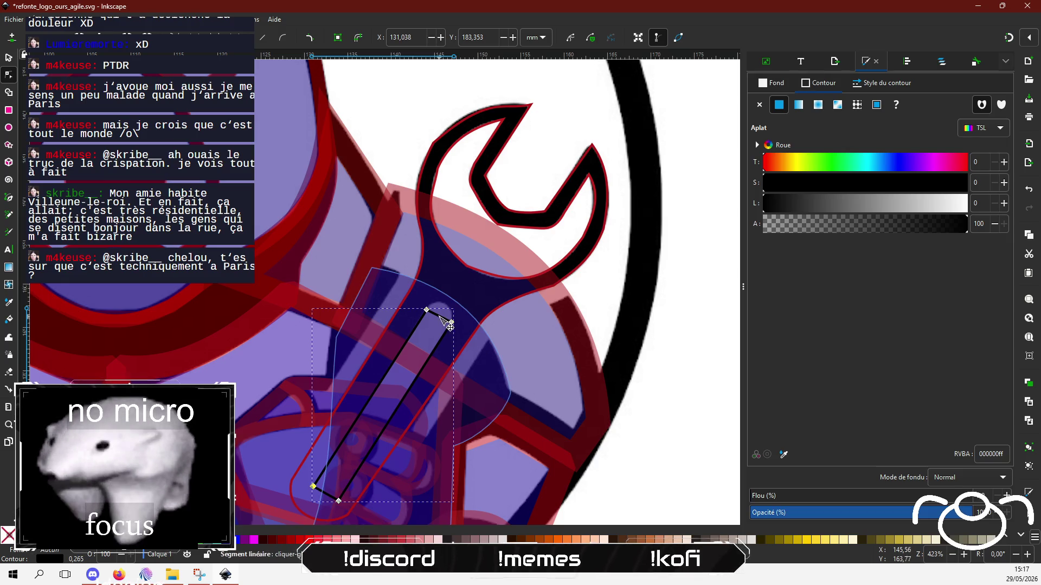
pyautogui.moveTo(439, 317); pyautogui.dragTo(455, 315)
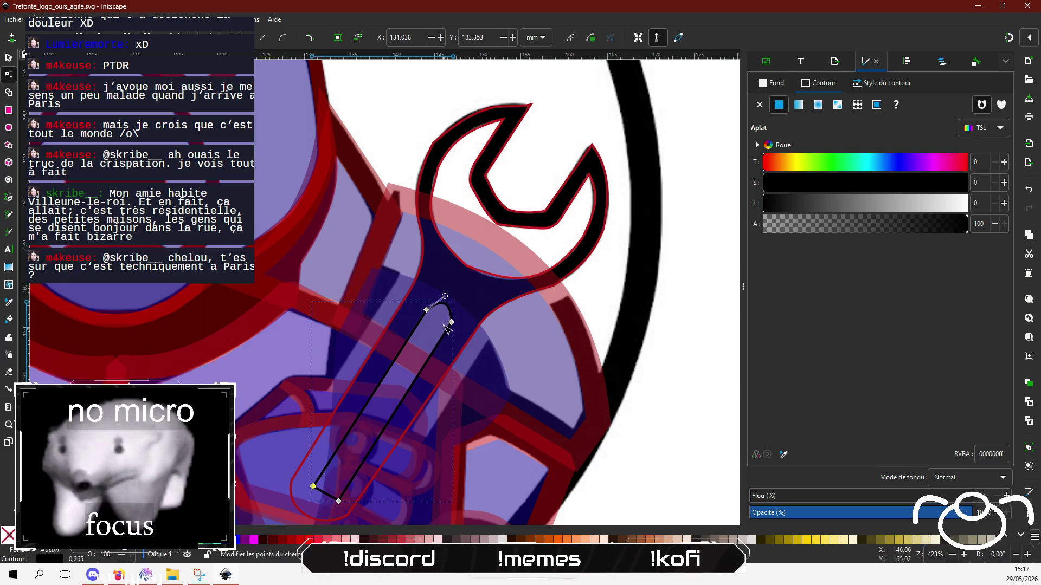
pyautogui.scroll(3, 455, 315)
pyautogui.moveTo(462, 291); pyautogui.dragTo(473, 291)
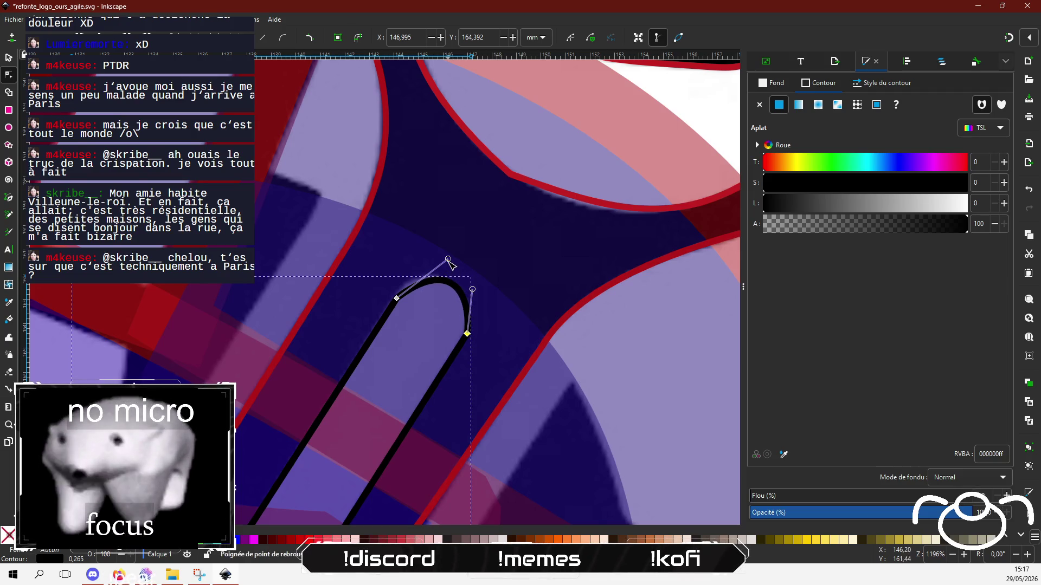
pyautogui.moveTo(447, 258); pyautogui.dragTo(435, 255)
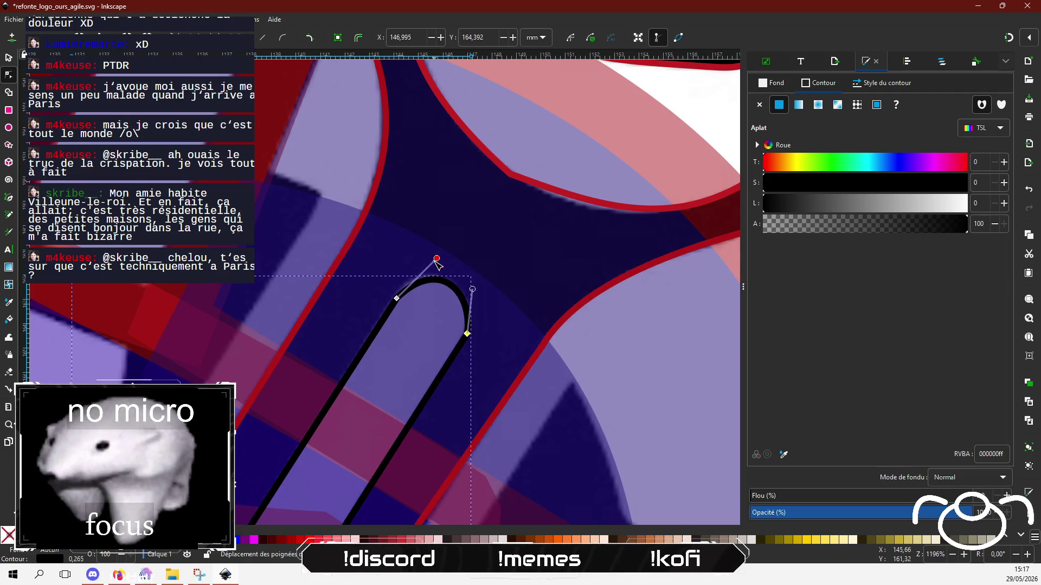
pyautogui.click(483, 298)
pyautogui.click(468, 334)
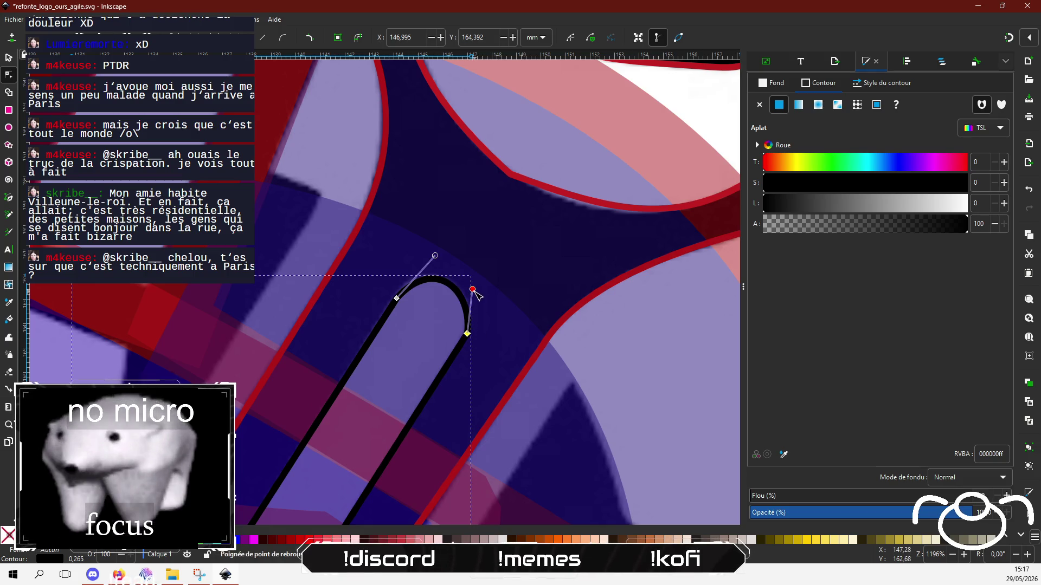
pyautogui.moveTo(473, 293); pyautogui.dragTo(480, 287)
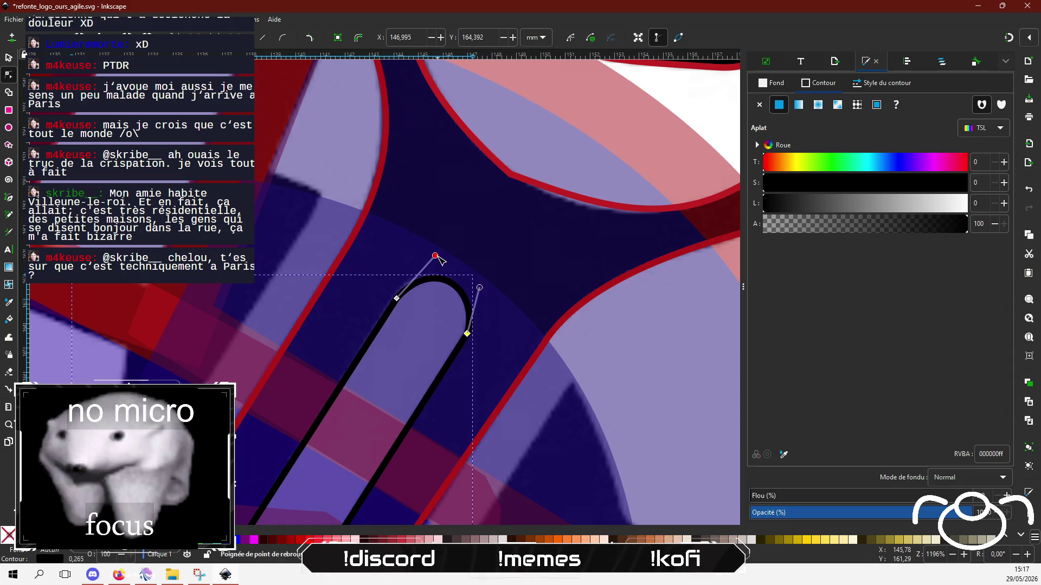
pyautogui.moveTo(434, 256); pyautogui.dragTo(430, 257)
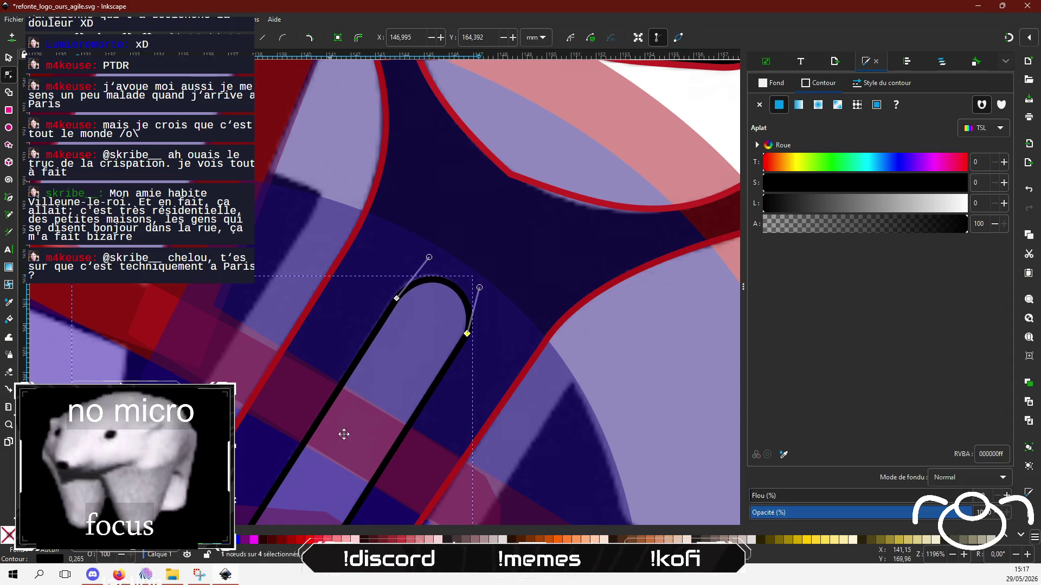
pyautogui.scroll(-10, 379, 380)
pyautogui.hscroll(-6, 412, 352)
# Bend the slot outline's flat bottom into a deep curve.
pyautogui.click(453, 344)
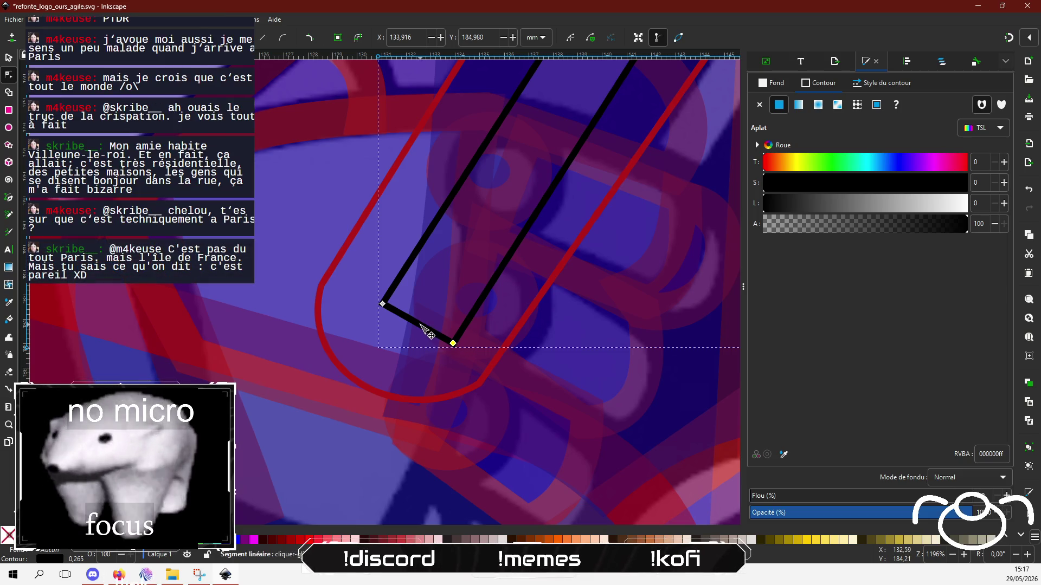
pyautogui.moveTo(426, 328)
pyautogui.mouseDown()
pyautogui.moveTo(409, 363)
pyautogui.moveTo(423, 382)
pyautogui.moveTo(357, 354)
pyautogui.mouseUp()
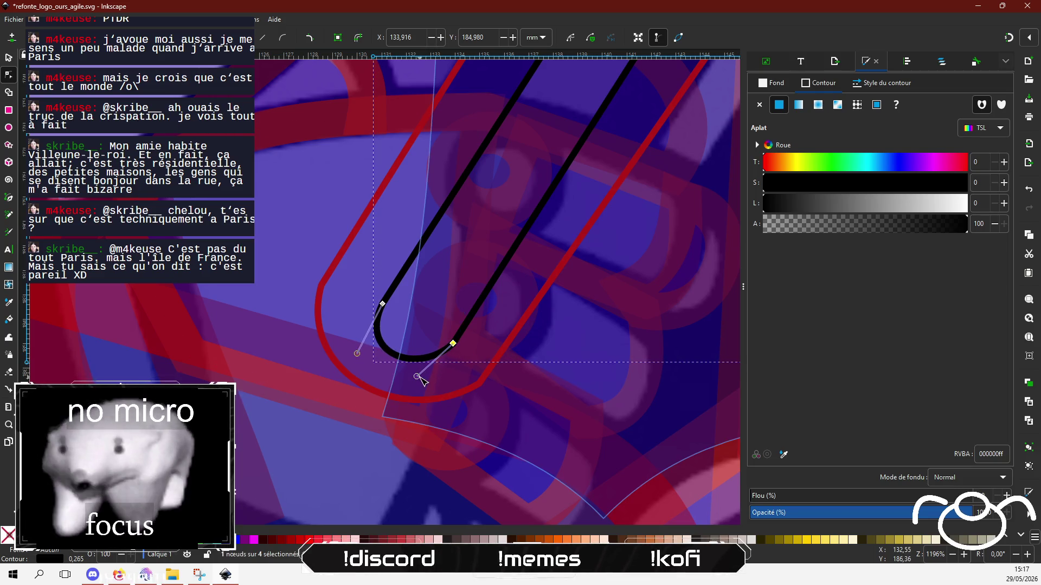
pyautogui.moveTo(417, 376); pyautogui.dragTo(418, 391)
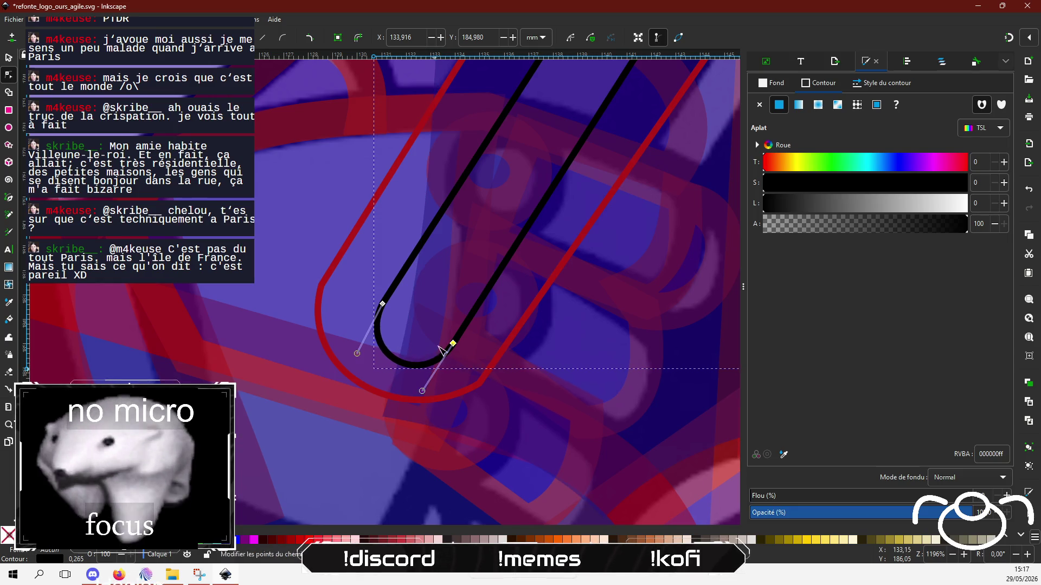
pyautogui.moveTo(509, 226); pyautogui.dragTo(318, 453)
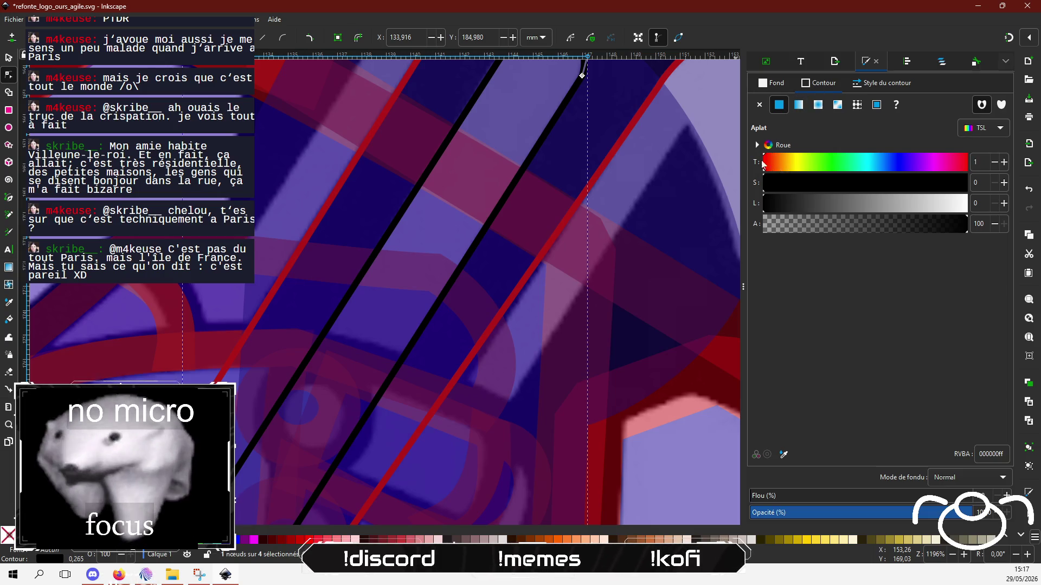
# Set the slot outline's stroke to red b71c1c, then send 'rf' in chat.
pyautogui.click(914, 189)
pyautogui.click(848, 204)
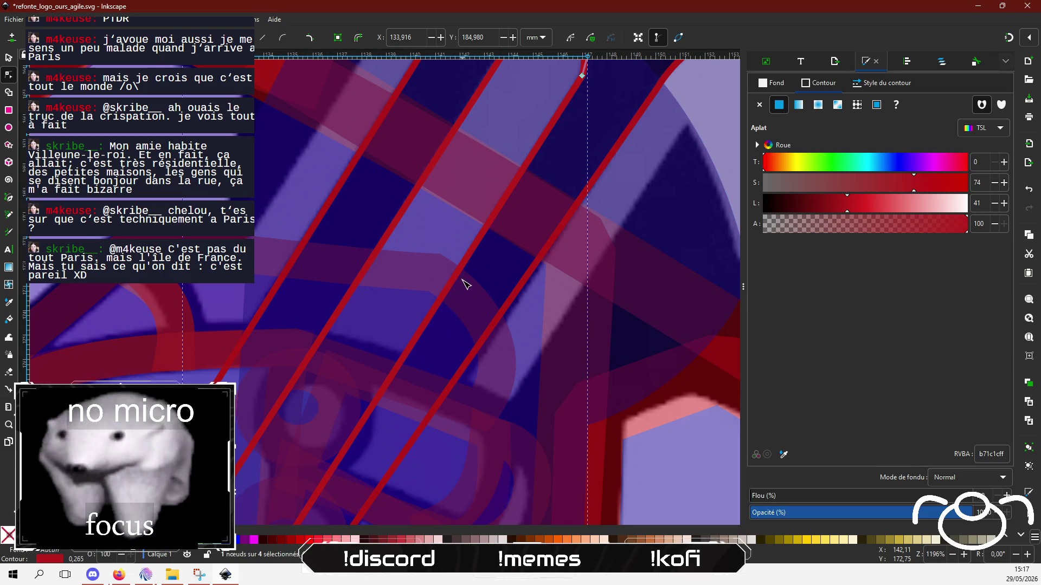
pyautogui.scroll(-2, 465, 284)
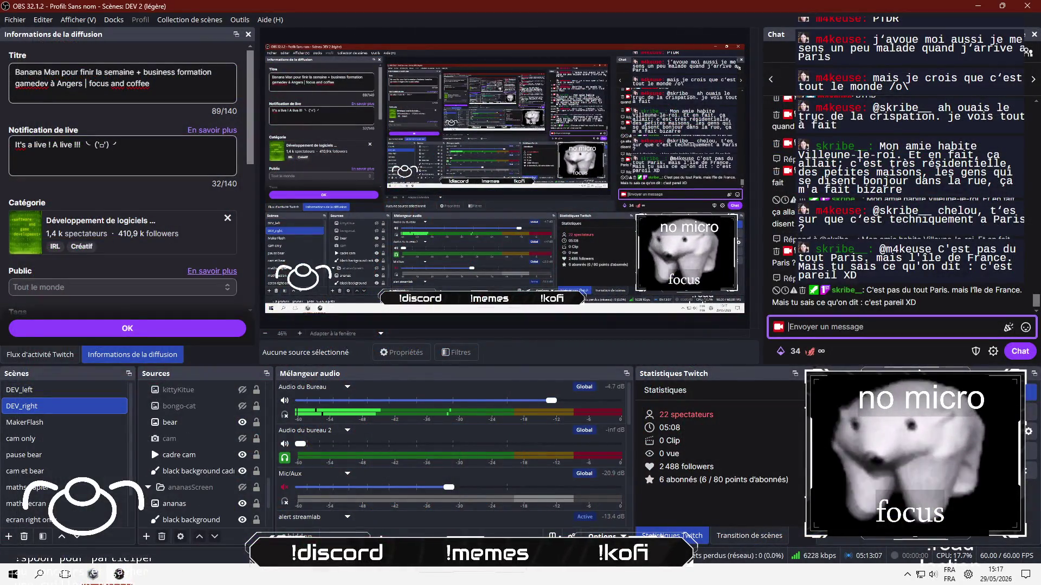
pyautogui.write('erf')
pyautogui.press('Return')
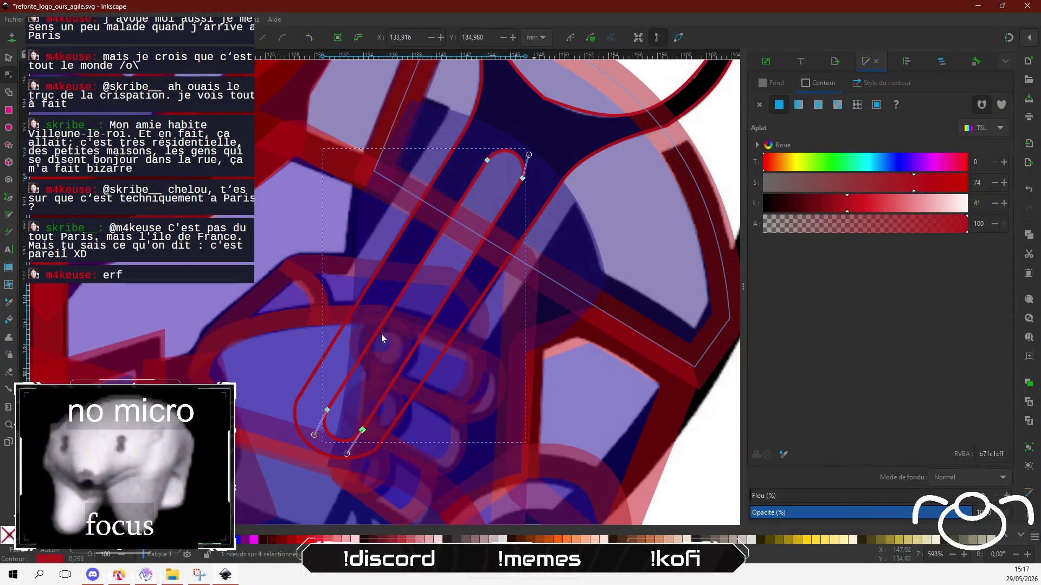
# Give the wrench outline a flat dark red b21e1e fill.
pyautogui.scroll(-3, 378, 428)
pyautogui.scroll(3, 251, 414)
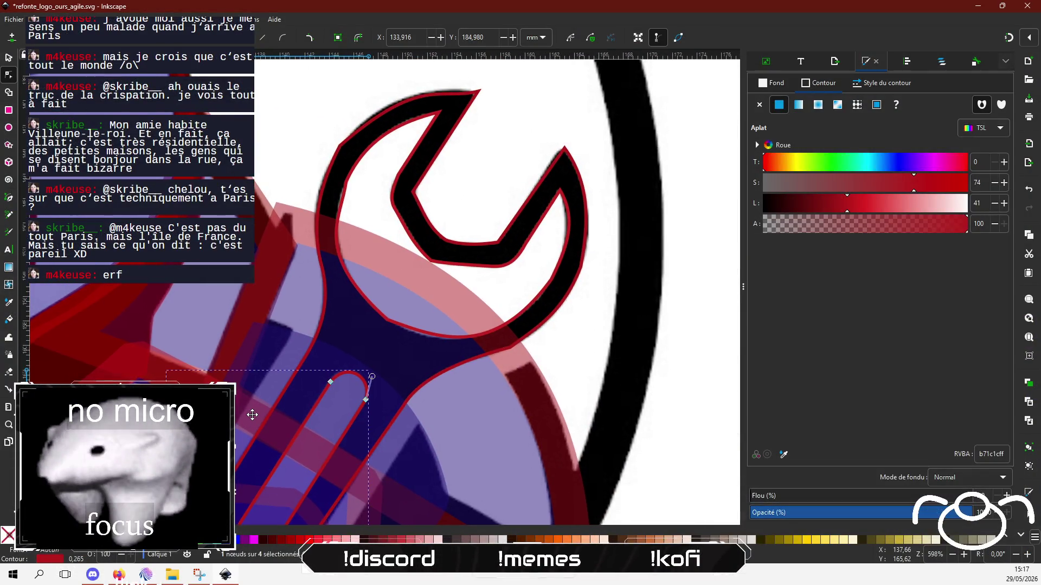
pyautogui.scroll(-3, 334, 309)
pyautogui.hscroll(-2, 359, 275)
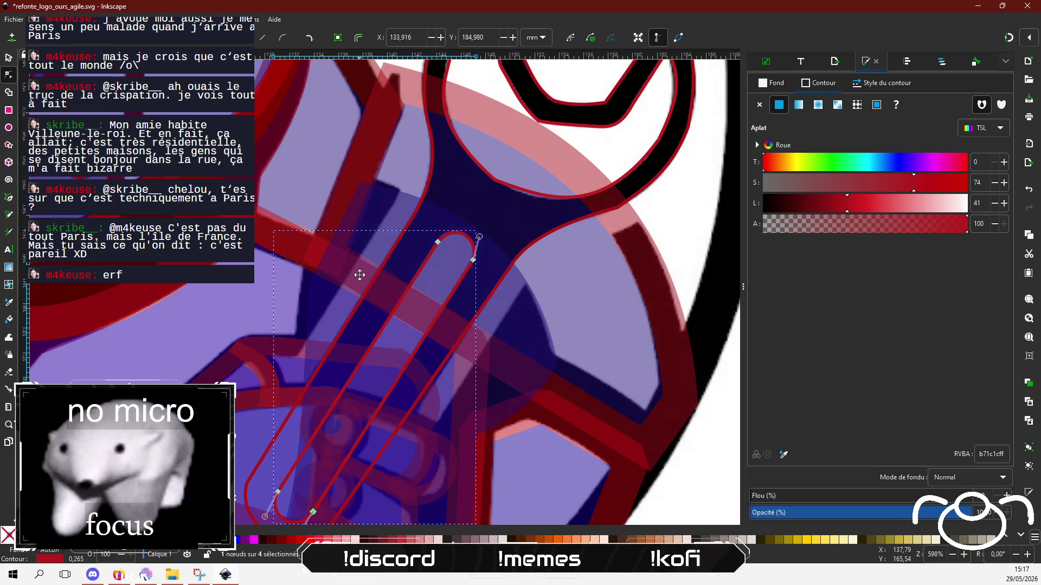
pyautogui.scroll(3, 359, 276)
pyautogui.click(437, 253)
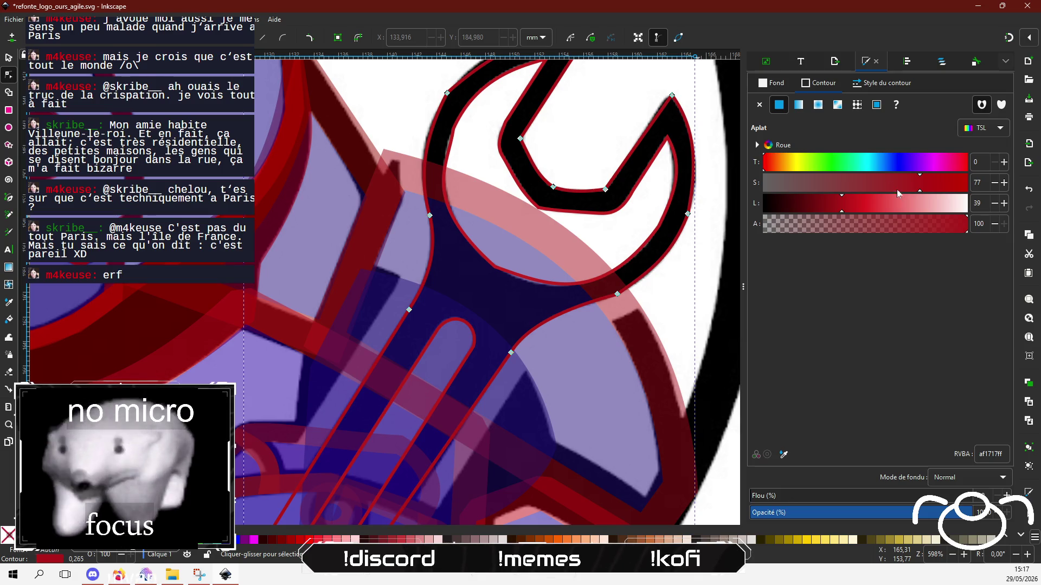
pyautogui.click(779, 88)
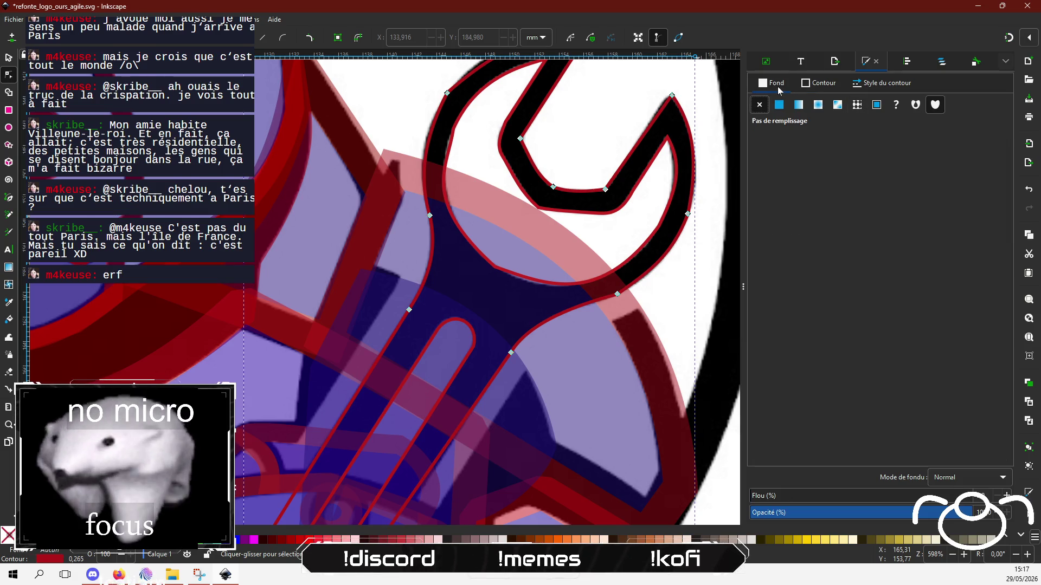
pyautogui.click(778, 106)
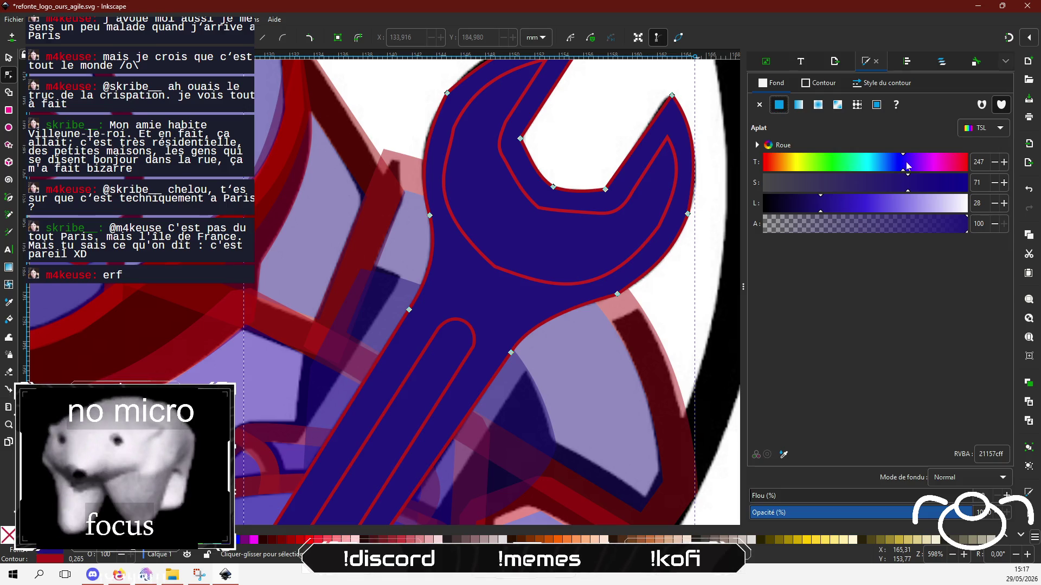
pyautogui.moveTo(908, 166); pyautogui.dragTo(968, 162)
pyautogui.click(928, 204)
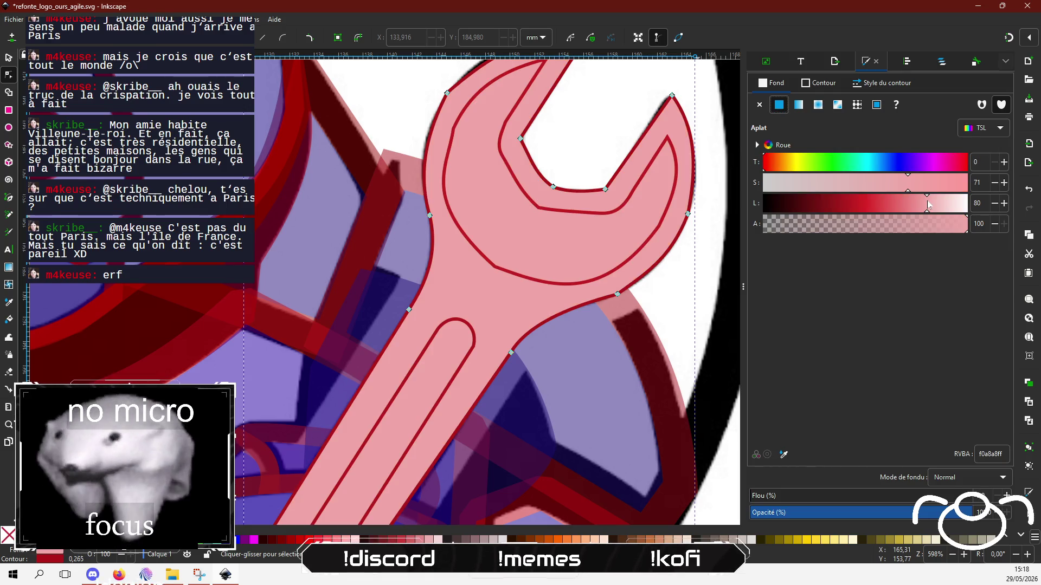
pyautogui.moveTo(928, 205); pyautogui.dragTo(833, 212)
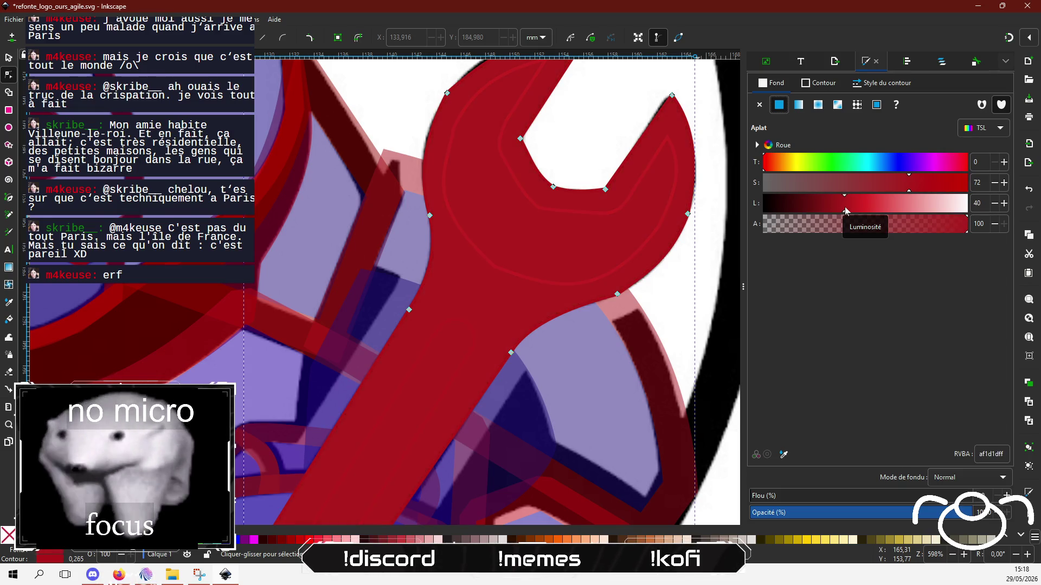
# Fill the handle slot path with deep blue 3d1eb2.
pyautogui.click(439, 332)
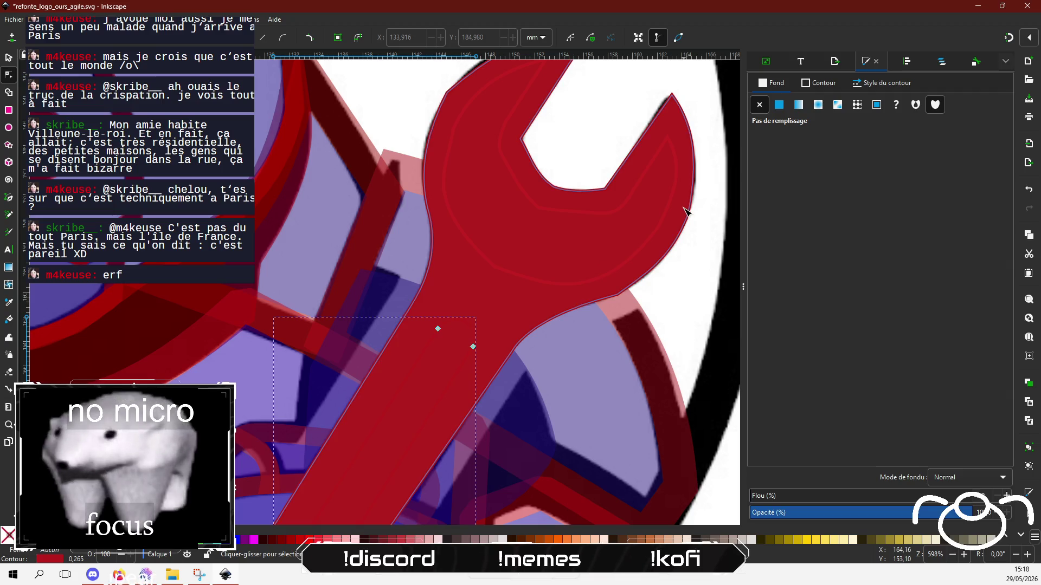
pyautogui.click(779, 106)
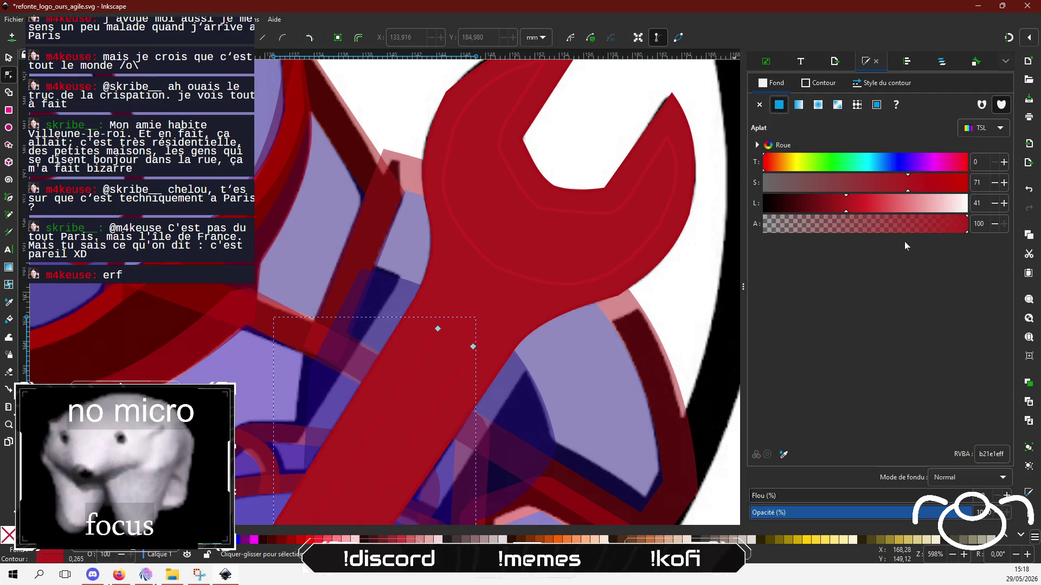
pyautogui.click(907, 166)
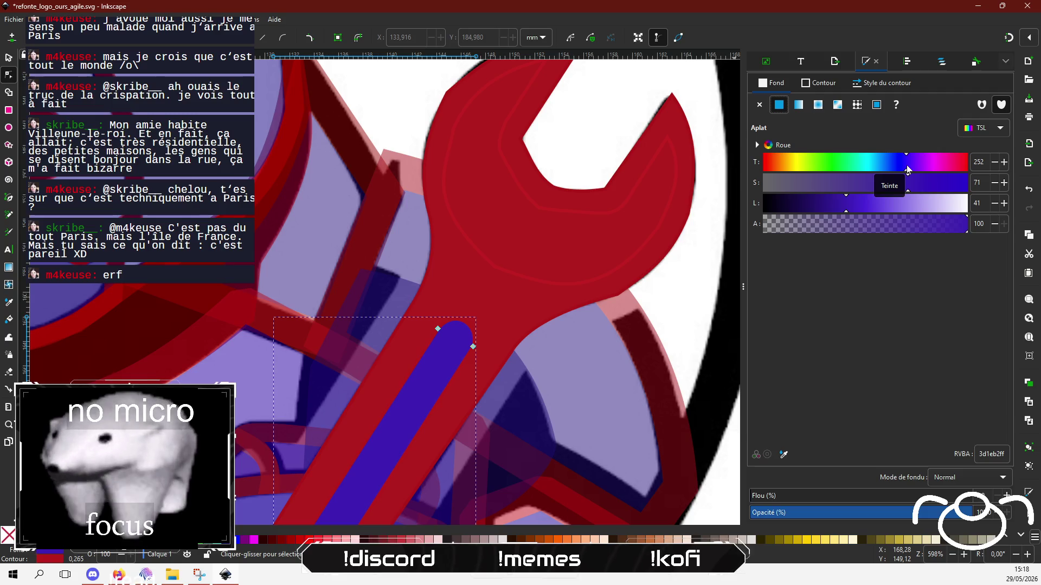
pyautogui.click(582, 216)
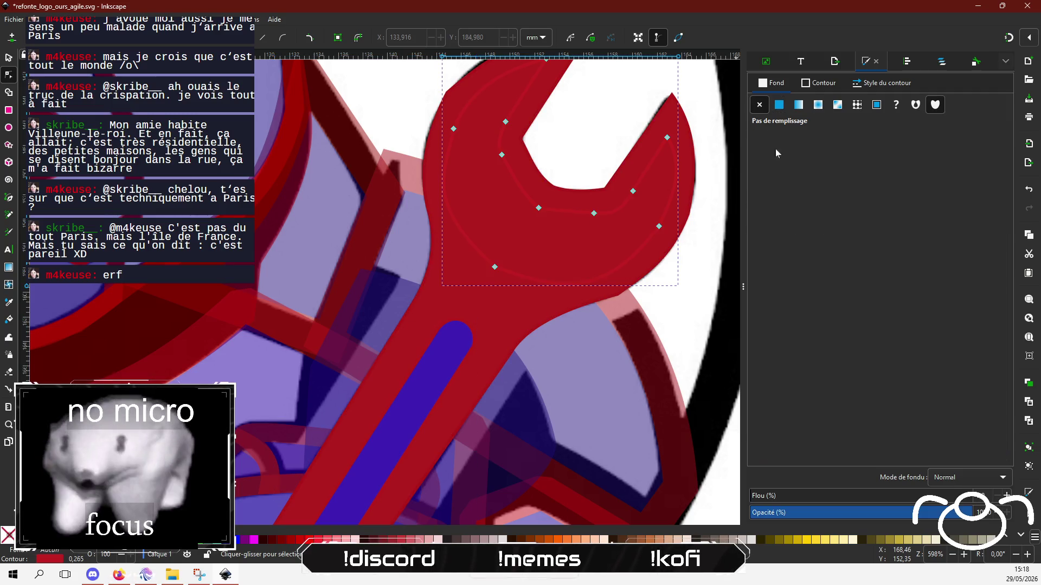
# Give the wrench head's inner path a flat blue fill.
pyautogui.click(779, 105)
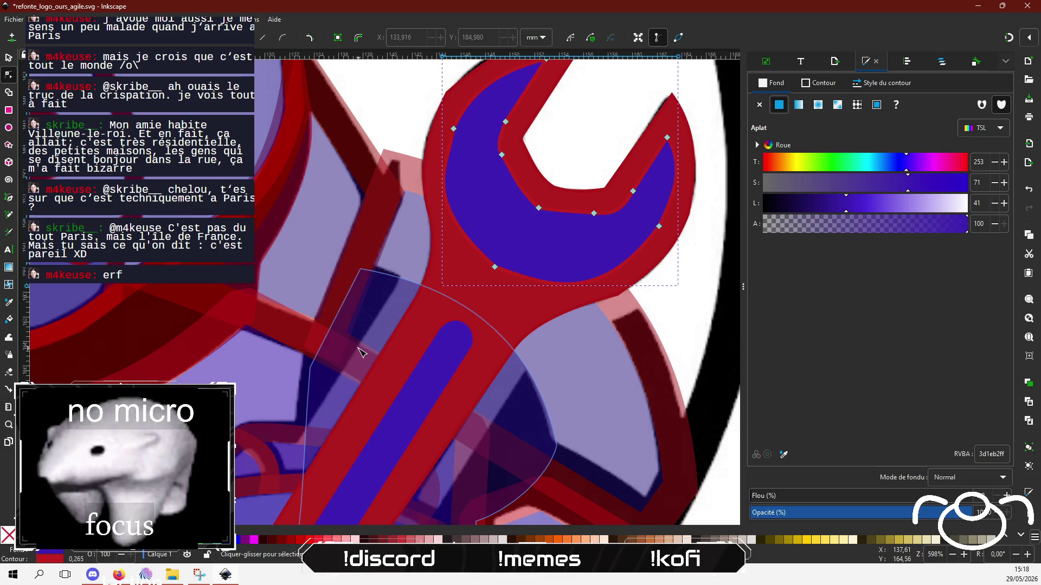
pyautogui.keyDown('ctrl'); pyautogui.scroll(-4, 359, 351); pyautogui.keyUp('ctrl')
pyautogui.click(570, 417)
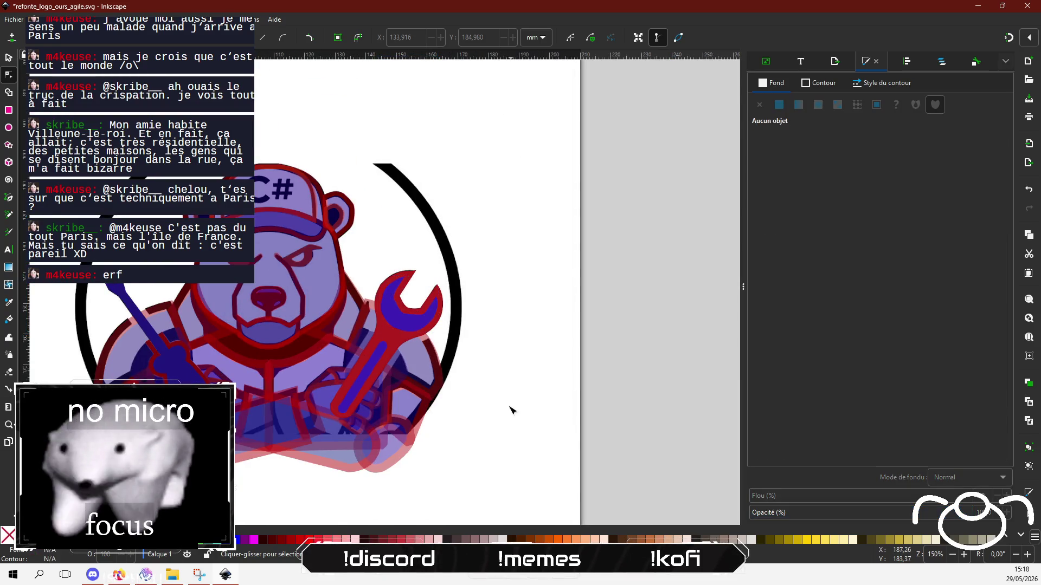
# Select all of the bear's paths and set their opacity to 100%.
pyautogui.moveTo(512, 410); pyautogui.dragTo(588, 368)
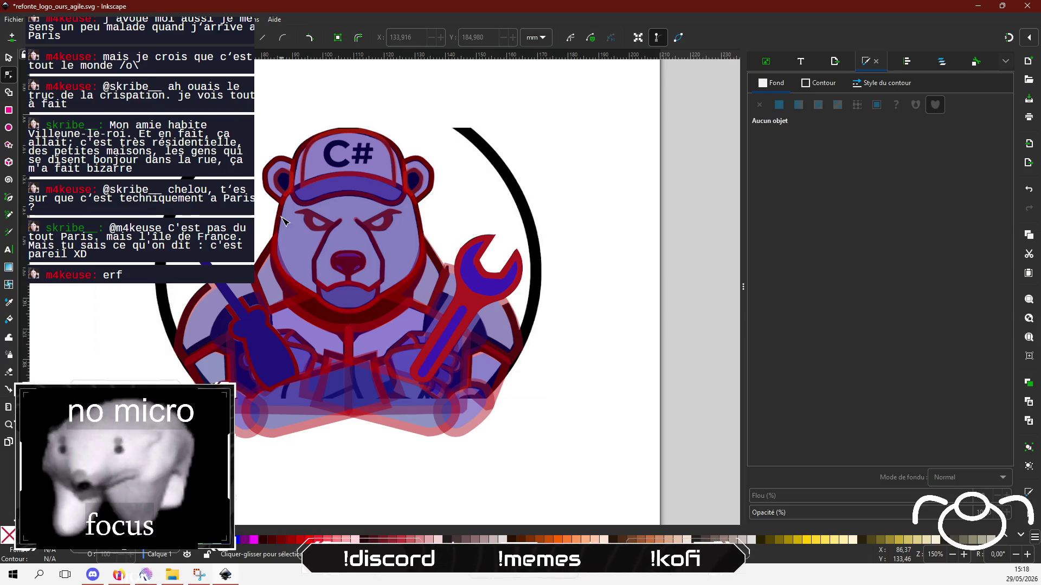
pyautogui.moveTo(258, 96); pyautogui.dragTo(581, 474)
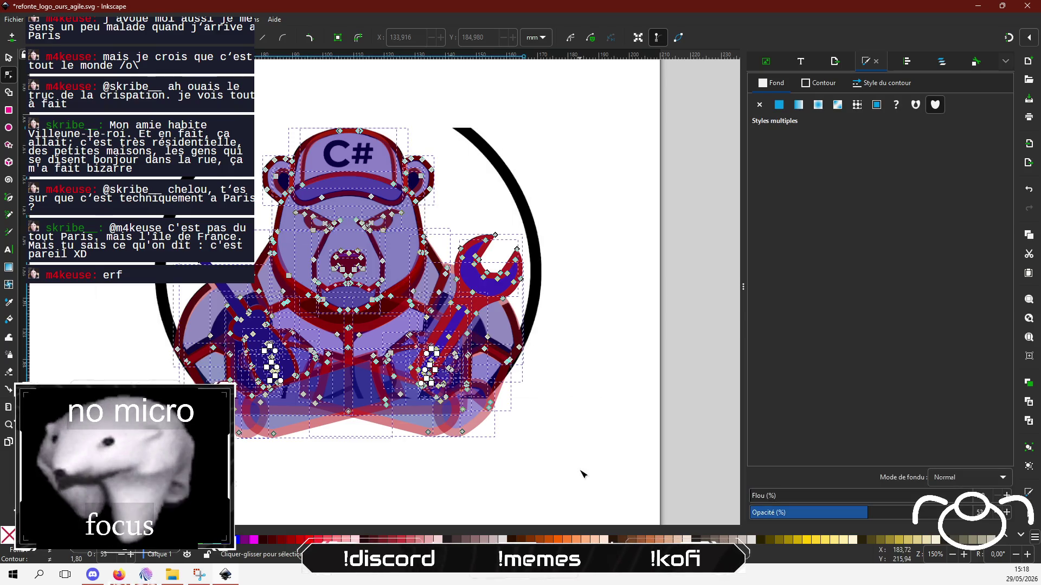
pyautogui.click(908, 507)
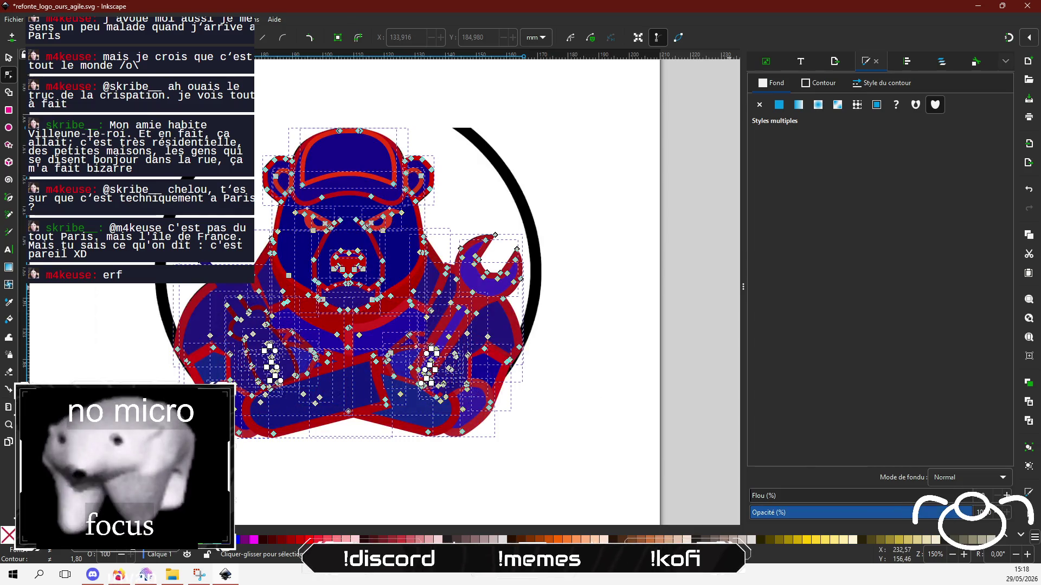
pyautogui.click(575, 422)
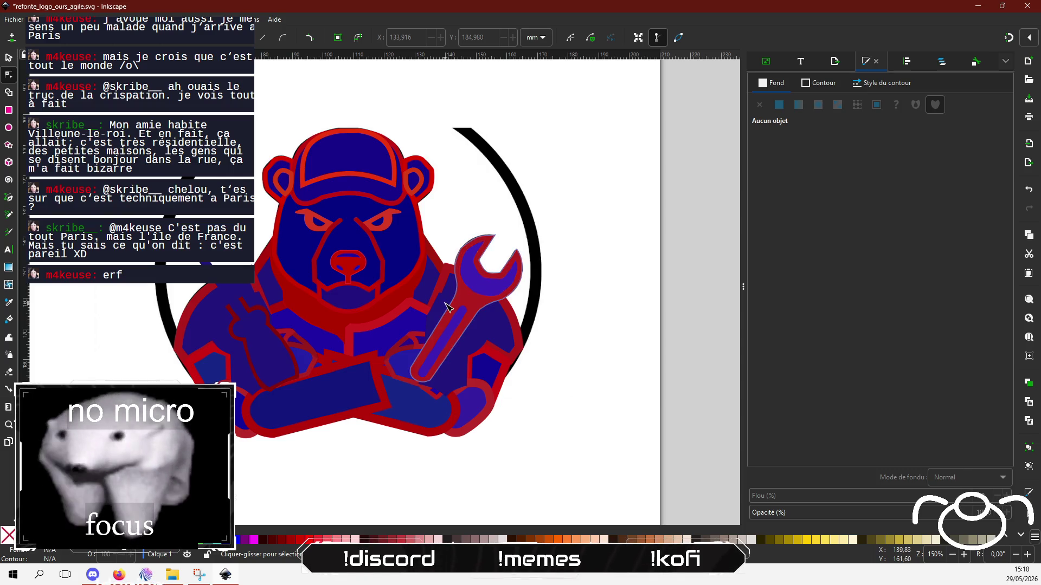
pyautogui.click(440, 307)
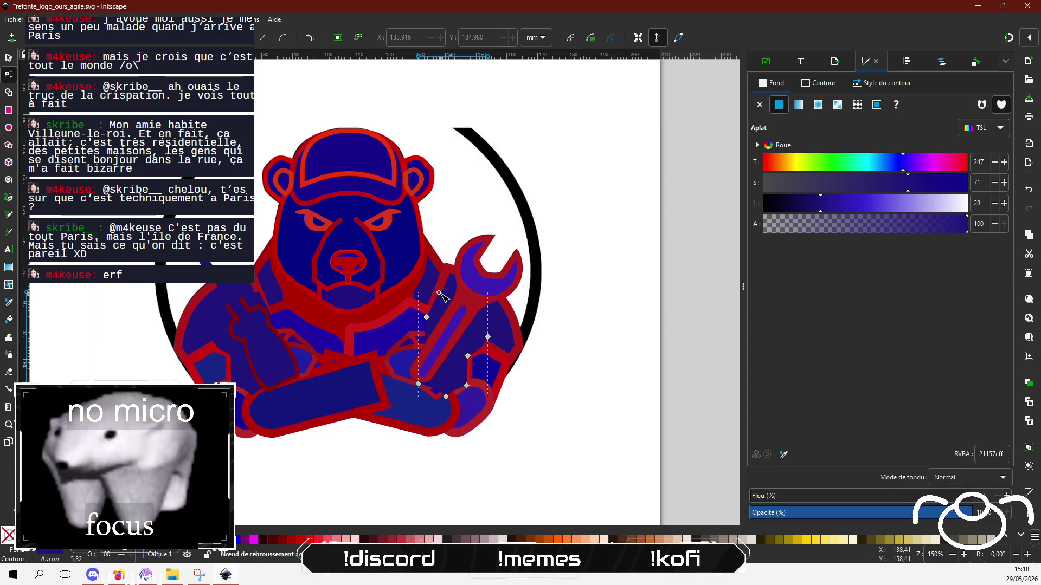
# Reposition a node on the wrench outline path.
pyautogui.keyDown('ctrl'); pyautogui.scroll(3, 440, 306); pyautogui.keyUp('ctrl')
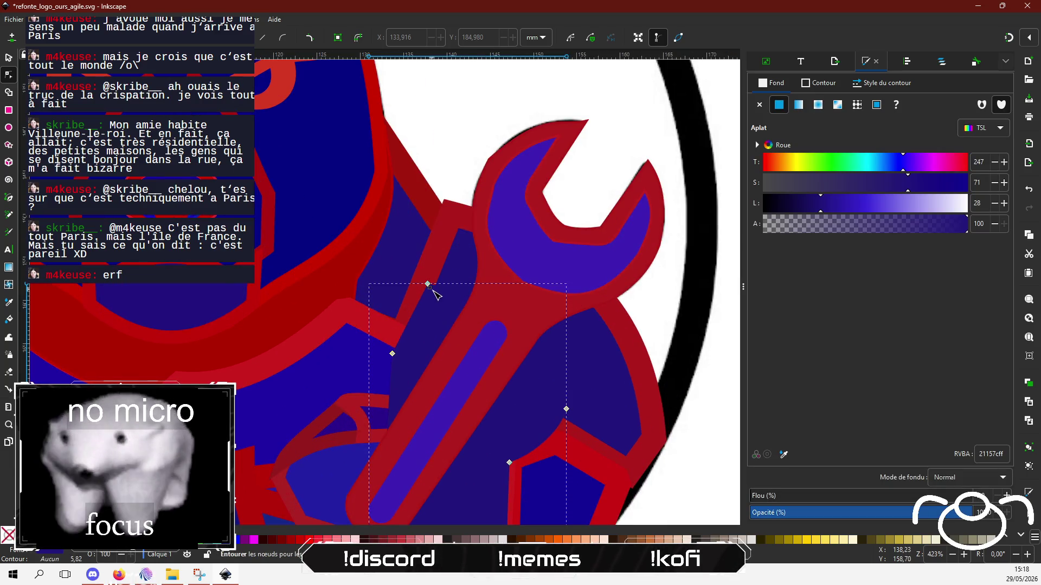
pyautogui.moveTo(427, 284); pyautogui.dragTo(435, 288)
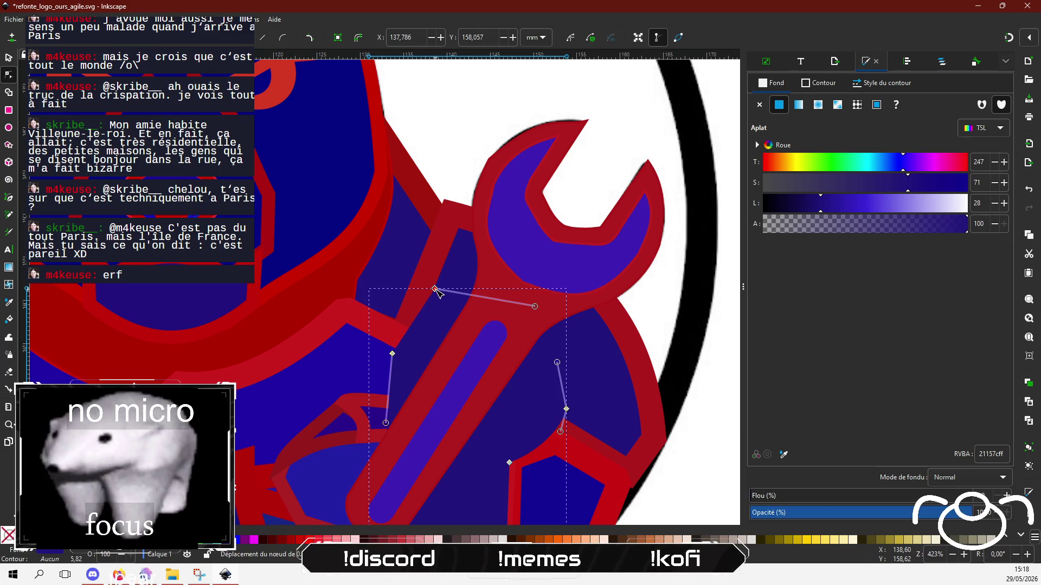
pyautogui.hscroll(-2, 442, 368)
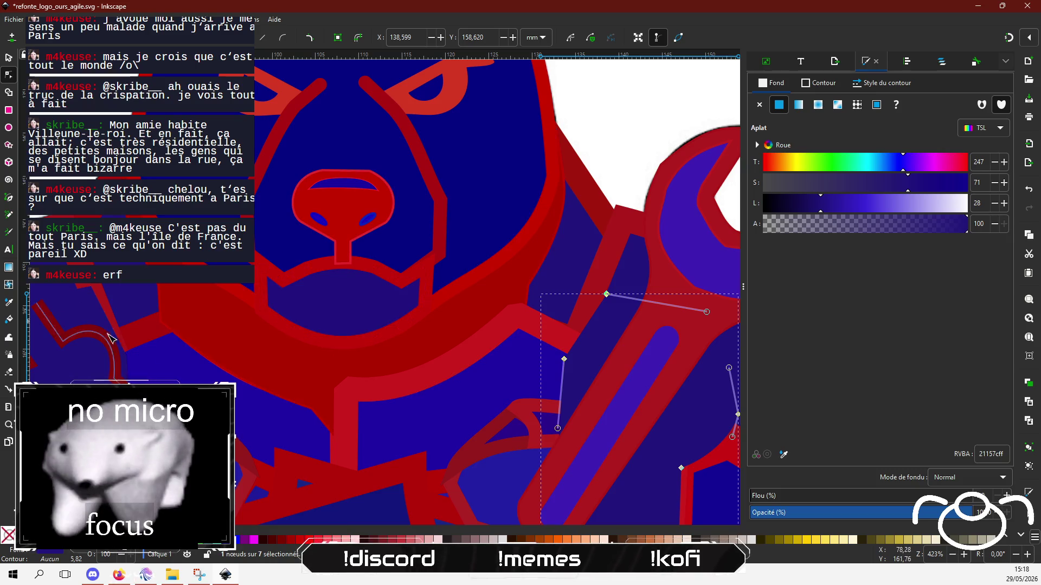
pyautogui.scroll(-3, 358, 259)
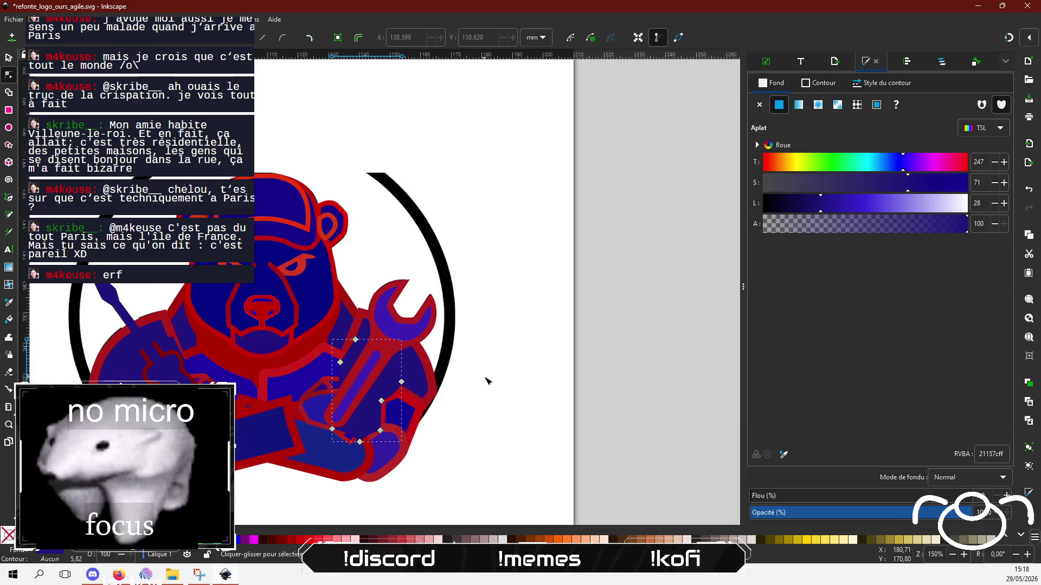
# Move the shoulder outline's top node down and nudge another node left.
pyautogui.click(174, 352)
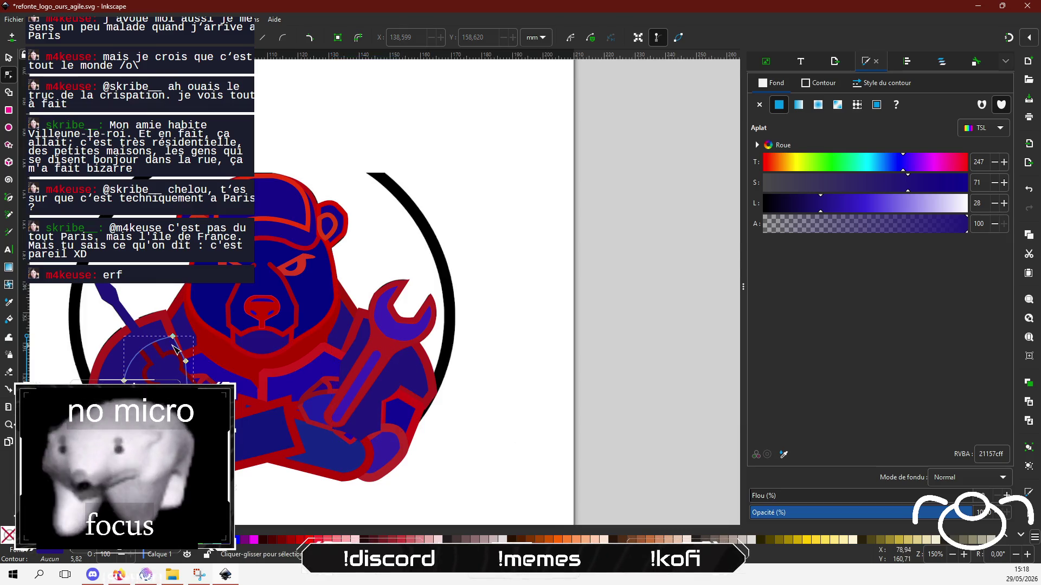
pyautogui.scroll(4, 174, 351)
pyautogui.moveTo(199, 293); pyautogui.dragTo(184, 310)
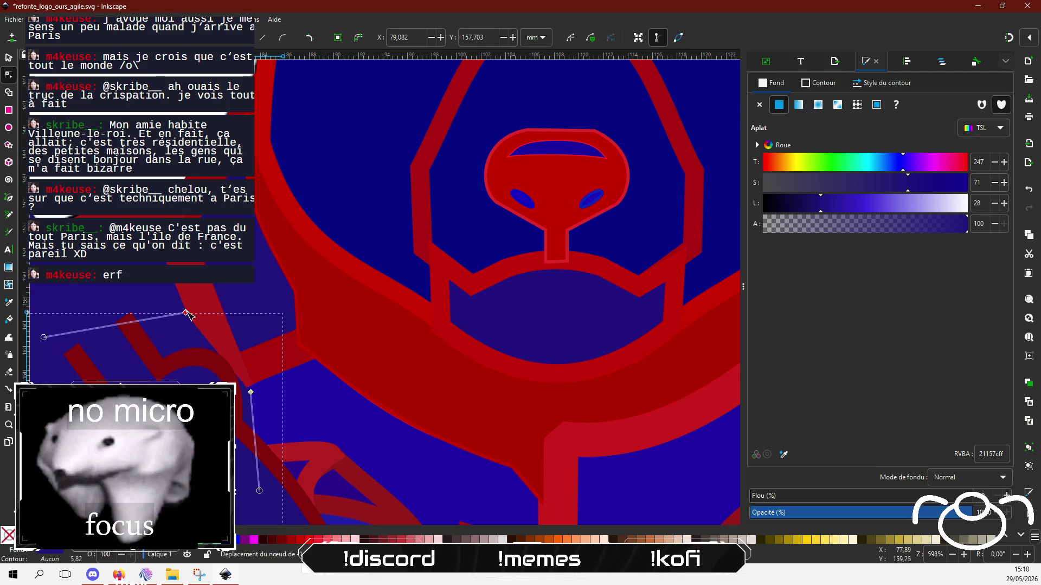
pyautogui.moveTo(251, 392); pyautogui.dragTo(239, 397)
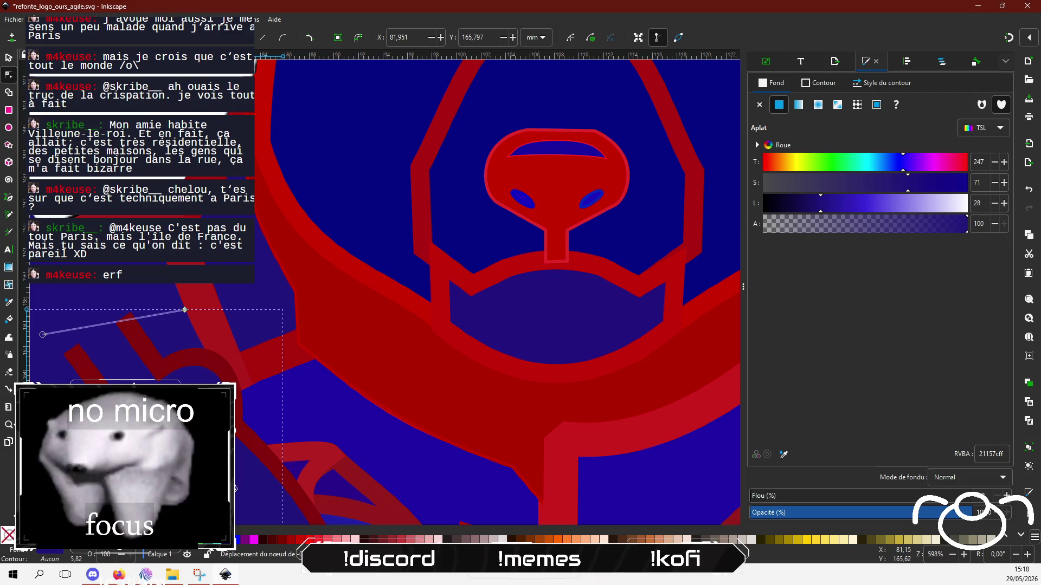
pyautogui.scroll(2, 471, 325)
pyautogui.hscroll(8, 465, 318)
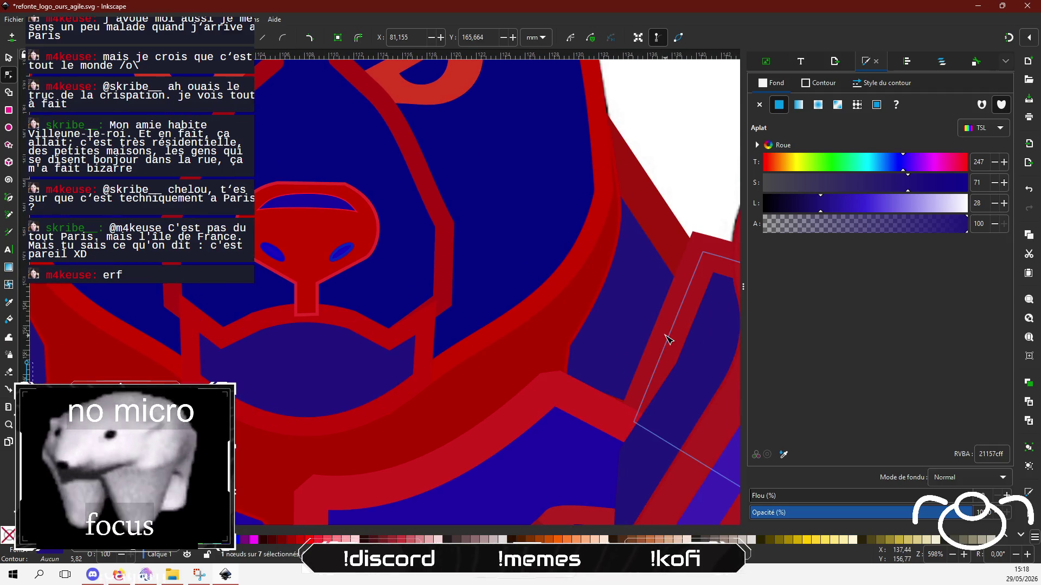
# Shift a node on the neighbouring red stripe path down and right.
pyautogui.click(662, 406)
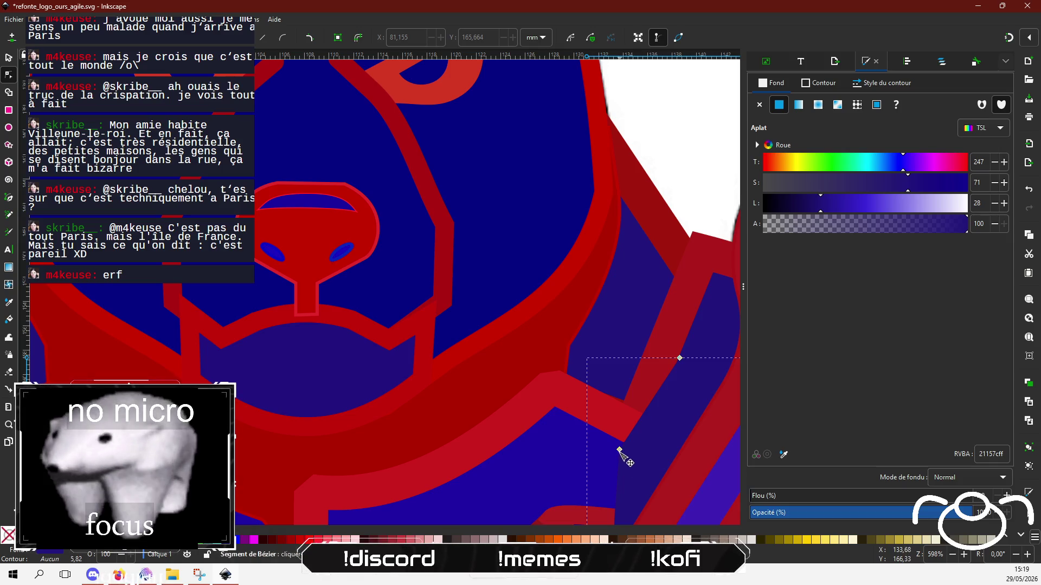
pyautogui.moveTo(620, 449); pyautogui.dragTo(631, 457)
pyautogui.scroll(-3, 595, 424)
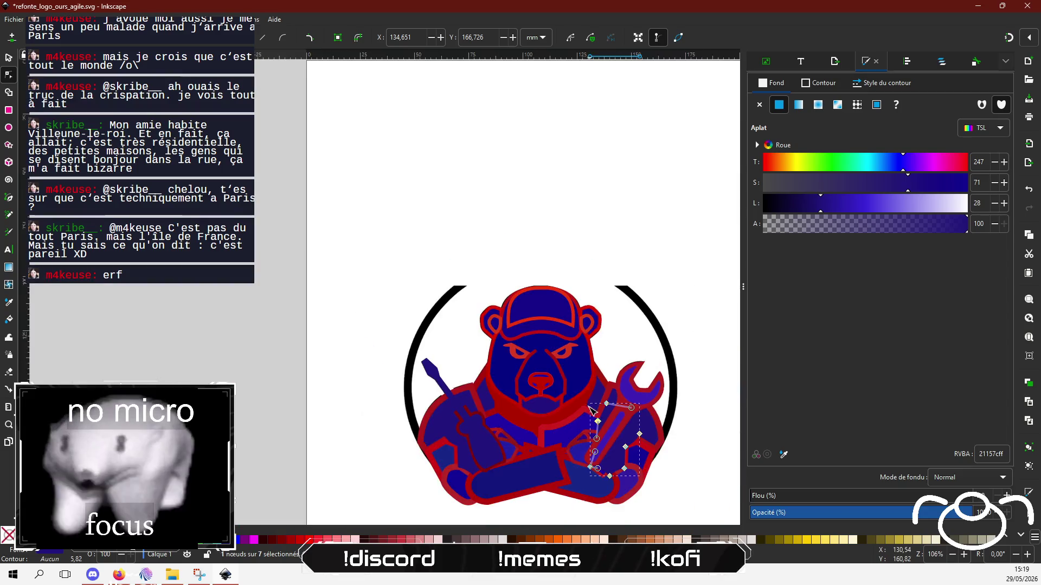
pyautogui.scroll(-1, 595, 425)
# Zoom the canvas to 211% and switch to the Firefox YouTube window.
pyautogui.scroll(1, 488, 426)
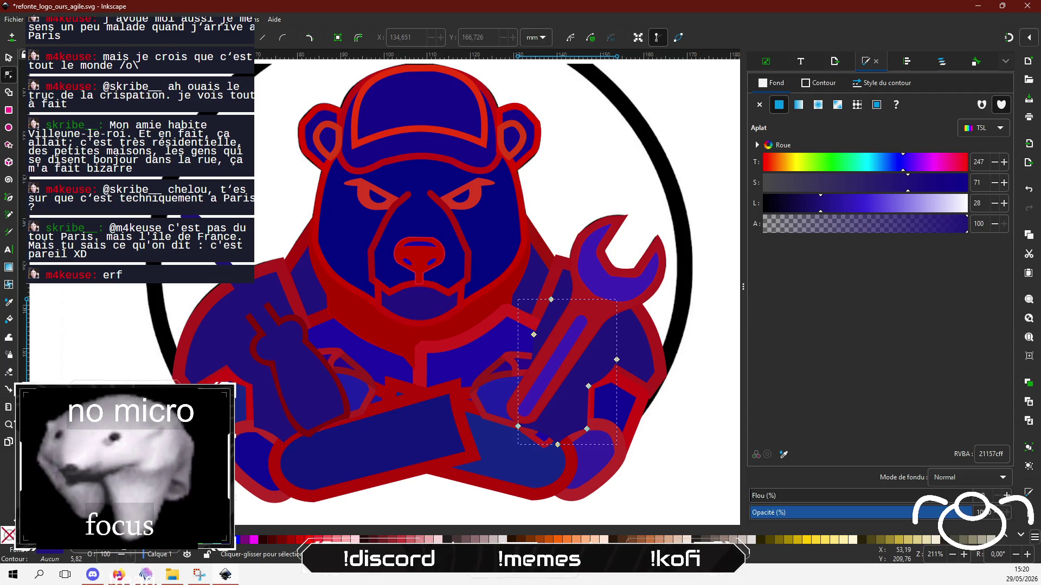
pyautogui.hotkey('alt', 'Tab')
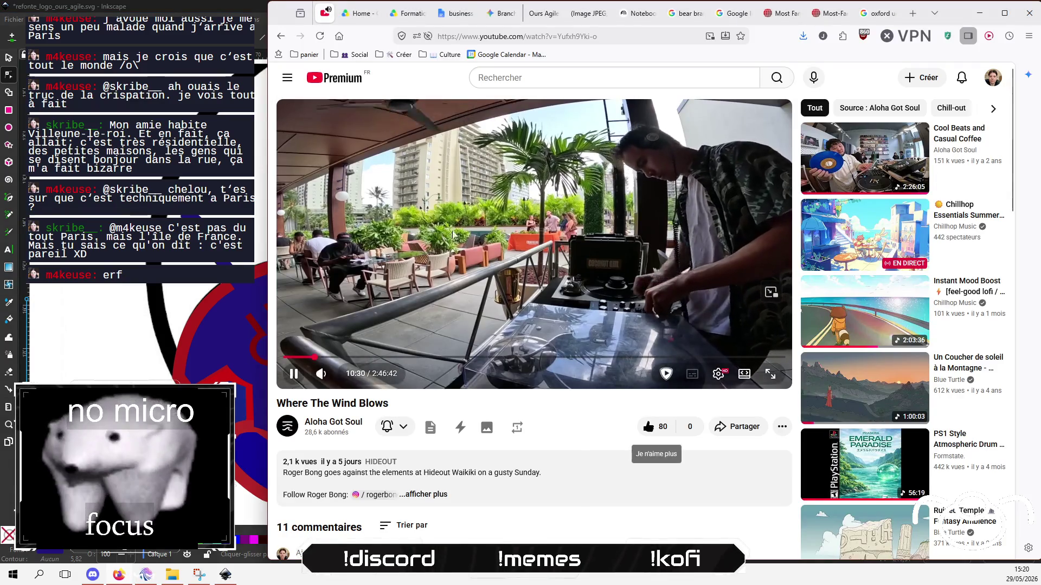
# Glance through the bear-logo tabs and return to the Oxford university search tab.
pyautogui.click(730, 16)
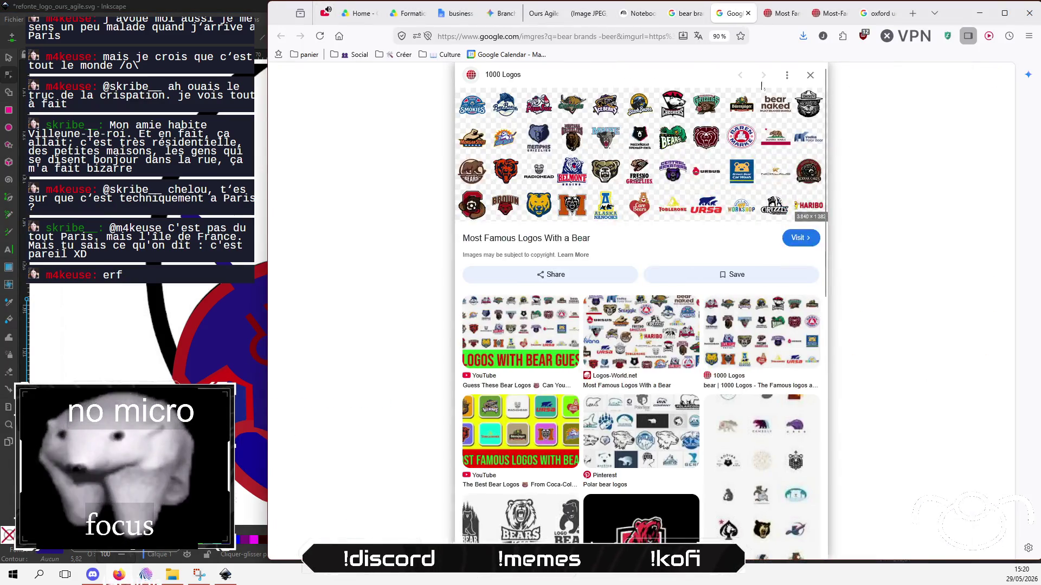
pyautogui.click(780, 13)
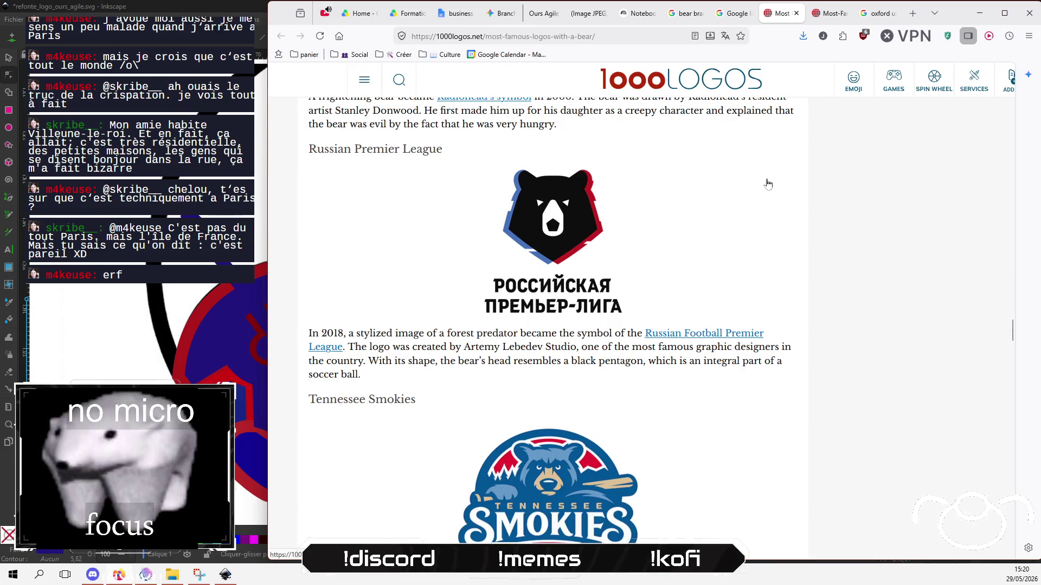
pyautogui.hotkey('ctrl', 'Tab')
pyautogui.hotkey('ctrl', 'Tab')
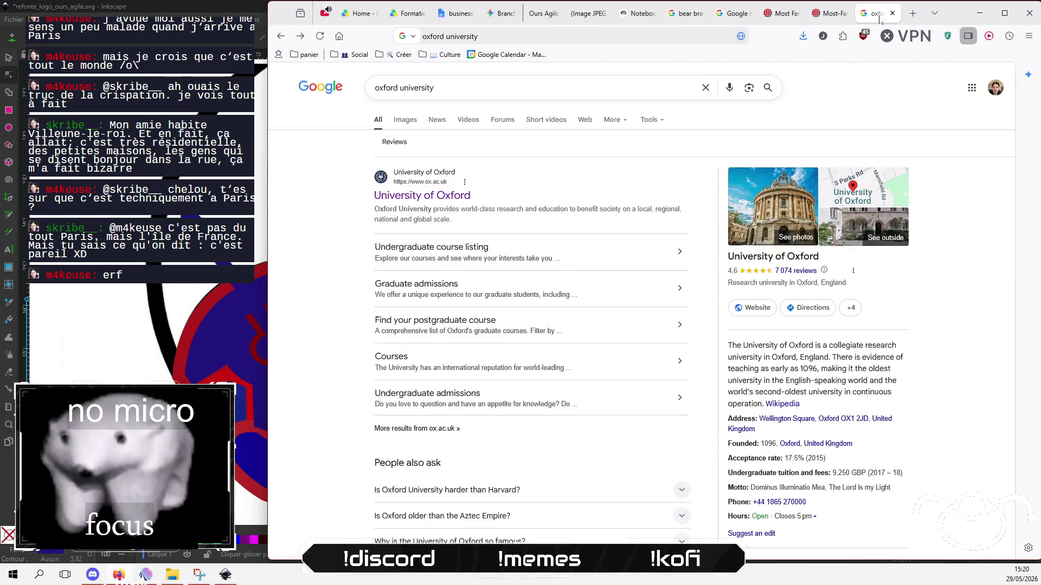
# Replace the Google search text with 'color palette' and run the search.
pyautogui.click(466, 88)
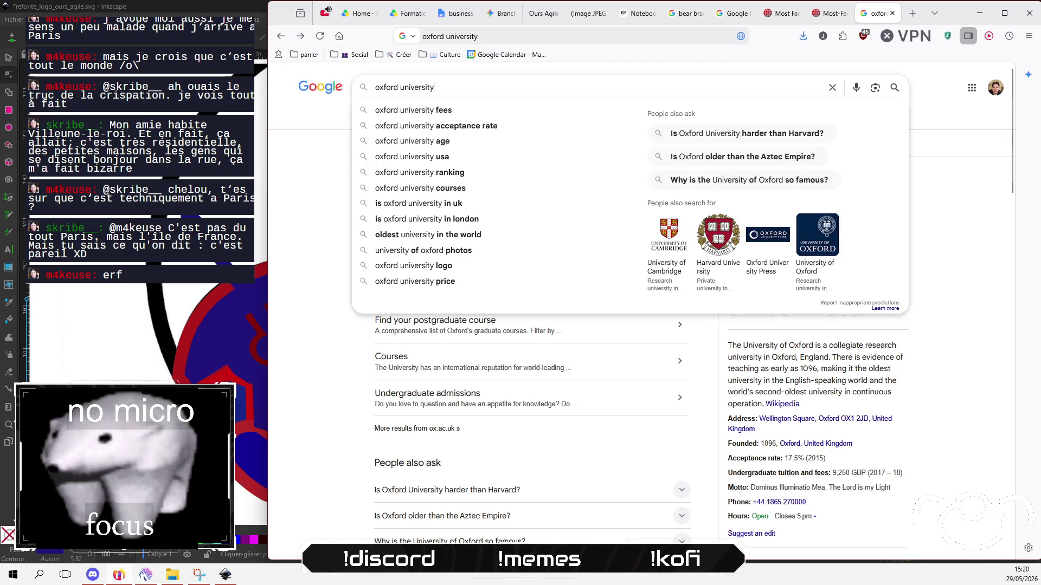
pyautogui.moveTo(435, 88); pyautogui.dragTo(331, 178)
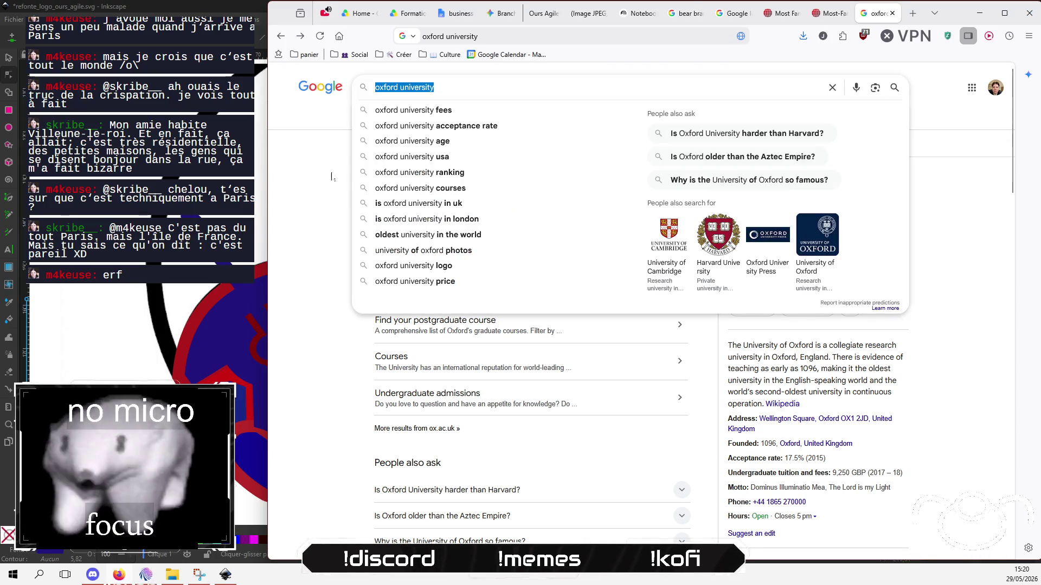
pyautogui.press('BackSpace')
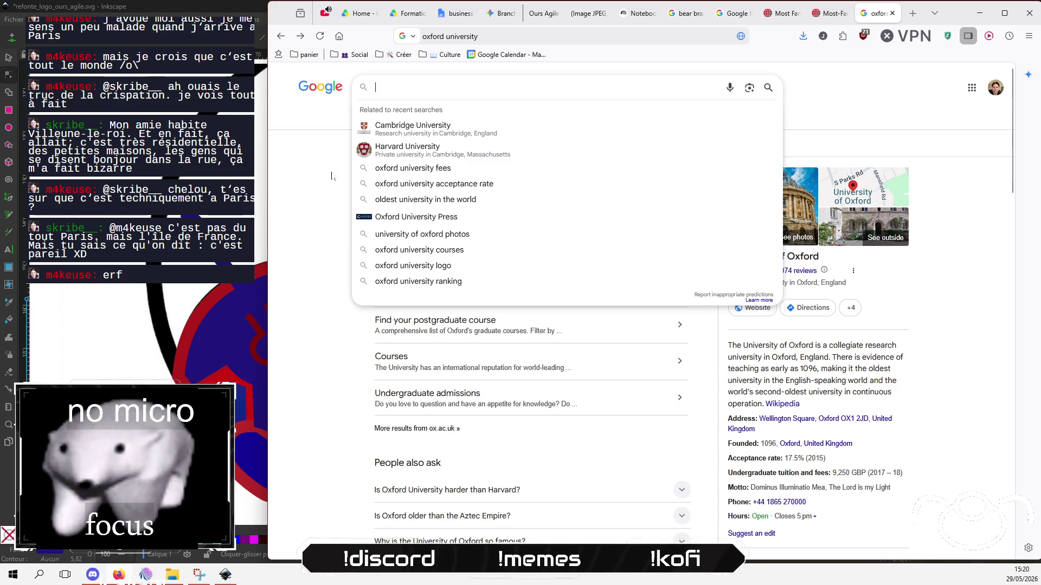
pyautogui.write('co')
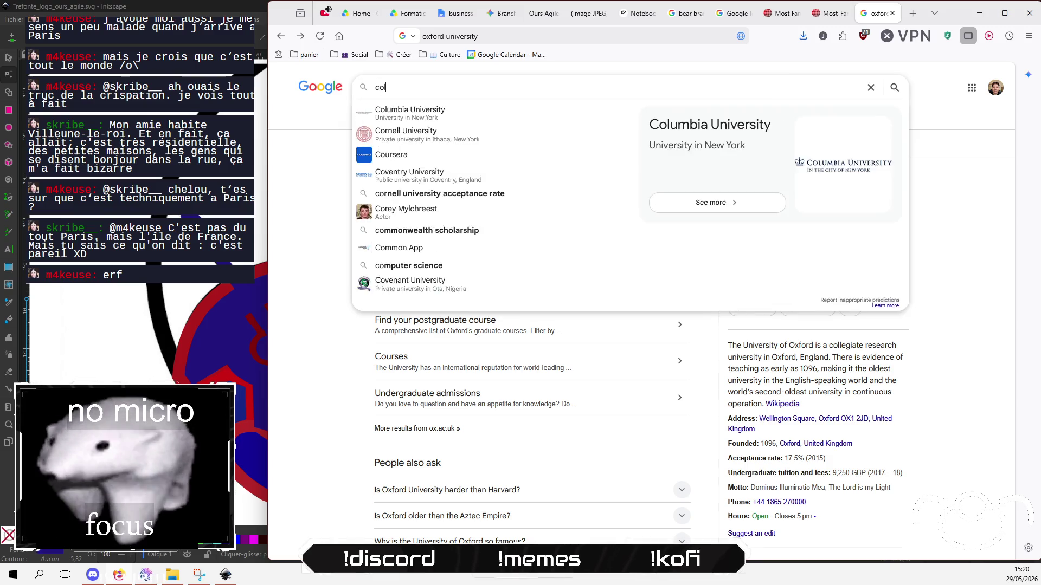
pyautogui.write('lor')
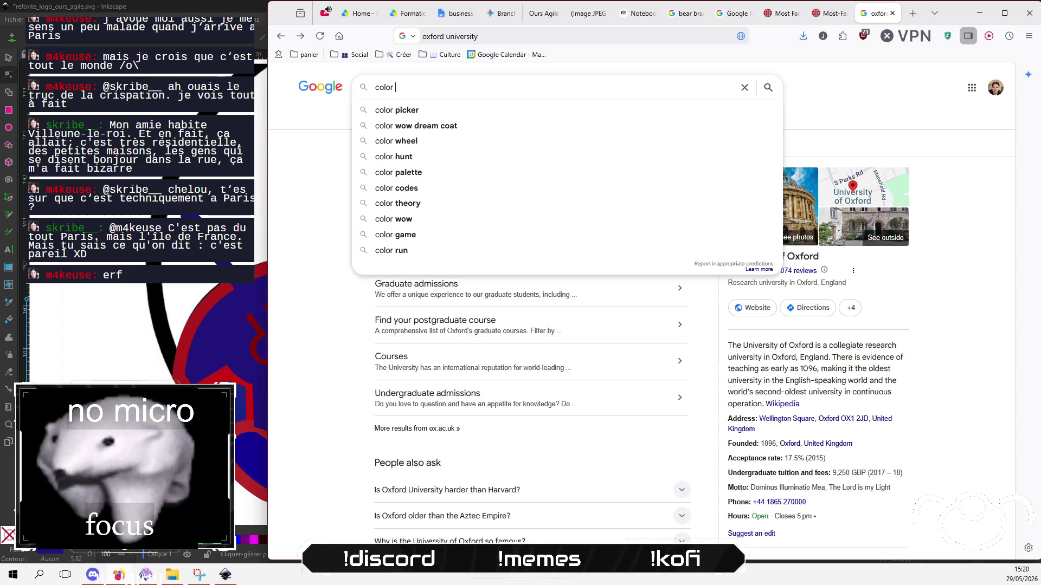
pyautogui.press('Down')
pyautogui.press('Down')
pyautogui.press('Down')
pyautogui.press('Down')
pyautogui.press('Down')
pyautogui.press('Return')
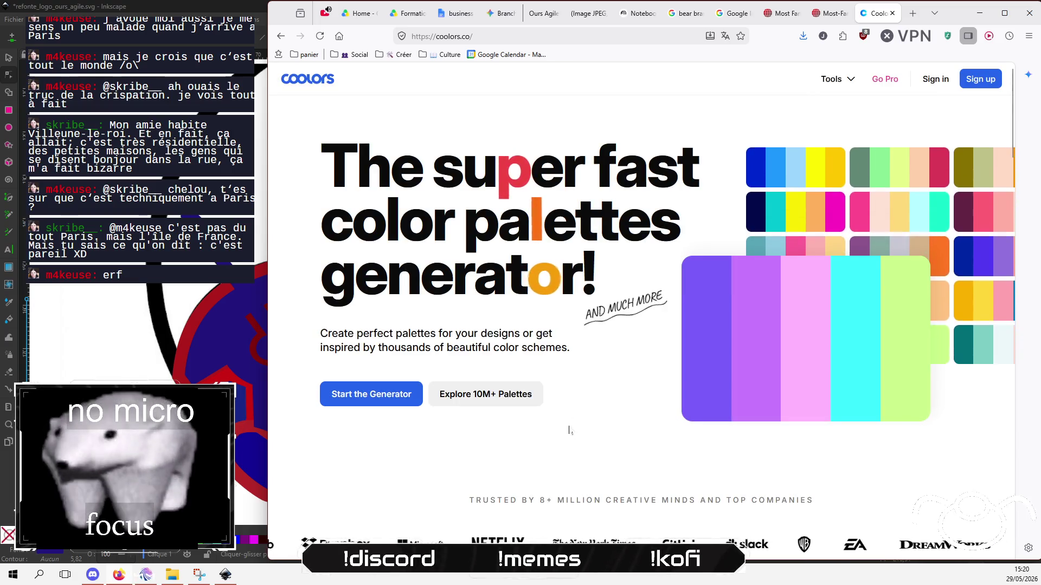
# Launch the Coolors generator and set the last palette colour to navy.
pyautogui.click(384, 403)
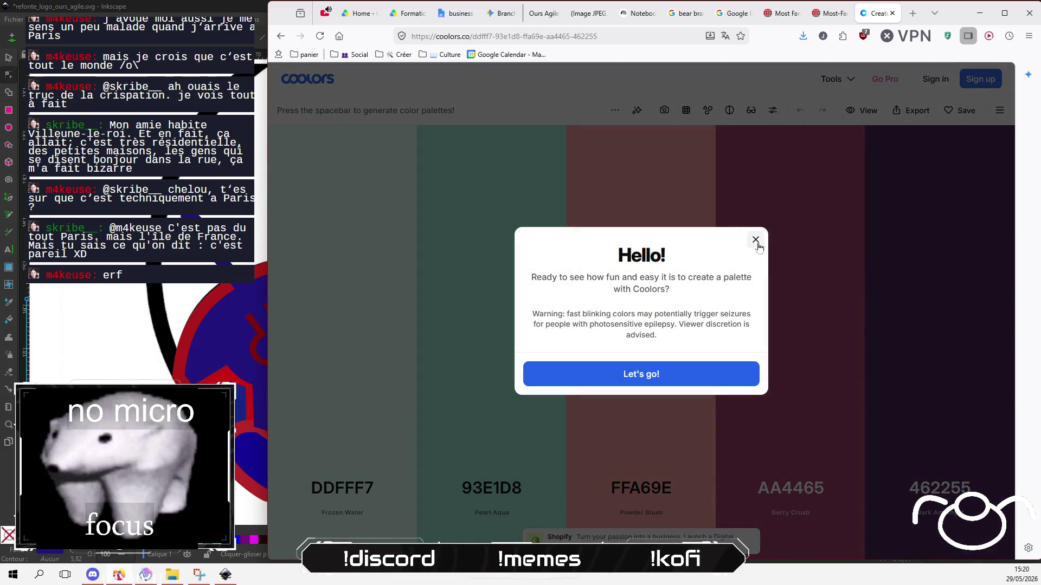
pyautogui.click(755, 240)
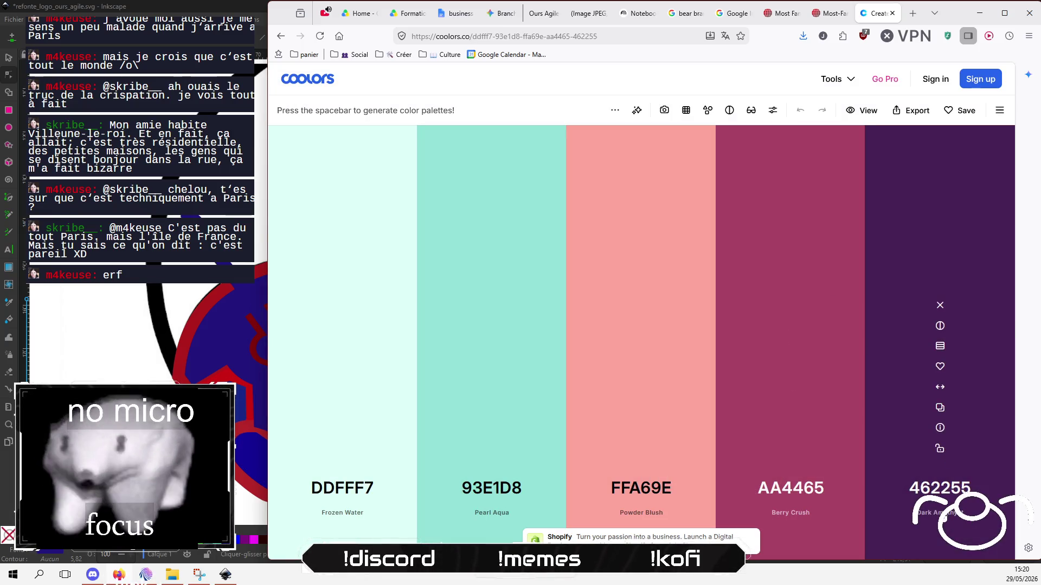
pyautogui.click(940, 488)
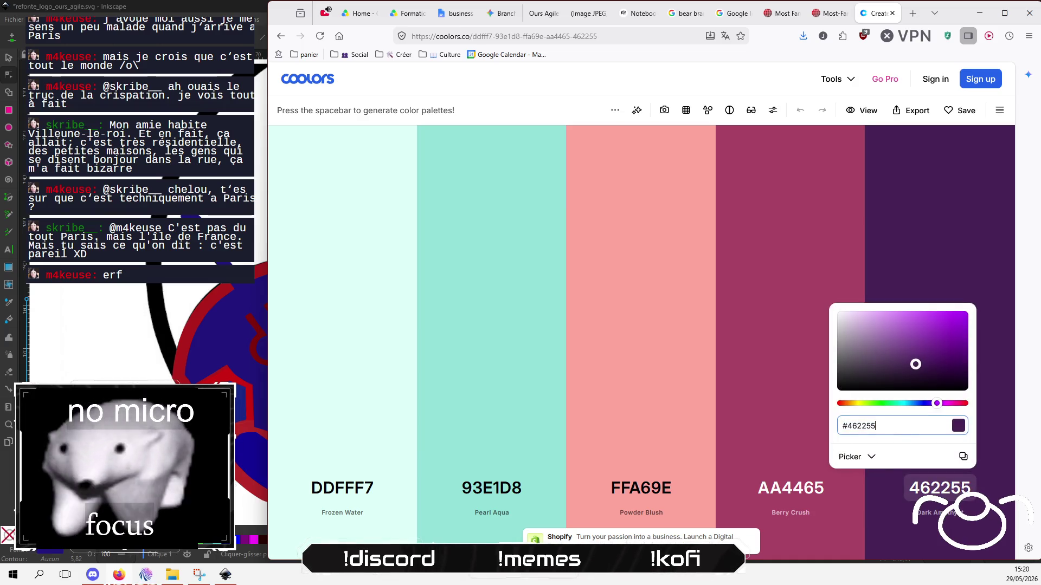
pyautogui.write('nax')
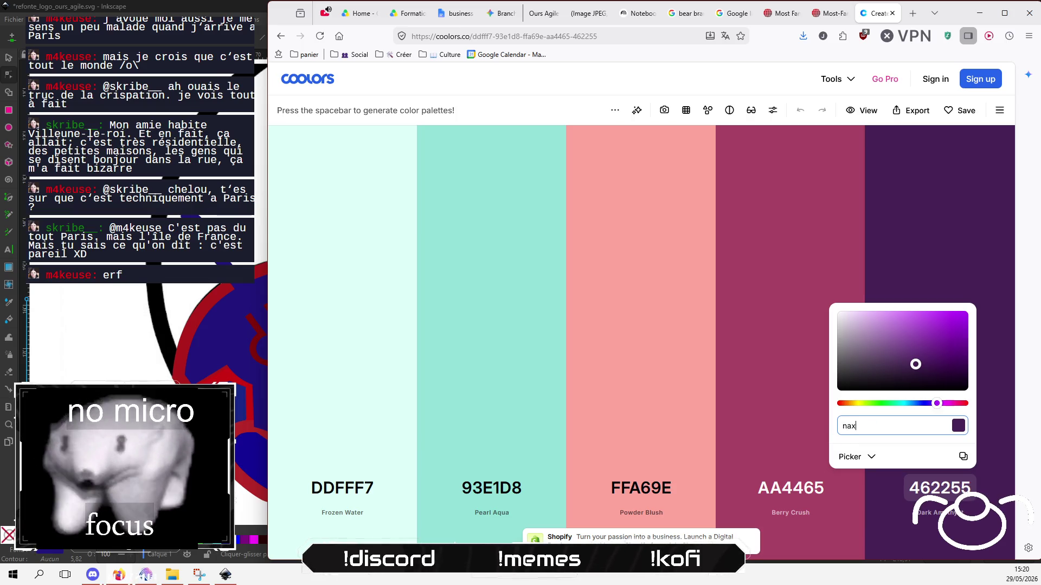
pyautogui.press('BackSpace')
pyautogui.write('vy')
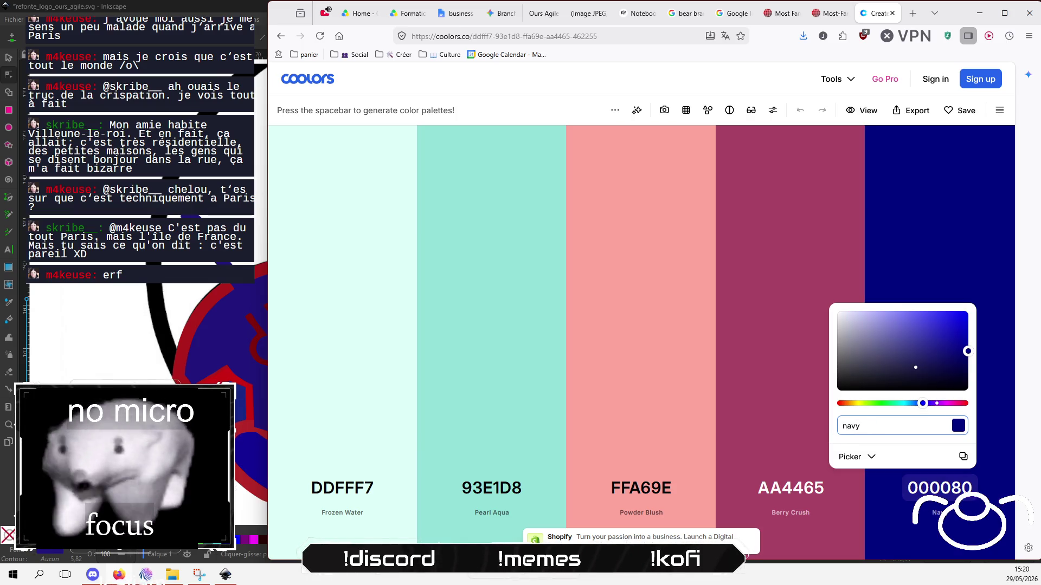
pyautogui.press('Return')
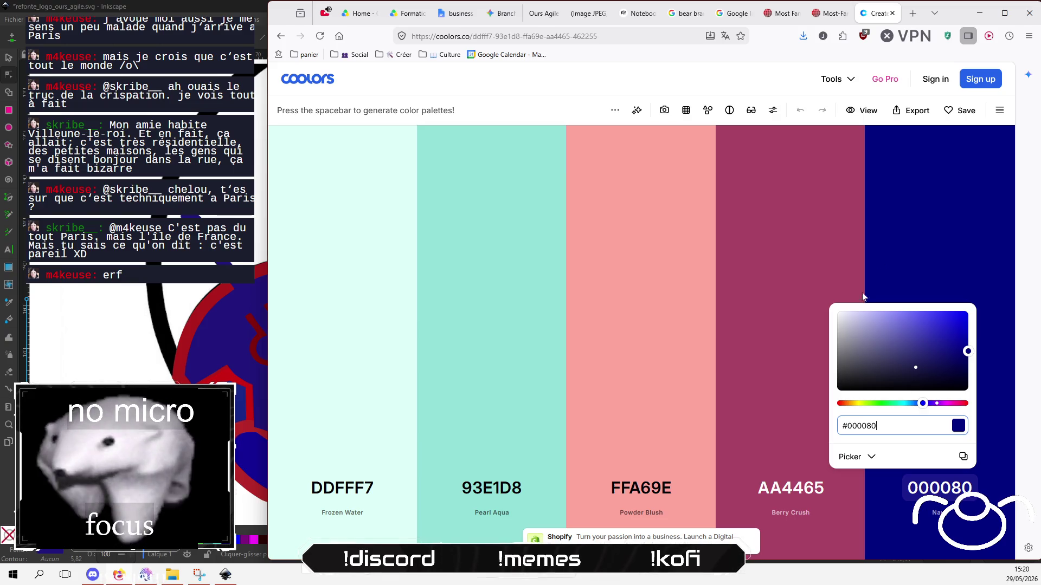
pyautogui.click(883, 259)
# Try renaming Berry Crush to 'bordeau', which leaves it at AA4465.
pyautogui.click(790, 513)
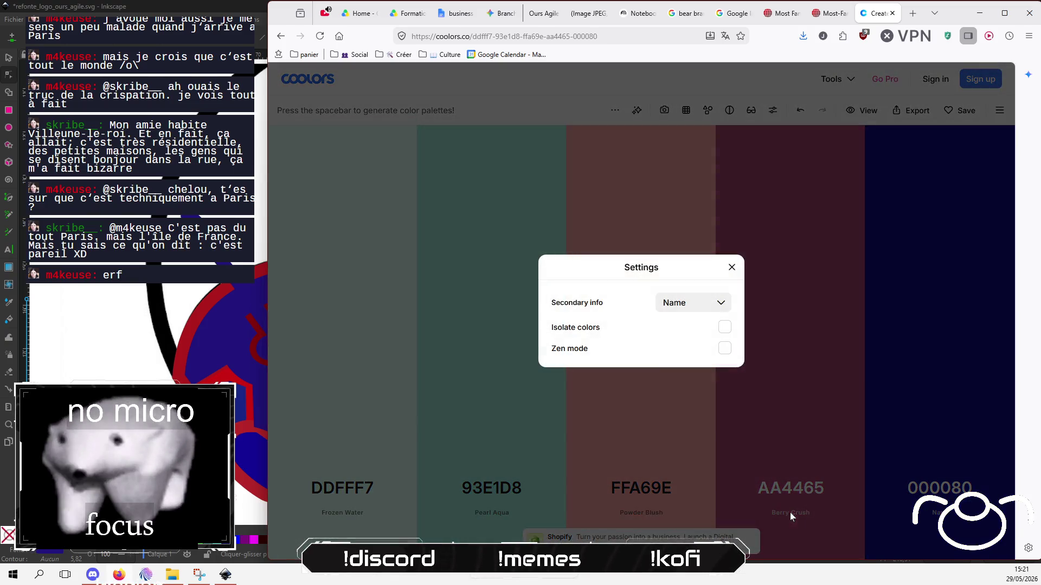
pyautogui.click(731, 268)
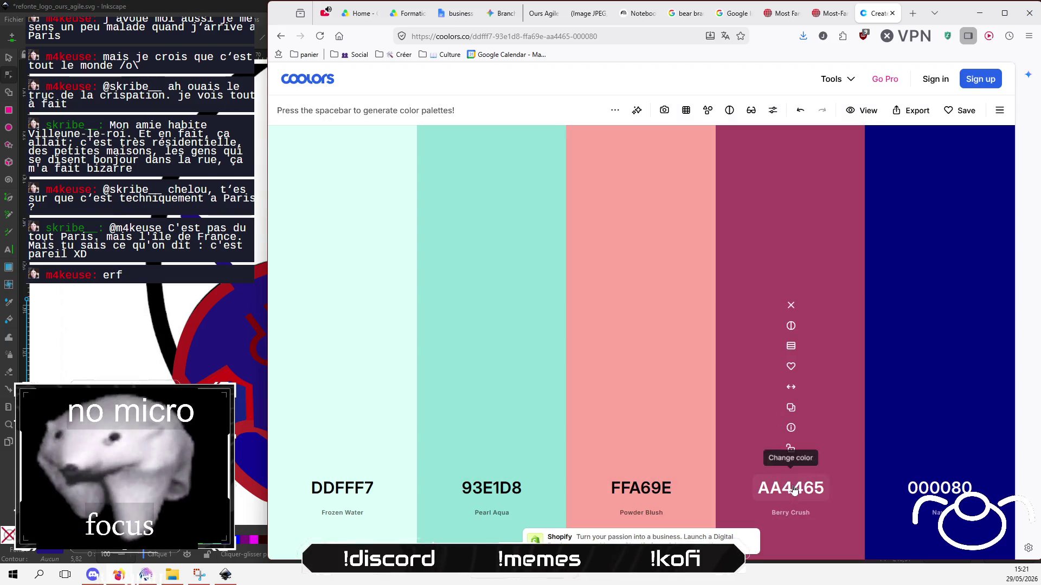
pyautogui.click(789, 488)
pyautogui.write('bord')
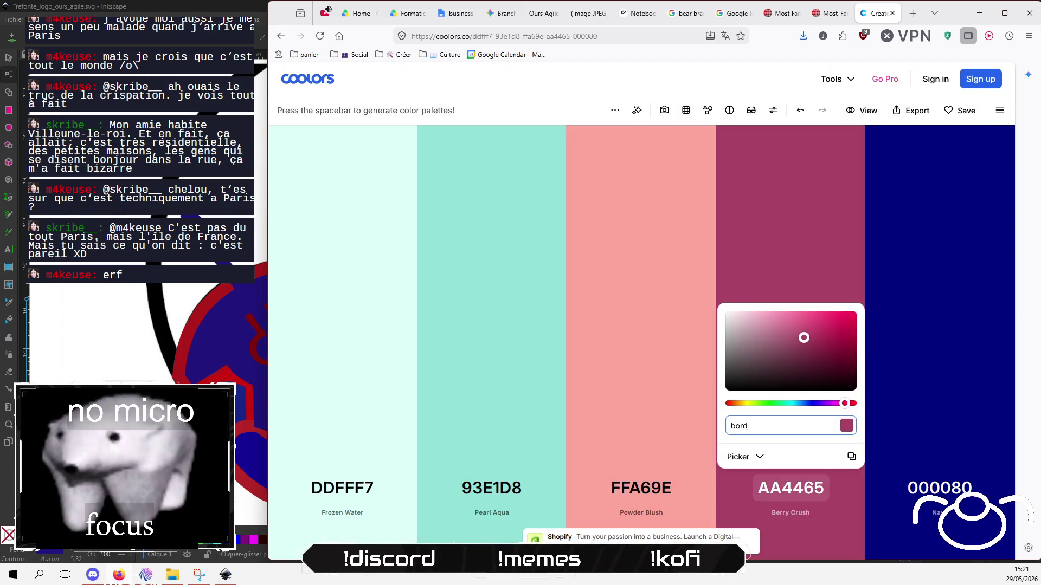
pyautogui.write('eau')
pyautogui.press('Return')
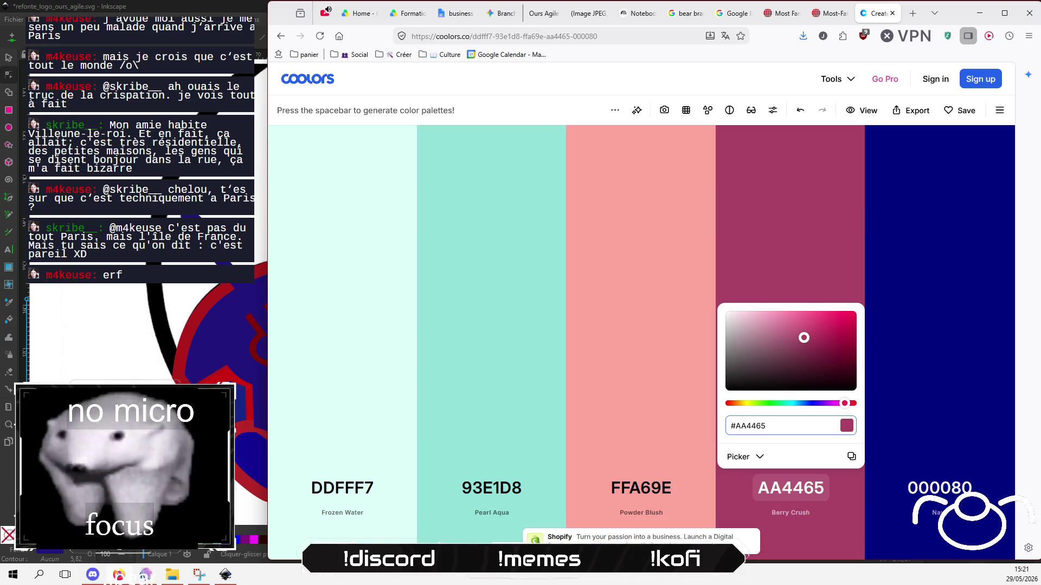
pyautogui.click(758, 266)
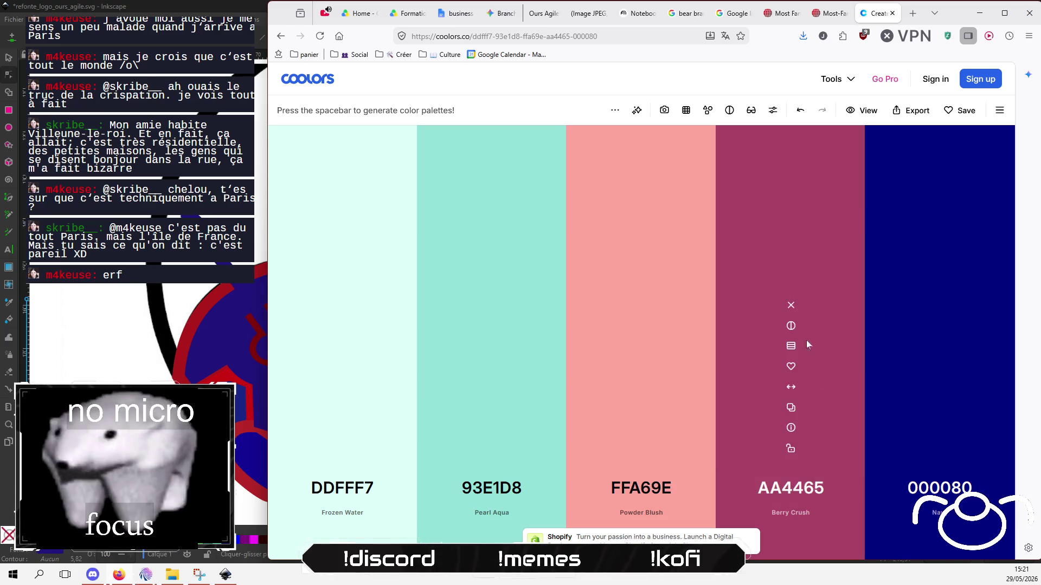
pyautogui.click(789, 489)
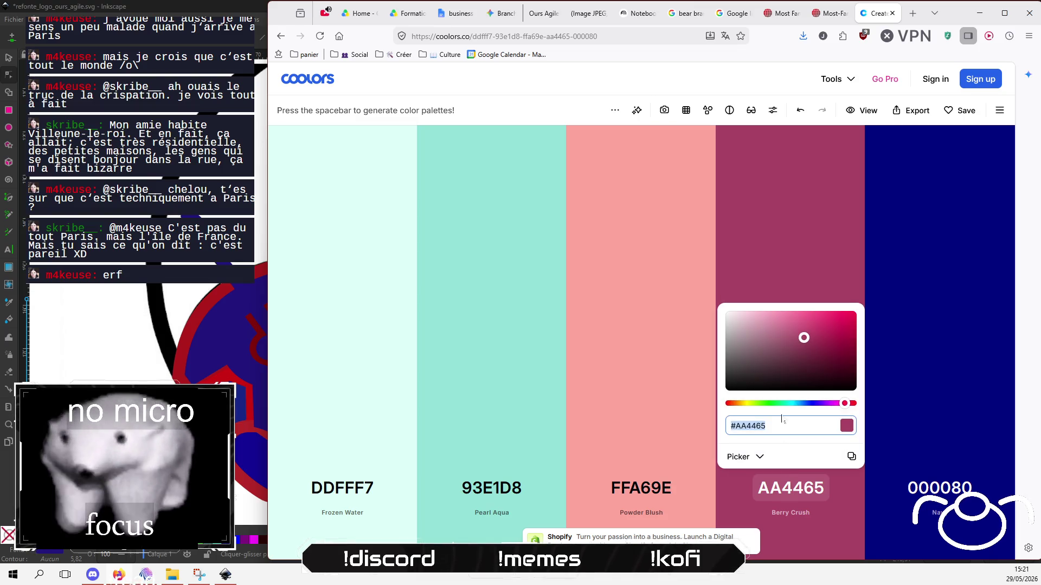
pyautogui.write('bordea')
pyautogui.press('Return')
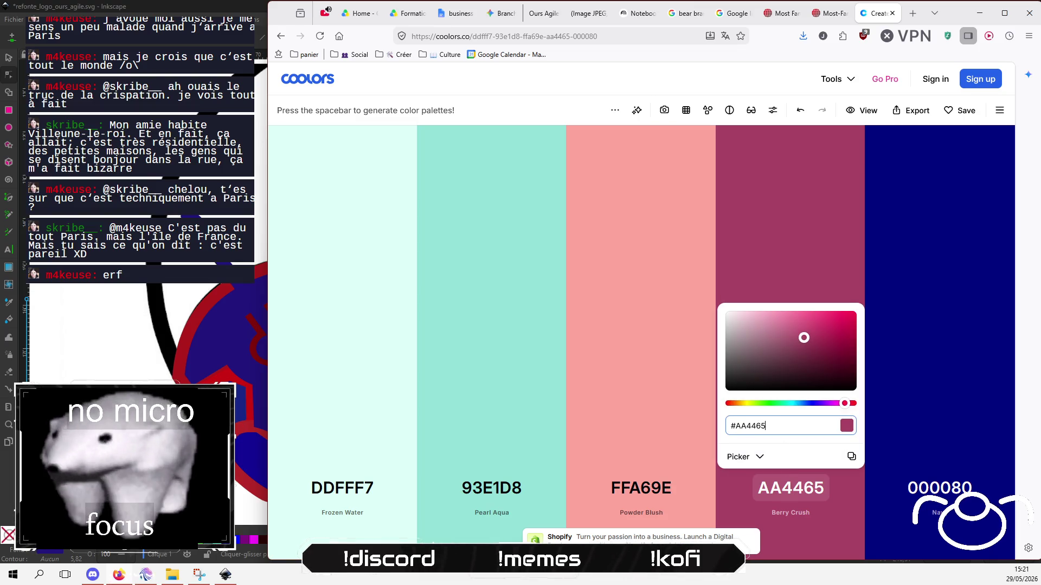
pyautogui.click(798, 266)
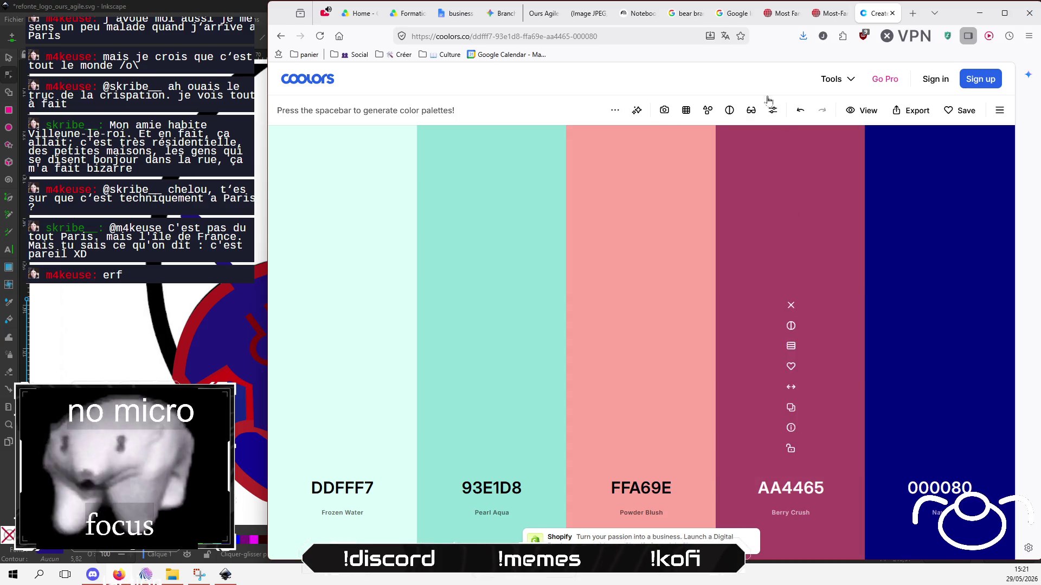
# Check the bear logo references, then darken Berry Crush to bordeaux 500D22.
pyautogui.click(735, 13)
pyautogui.click(545, 15)
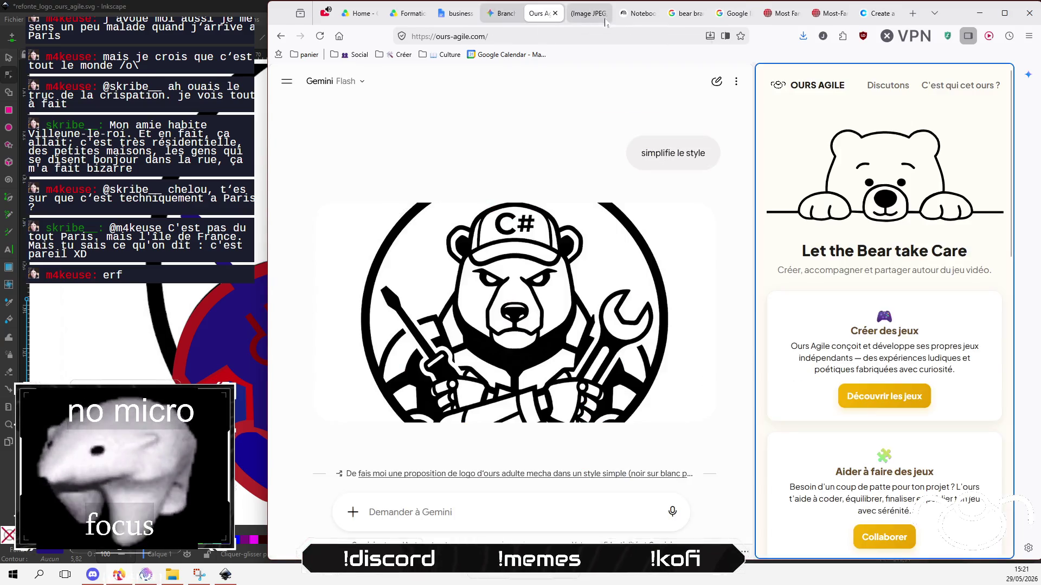
pyautogui.click(877, 16)
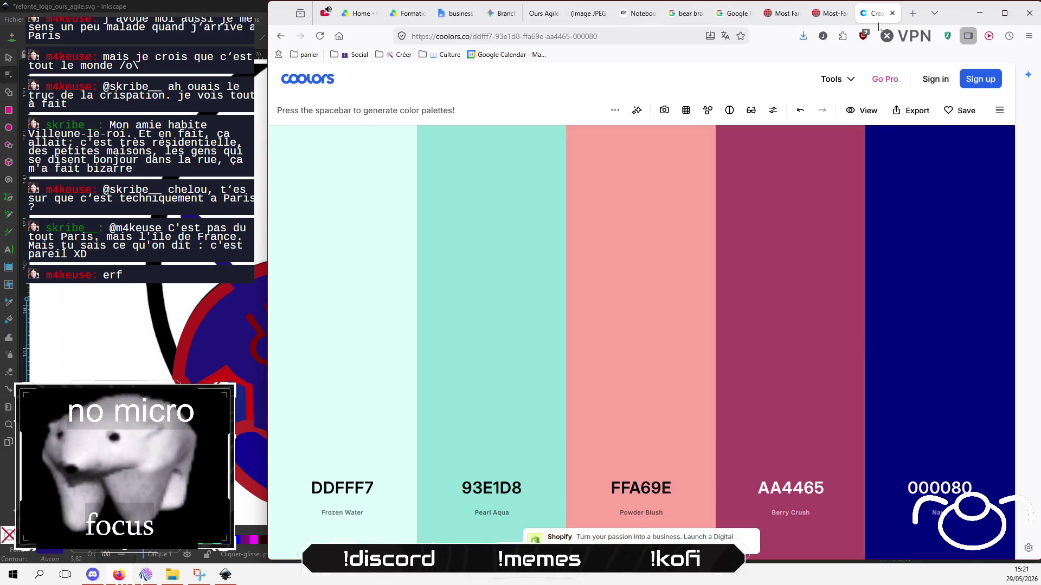
pyautogui.click(806, 490)
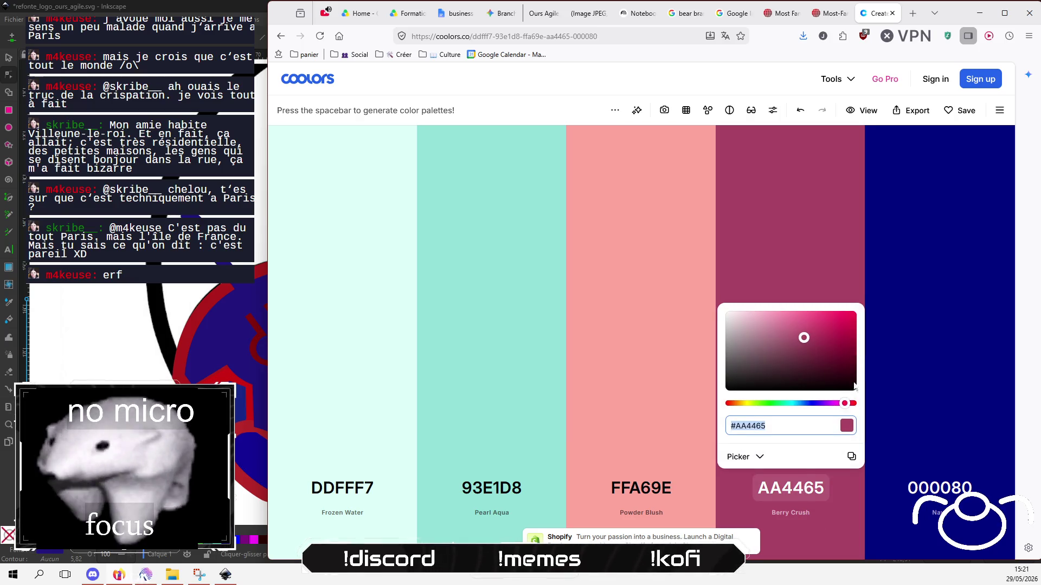
pyautogui.moveTo(839, 340); pyautogui.dragTo(836, 371)
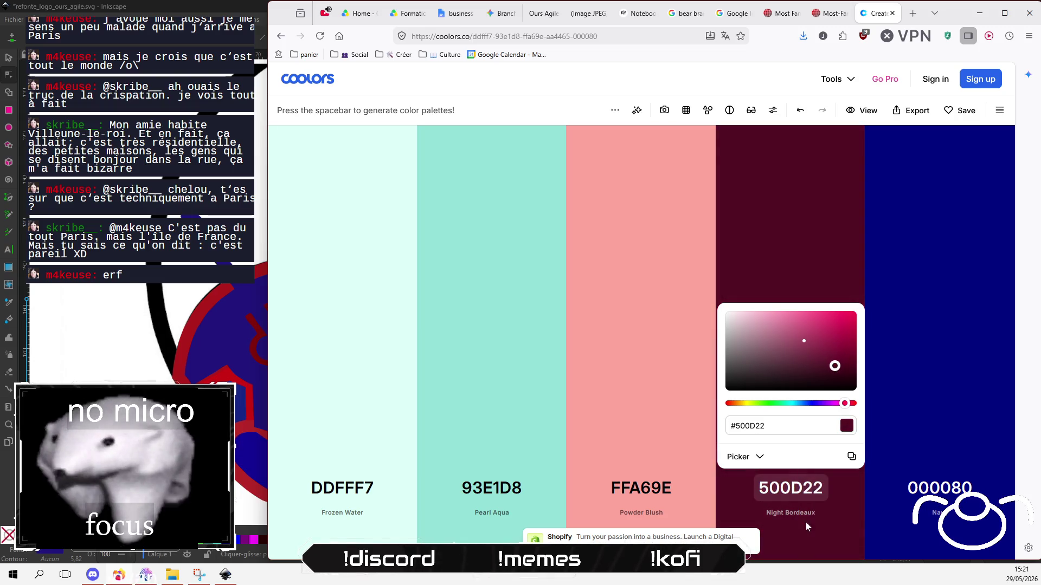
pyautogui.click(770, 518)
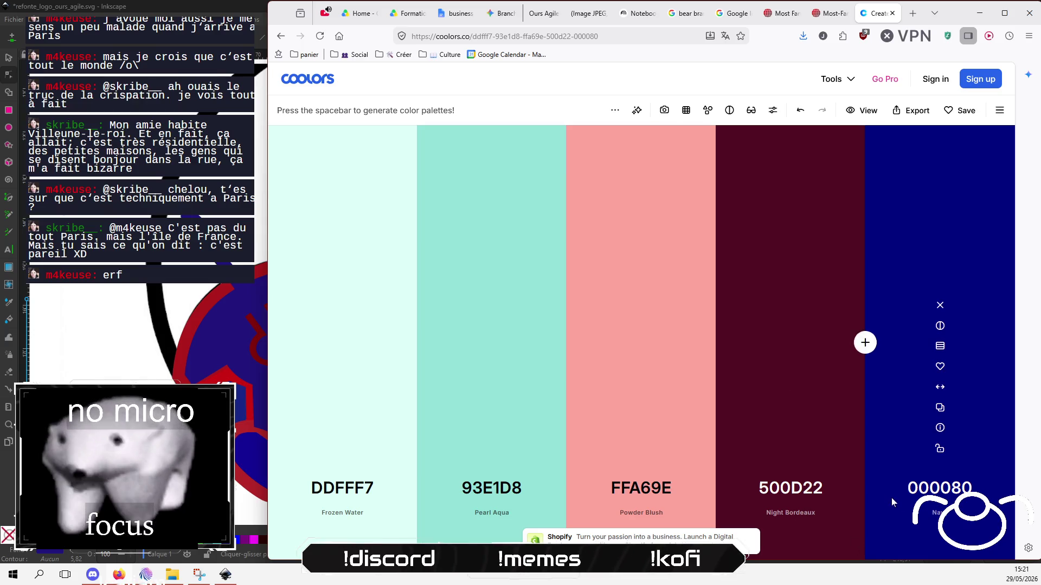
# Darken navy to 000052, turn Powder Blush white and Pearl Aqua black.
pyautogui.click(942, 491)
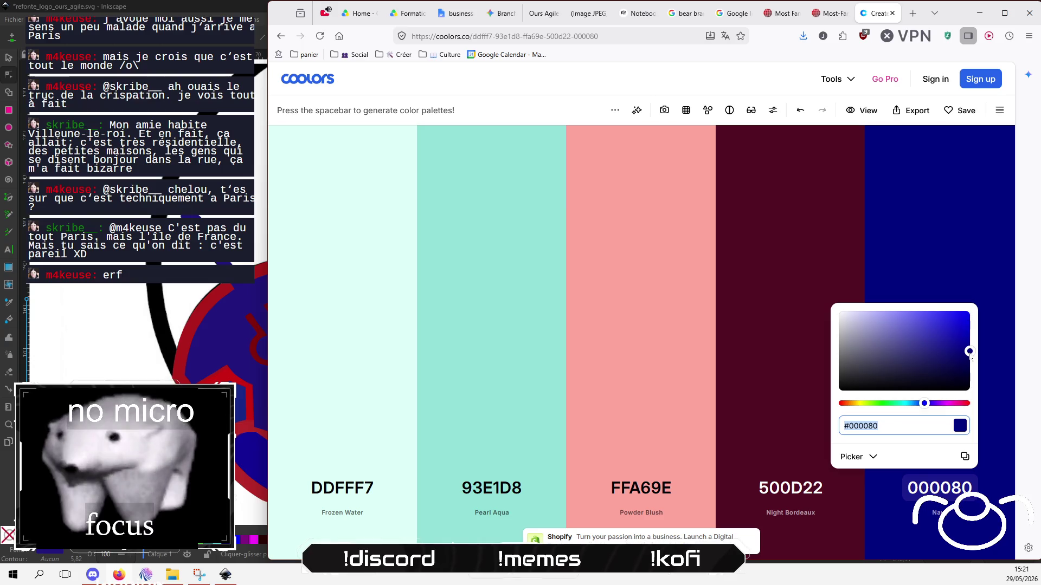
pyautogui.moveTo(970, 351); pyautogui.dragTo(970, 366)
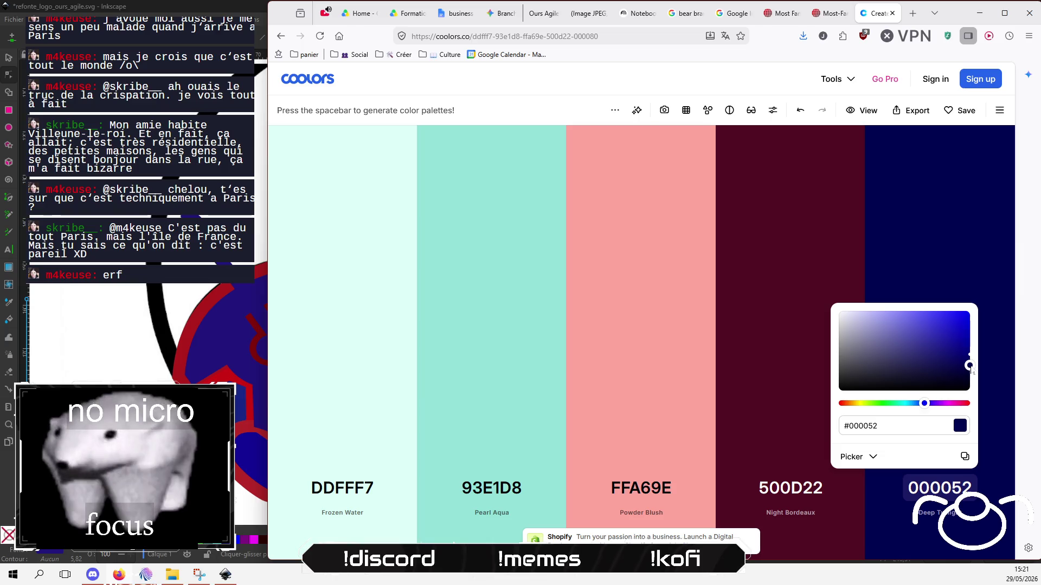
pyautogui.click(931, 222)
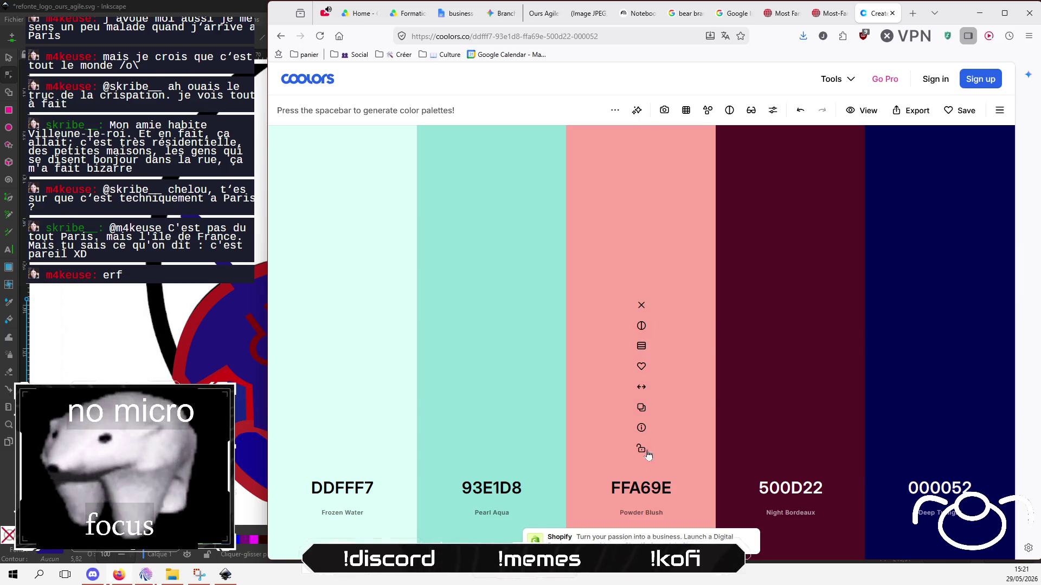
pyautogui.click(651, 491)
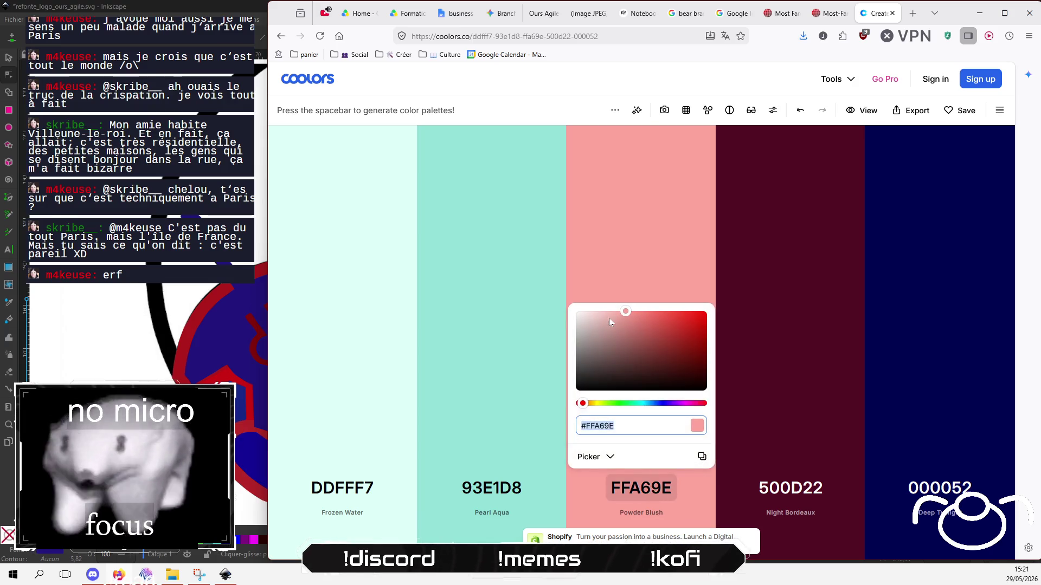
pyautogui.moveTo(610, 318); pyautogui.dragTo(595, 232)
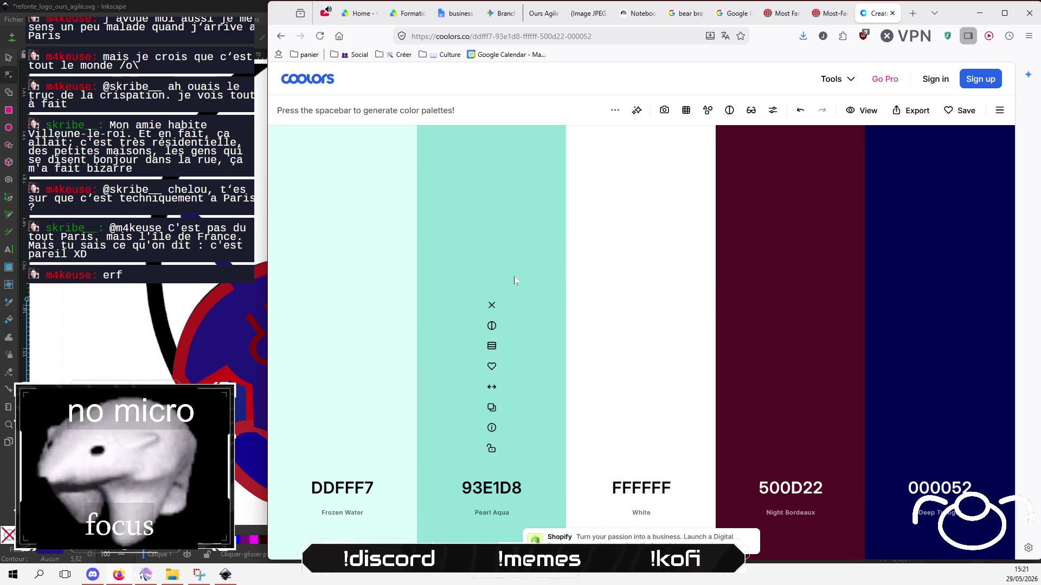
pyautogui.click(502, 490)
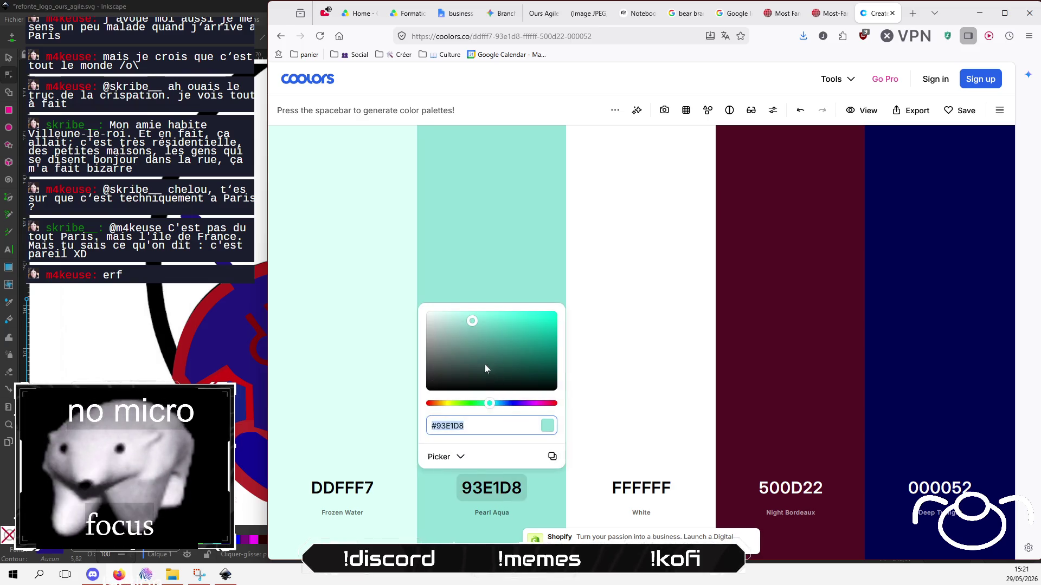
pyautogui.moveTo(484, 364); pyautogui.dragTo(392, 421)
# Remove the Tropical Mint colour from the palette.
pyautogui.click(342, 345)
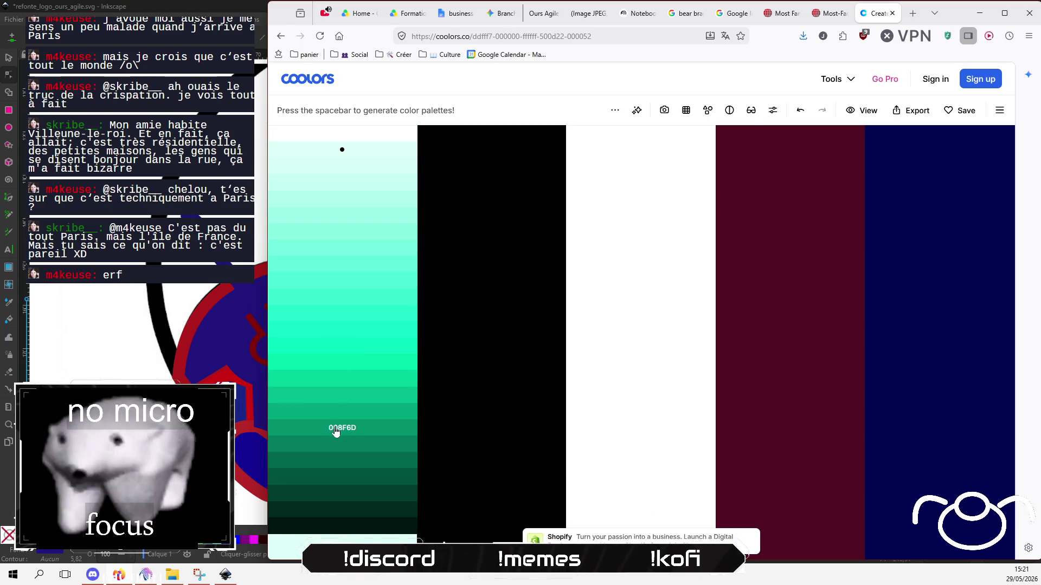
pyautogui.click(342, 319)
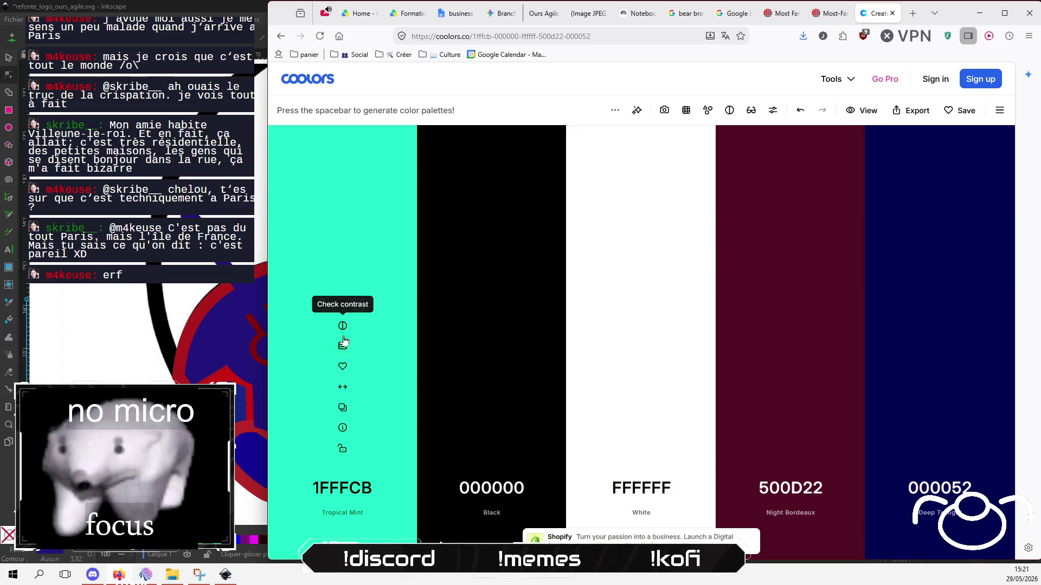
pyautogui.click(342, 306)
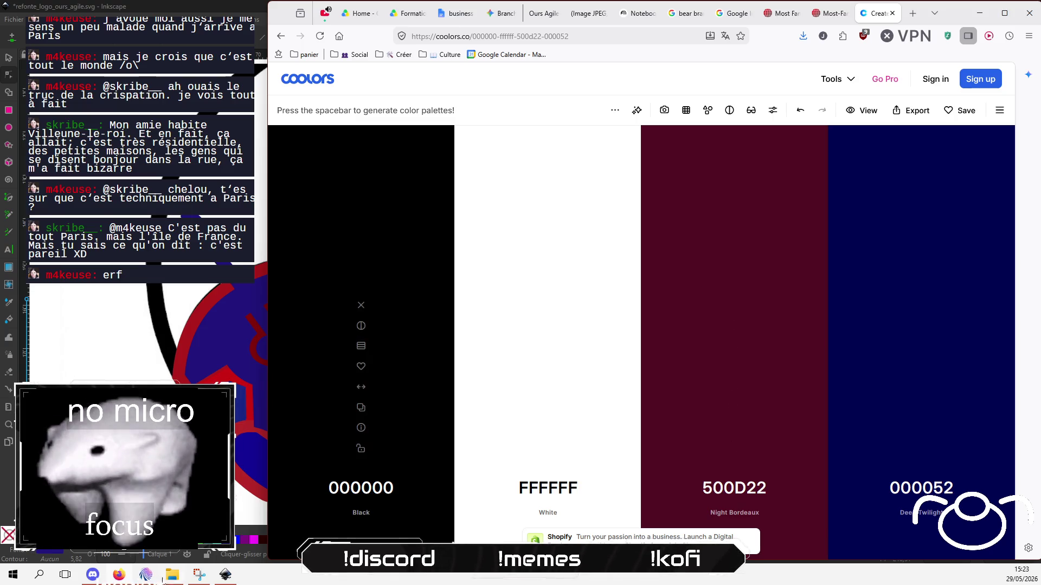
# Copy the Night Bordeaux hex code 500D22 from its colour editor.
pyautogui.hotkey('alt', 'Tab')
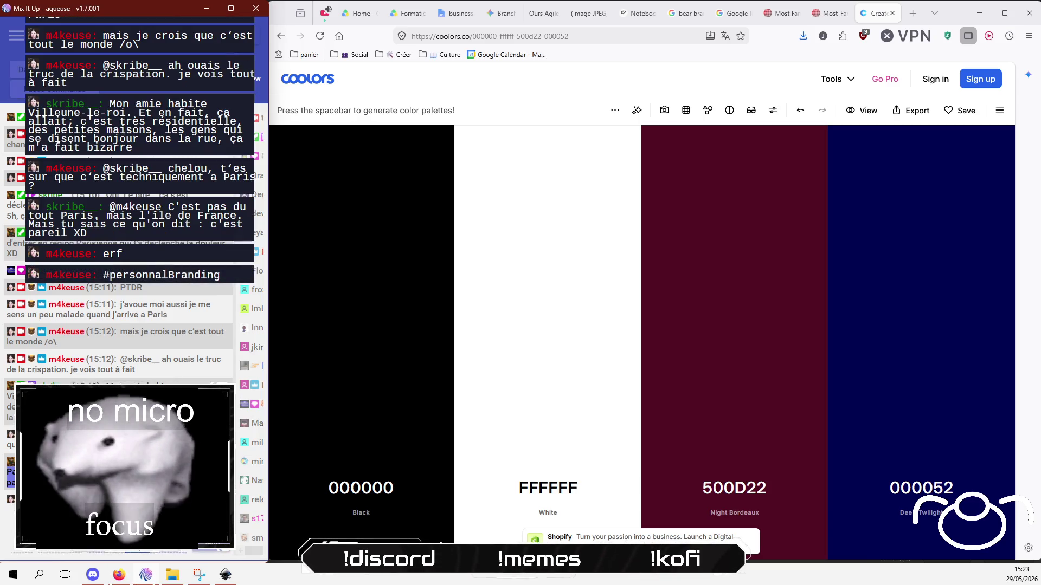
pyautogui.moveTo(455, 341)
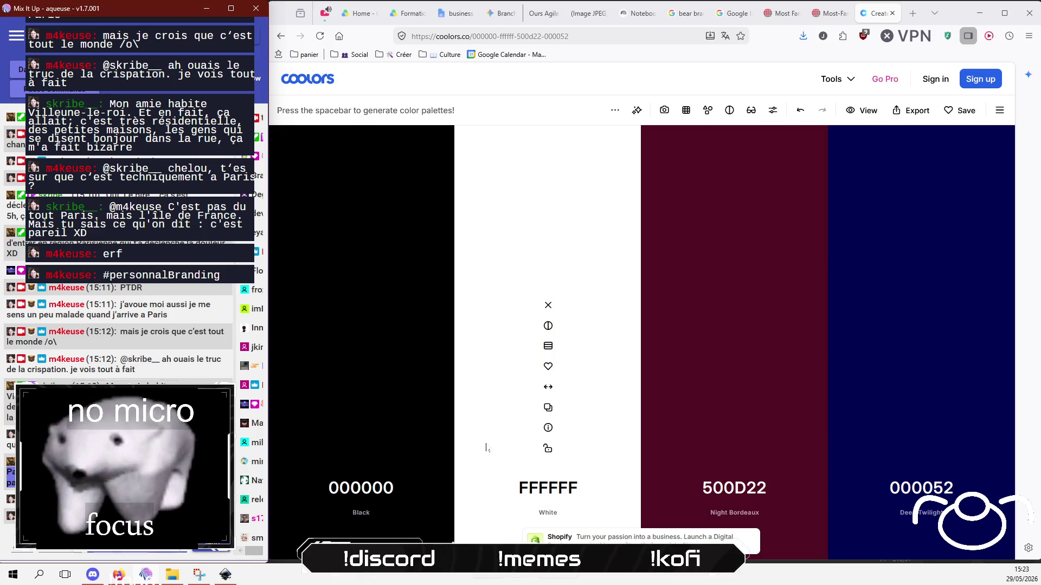
pyautogui.click(734, 488)
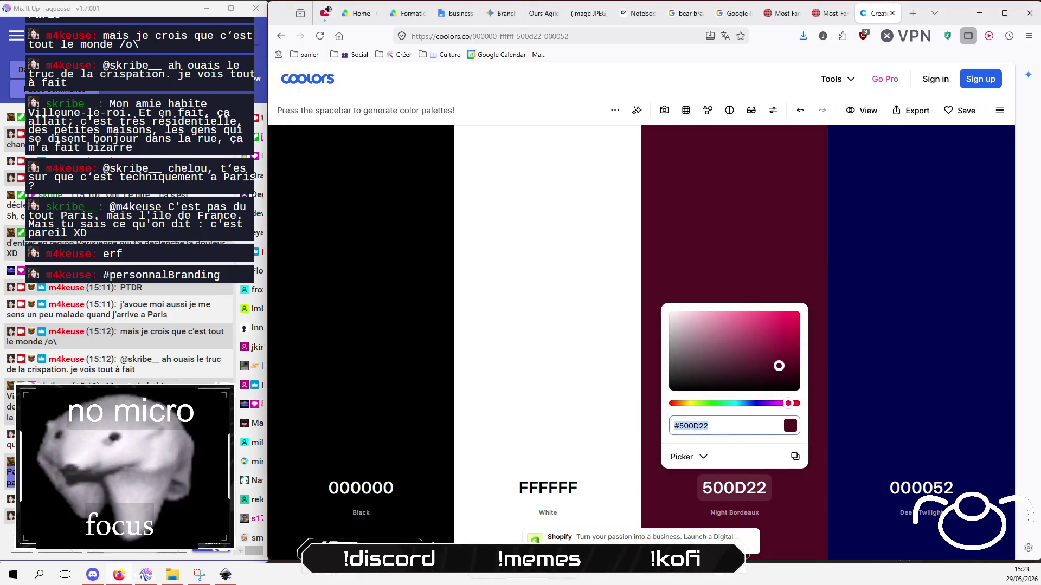
pyautogui.rightClick(694, 429)
pyautogui.click(732, 212)
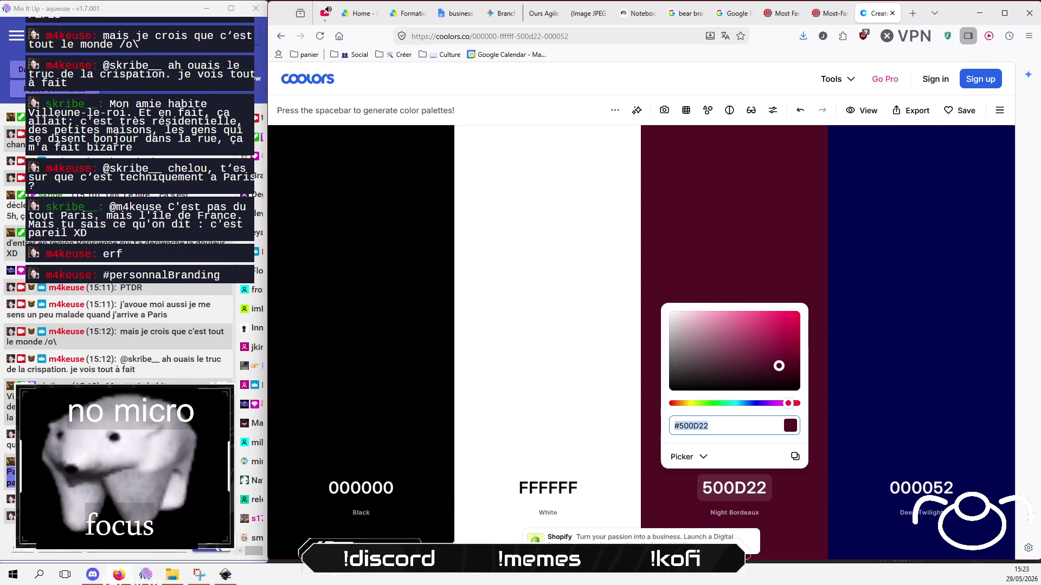
# Back in Inkscape, set the wrench head's outline colour to bordeaux 500D22.
pyautogui.click(224, 576)
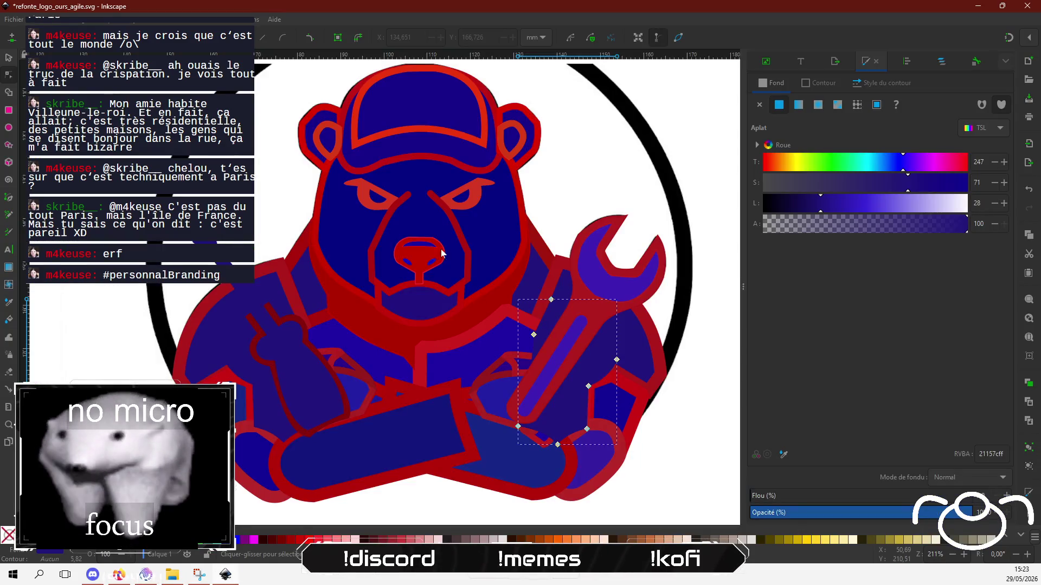
pyautogui.click(818, 83)
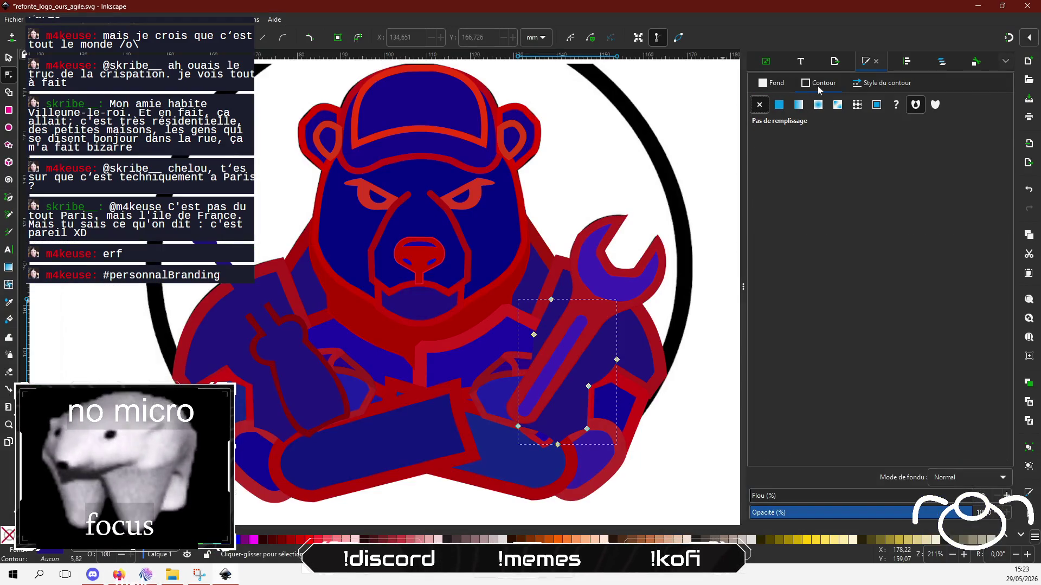
pyautogui.click(600, 232)
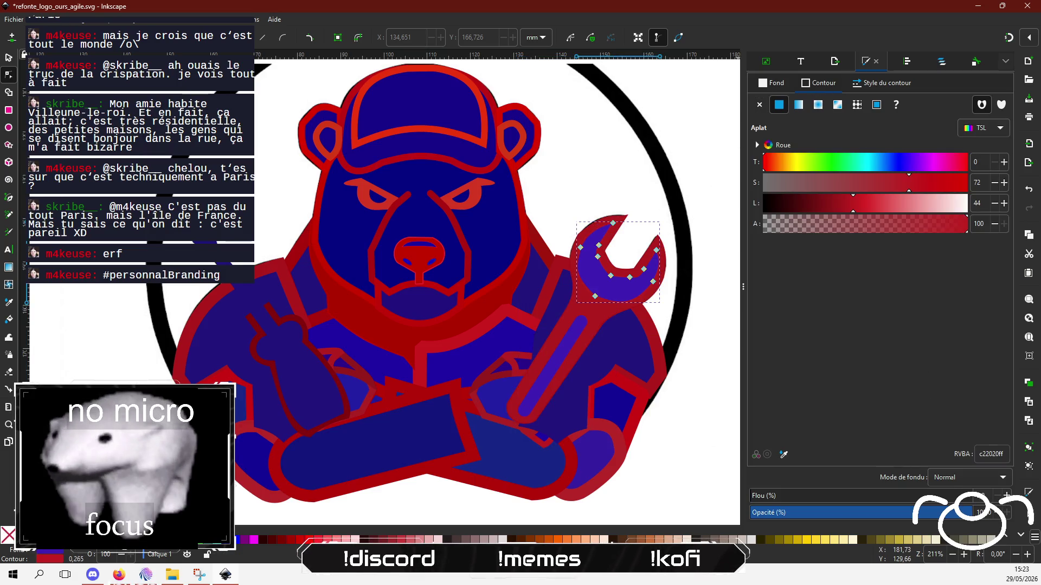
pyautogui.click(991, 453)
pyautogui.write('500D22')
pyautogui.press('Return')
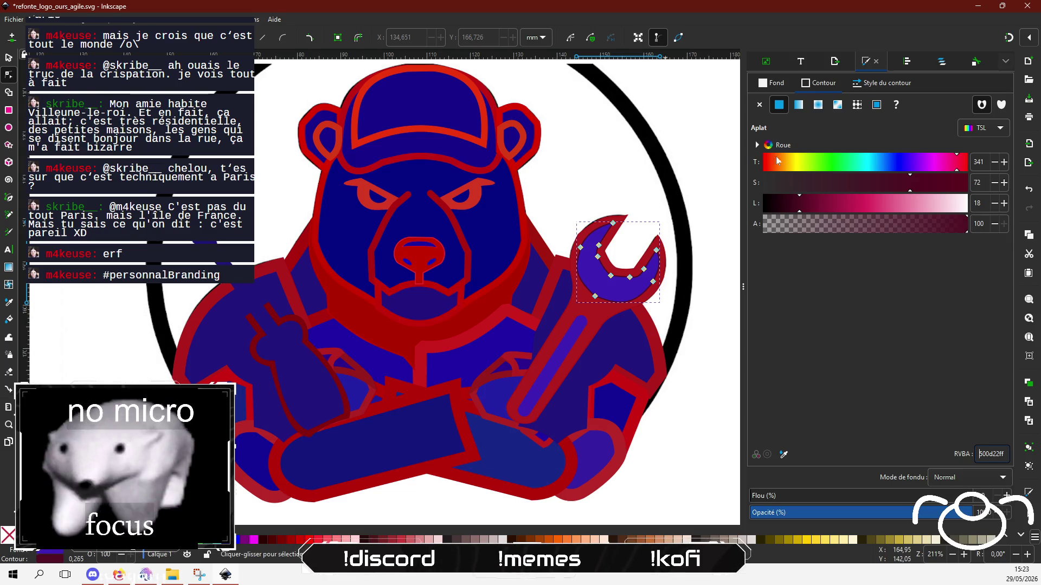
# Fill the wrench's red outline shape with 500D22.
pyautogui.click(781, 85)
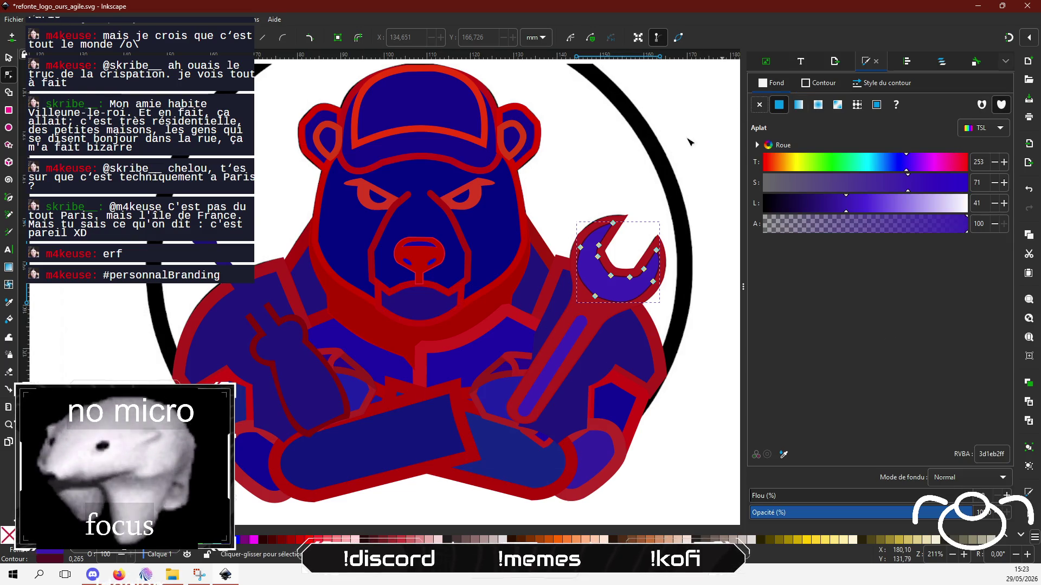
pyautogui.click(575, 326)
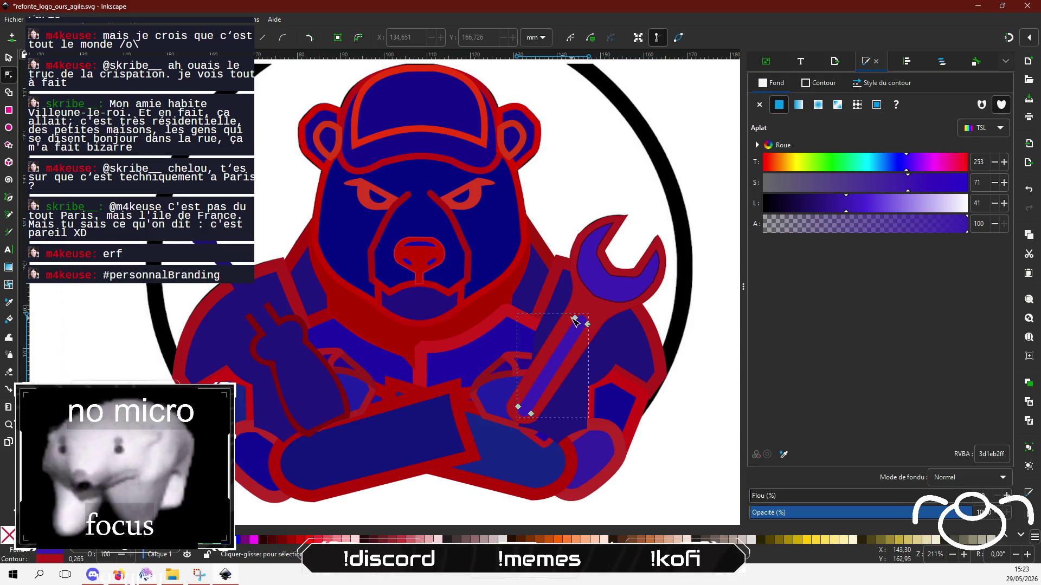
pyautogui.click(588, 312)
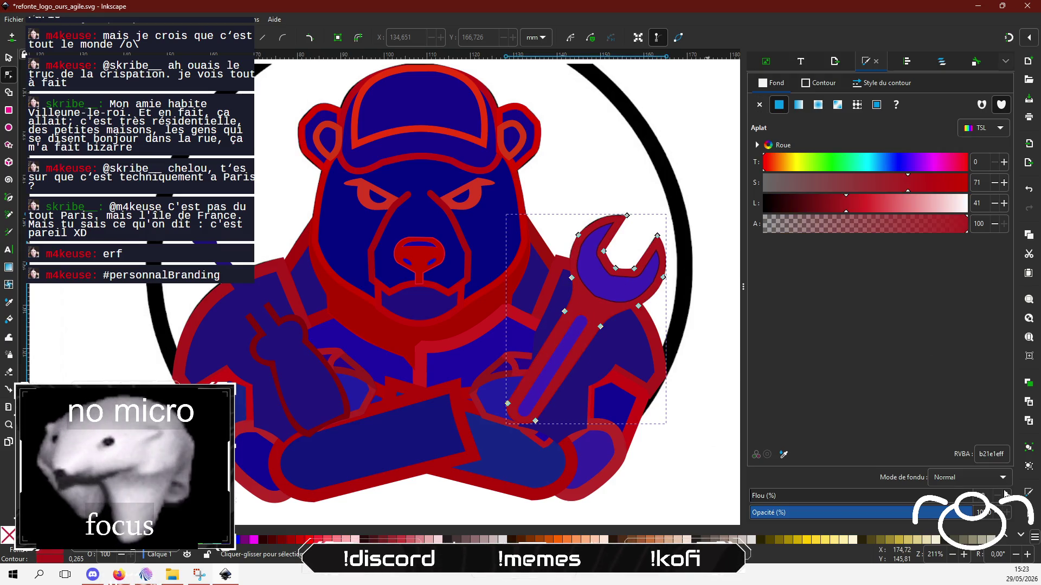
pyautogui.tripleClick(989, 453)
pyautogui.write('500D22')
pyautogui.press('Return')
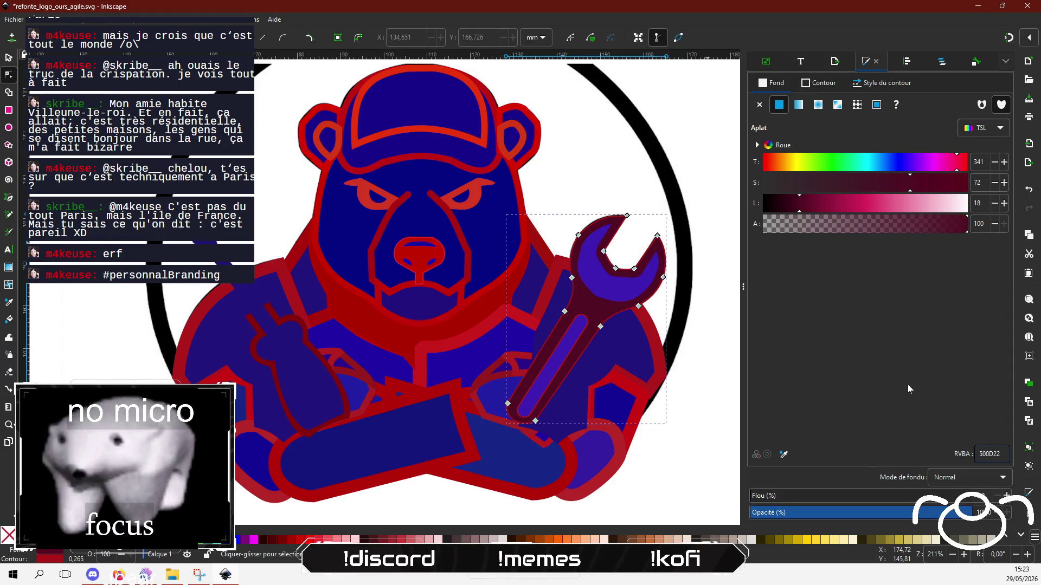
# Give the wrench outline shape a 500D22 stroke as well.
pyautogui.click(818, 82)
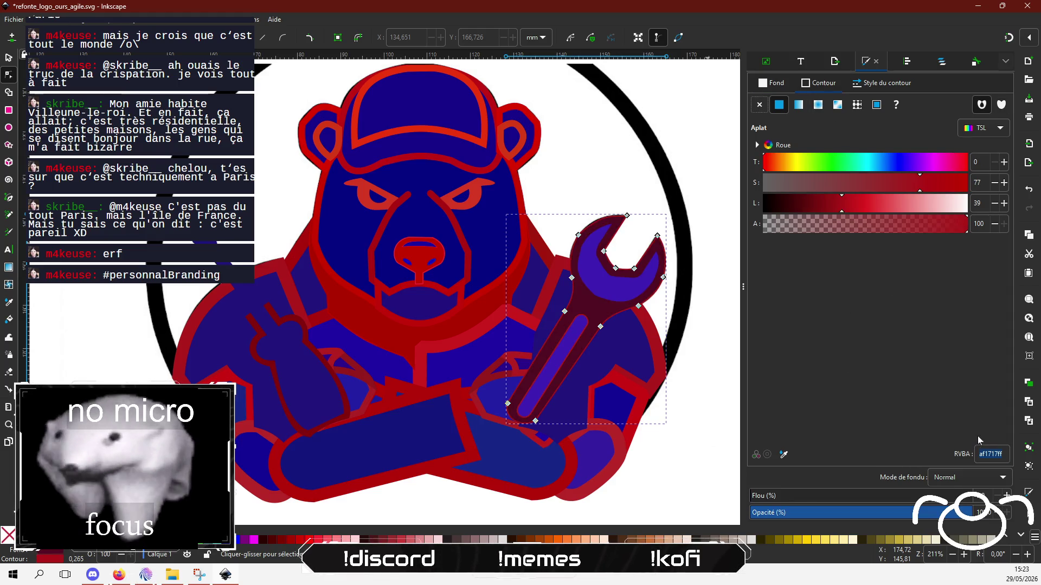
pyautogui.write('500D22')
pyautogui.press('Return')
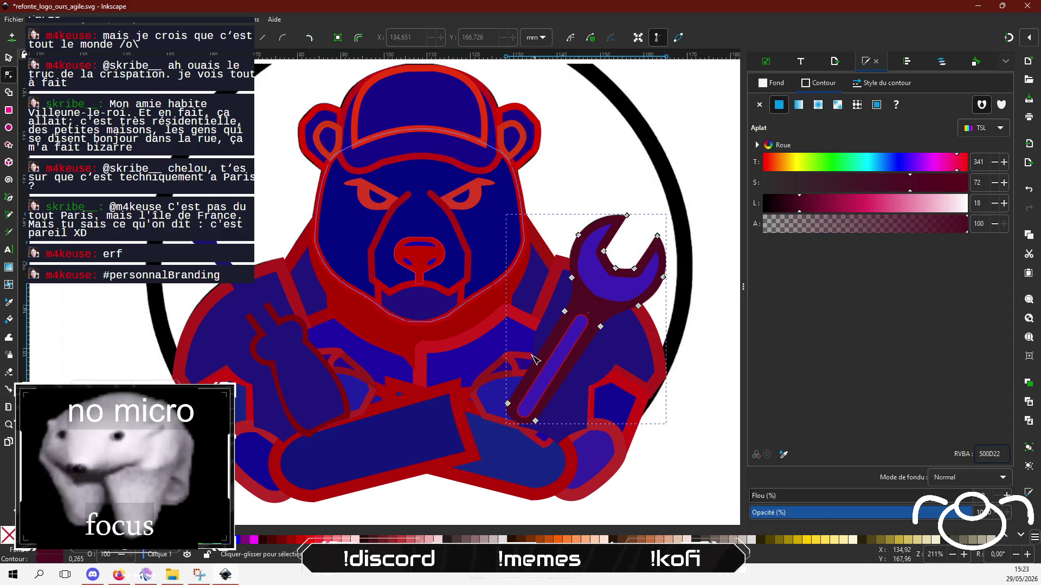
pyautogui.click(432, 339)
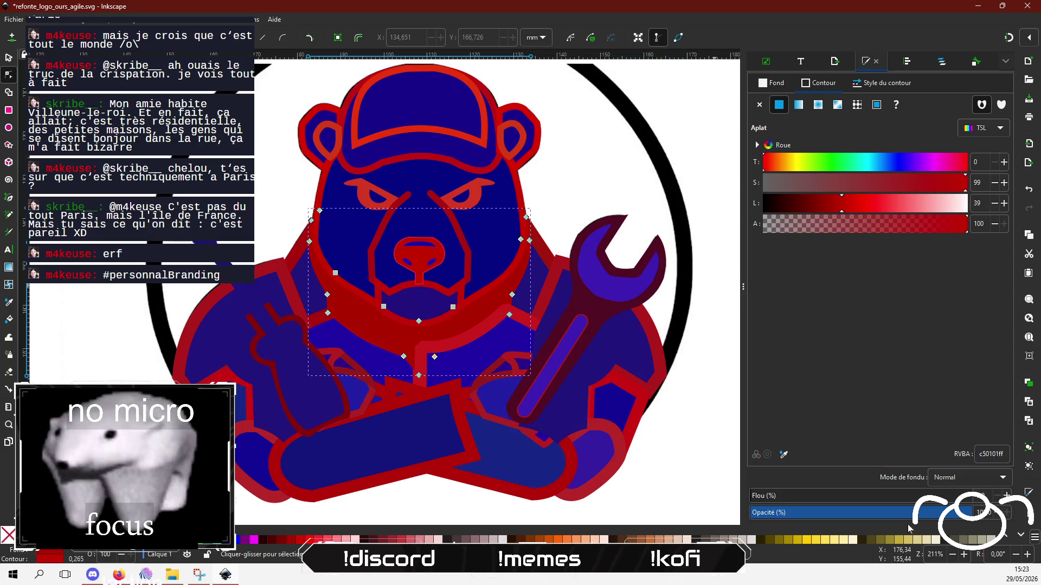
# Make the neck shape's outline and fill both bordeaux 500D22.
pyautogui.write('500D22')
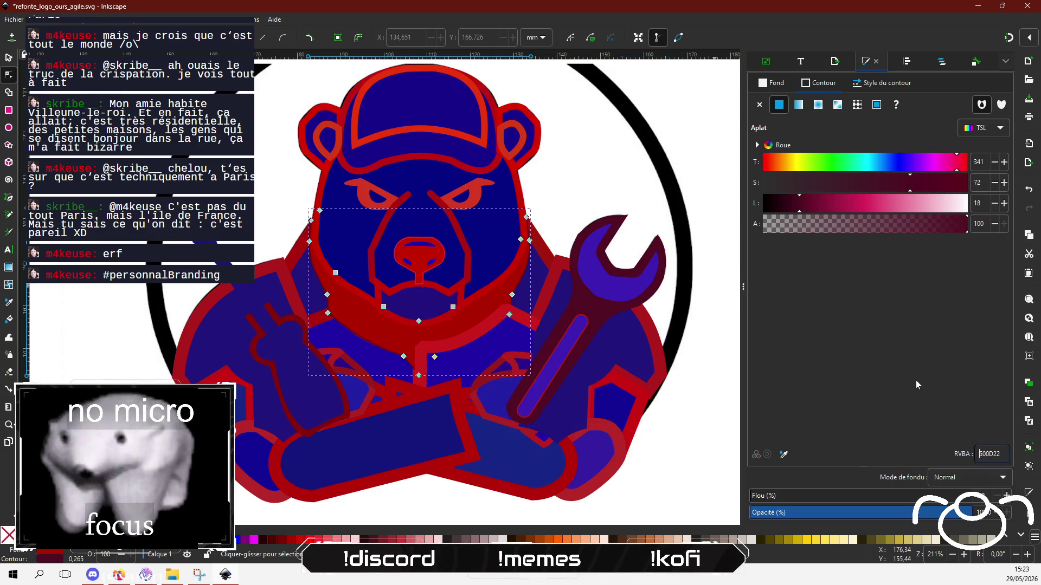
pyautogui.press('Return')
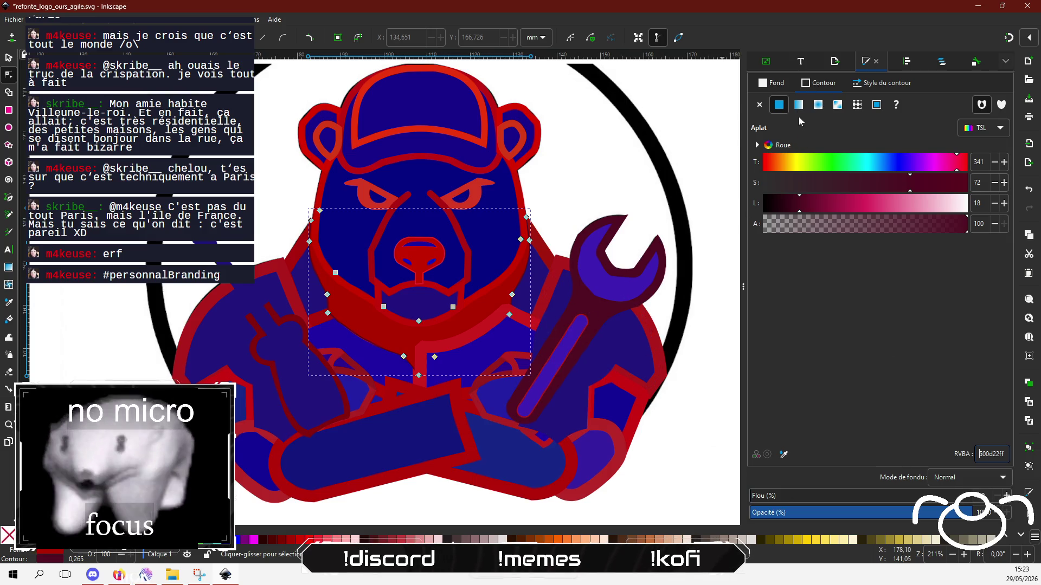
pyautogui.click(779, 85)
pyautogui.tripleClick(991, 454)
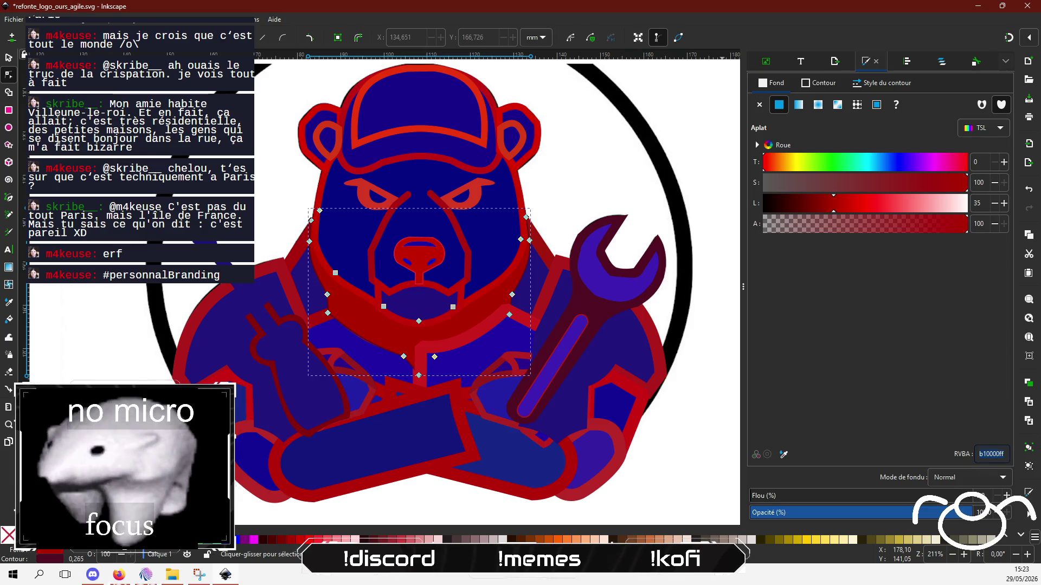
pyautogui.write('500D22')
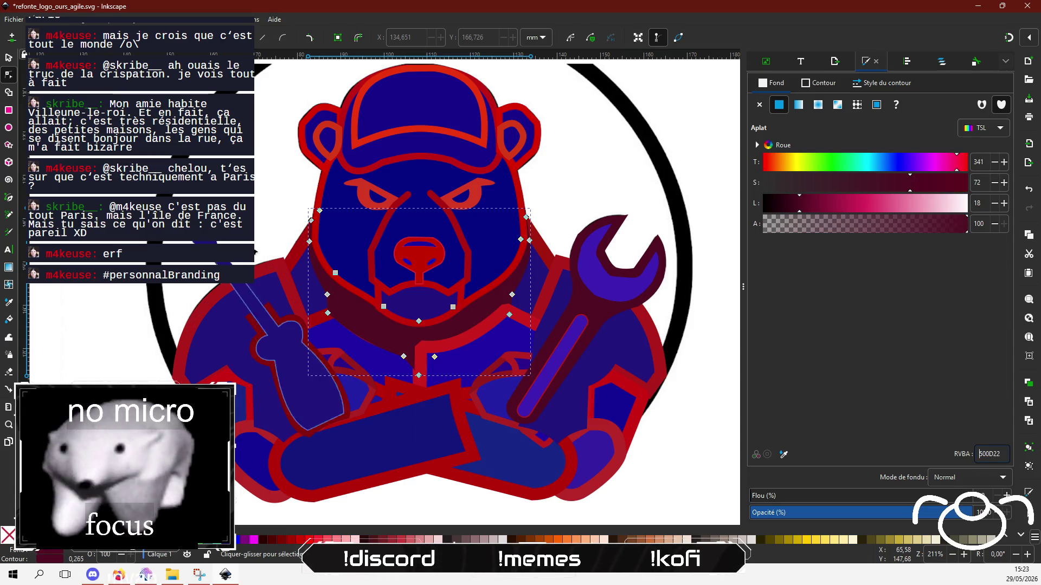
# Recolour the bear's left cheek outline to 500D22.
pyautogui.click(299, 254)
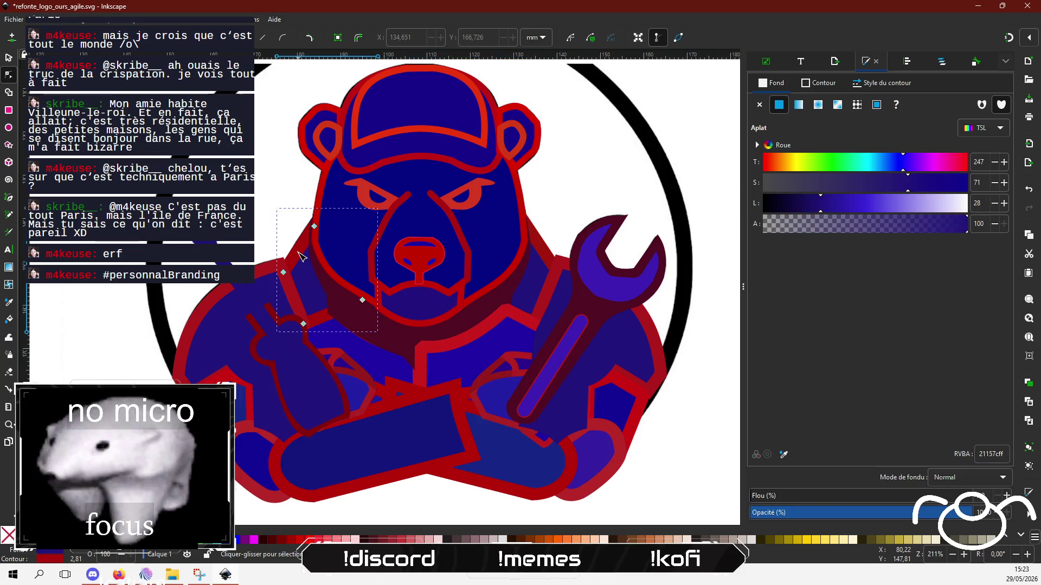
pyautogui.click(820, 83)
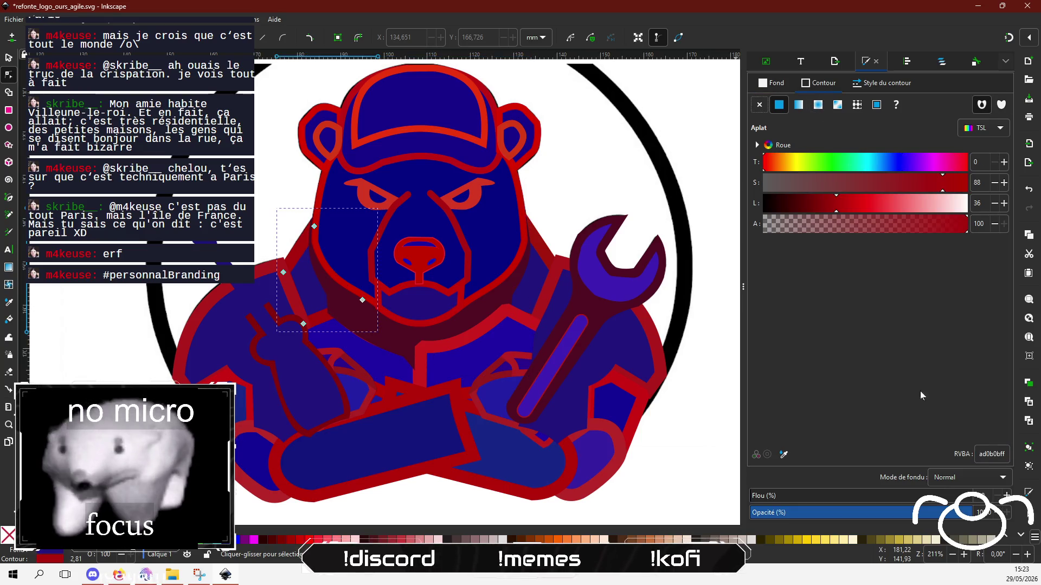
pyautogui.click(992, 455)
pyautogui.write('500D22')
pyautogui.press('Return')
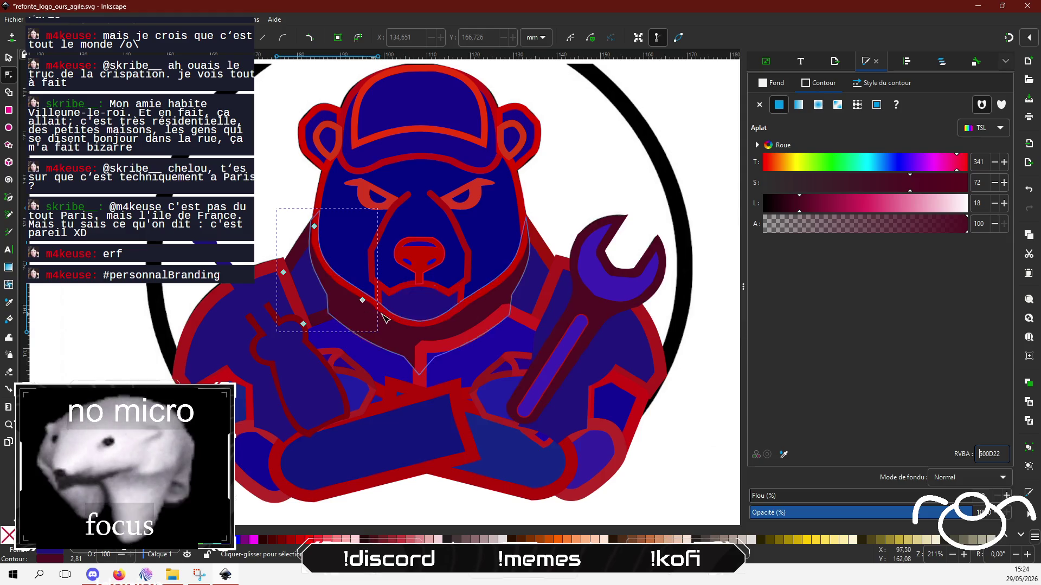
# Set the left shoulder and arm outline to 500D22, undoing and reapplying it once.
pyautogui.click(258, 277)
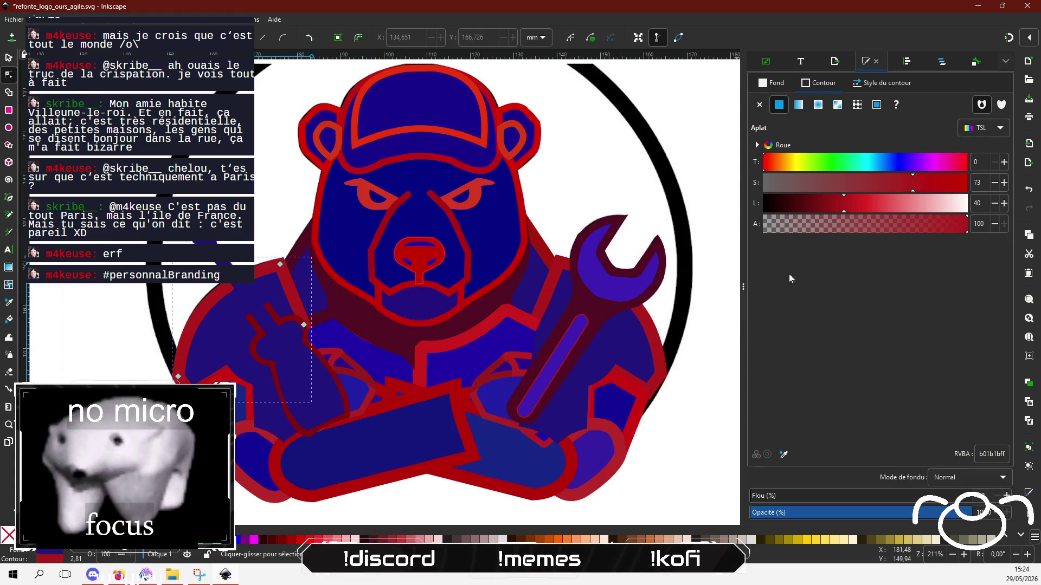
pyautogui.click(980, 454)
pyautogui.write('500D22')
pyautogui.press('Return')
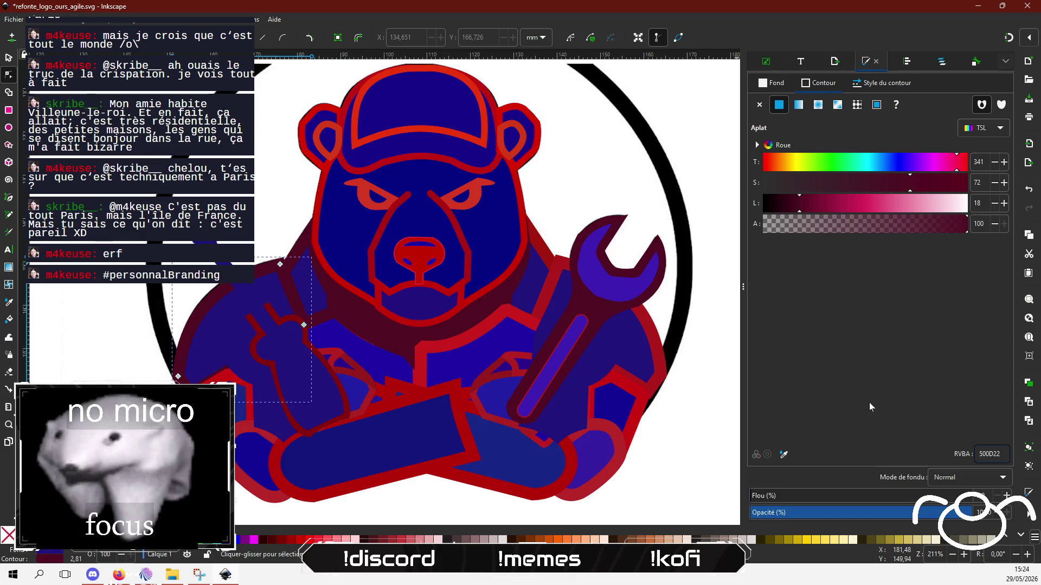
pyautogui.hotkey('ctrl', 'z')
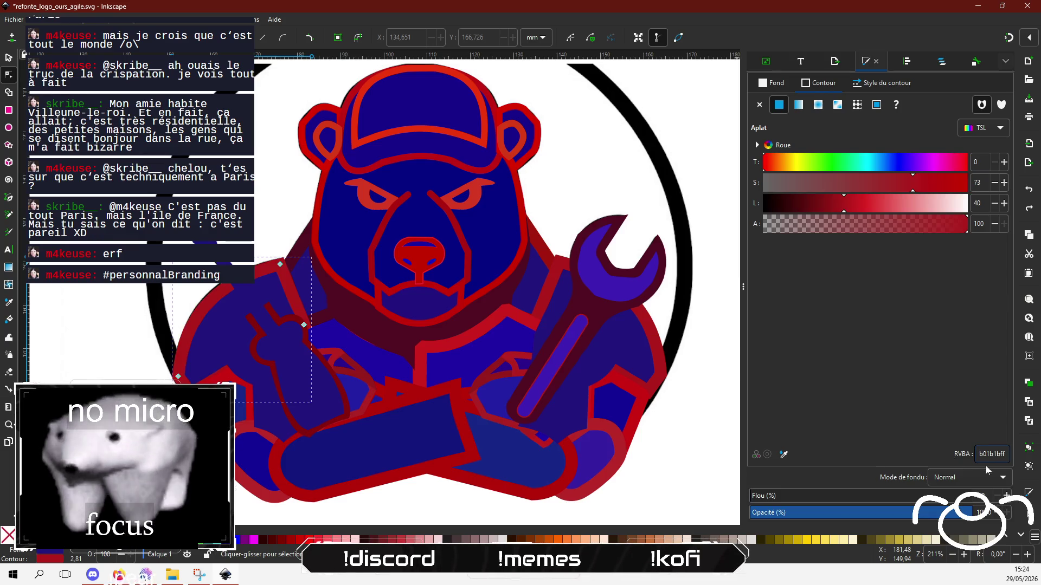
pyautogui.write('500D22')
pyautogui.press('Return')
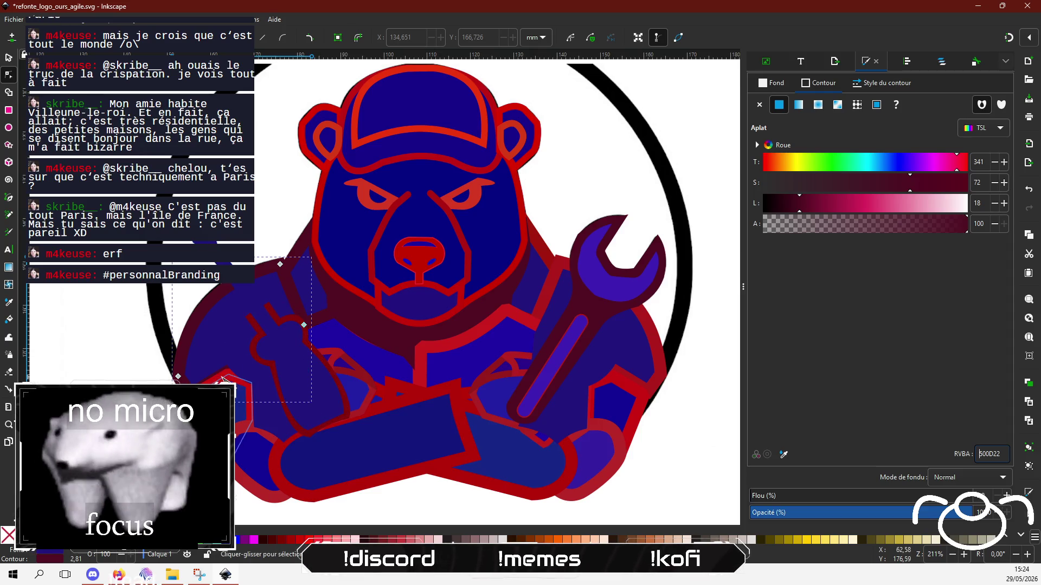
# Undo a stray node selection and restore the arm's bordeaux outline from the canvas context menu.
pyautogui.click(179, 349)
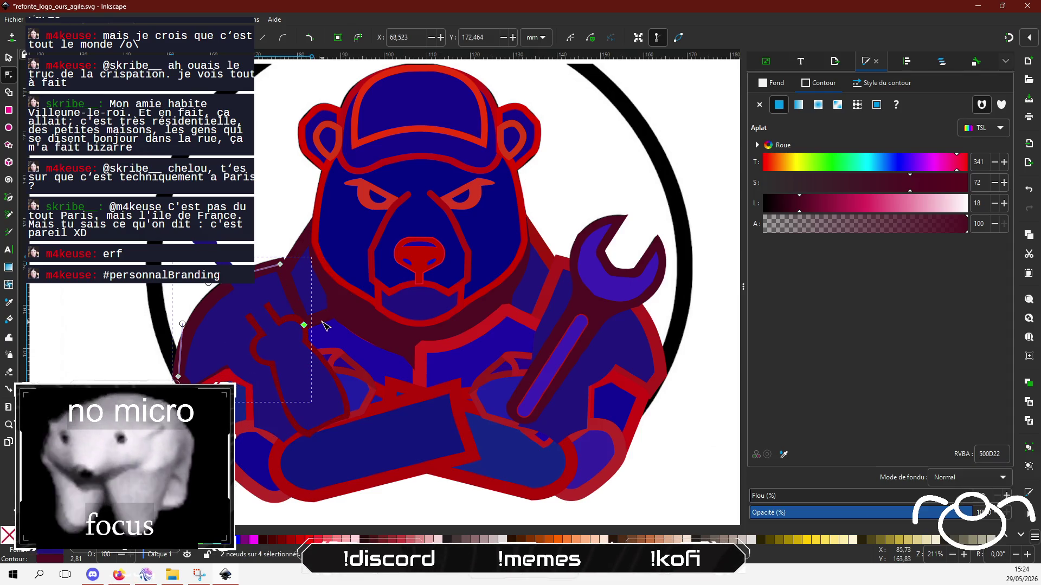
pyautogui.hotkey('ctrl', 'z')
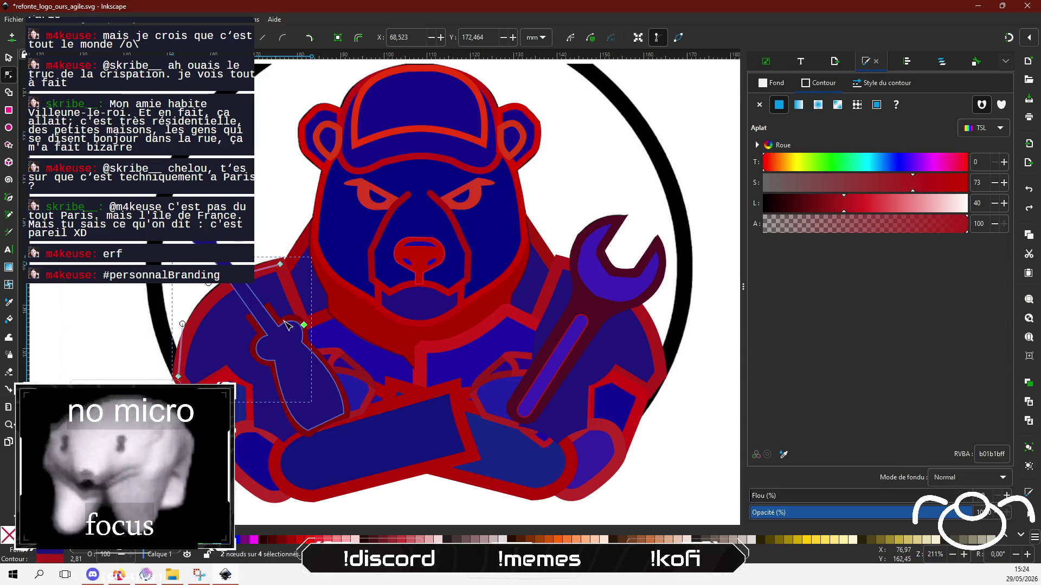
pyautogui.rightClick(208, 285)
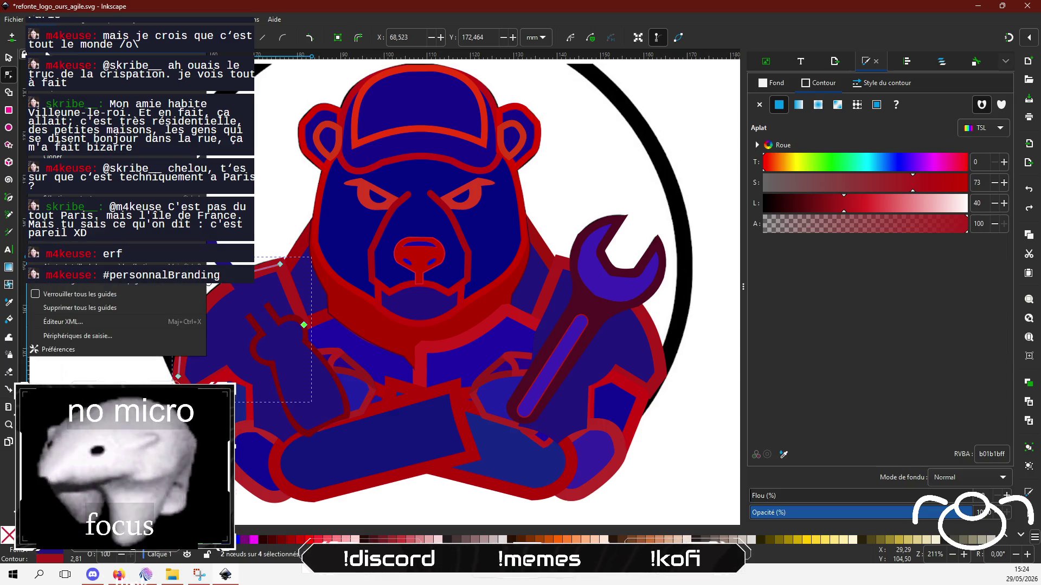
pyautogui.press('Escape')
pyautogui.rightClick(209, 283)
pyautogui.press('Escape')
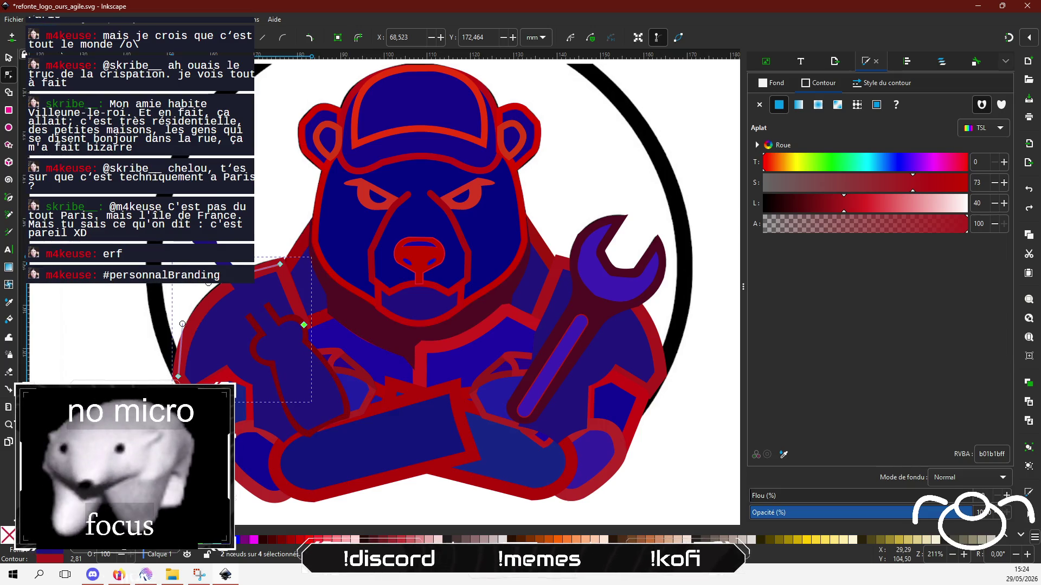
pyautogui.rightClick(209, 283)
pyautogui.click(163, 282)
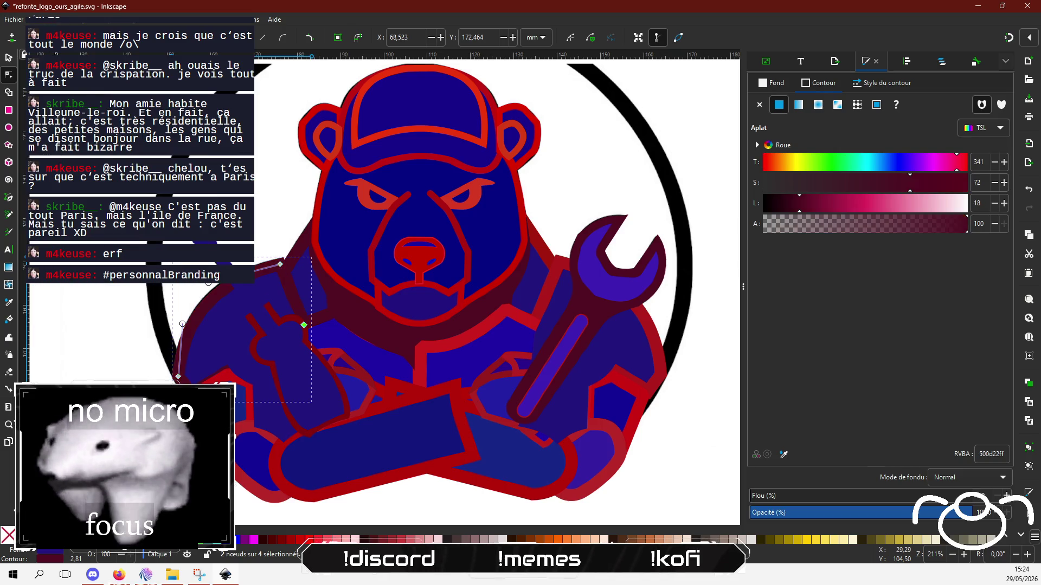
# Select the inner hand outline and a nearby outline, then return to the Coolors palette.
pyautogui.click(273, 313)
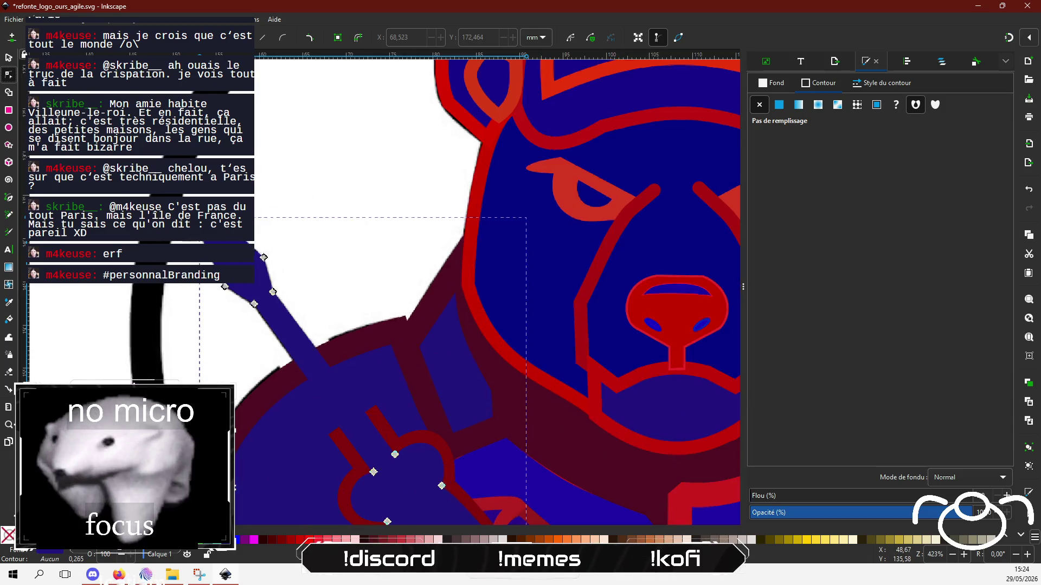
pyautogui.keyDown('ctrl'); pyautogui.scroll(2, 160, 195); pyautogui.keyUp('ctrl')
pyautogui.click(378, 416)
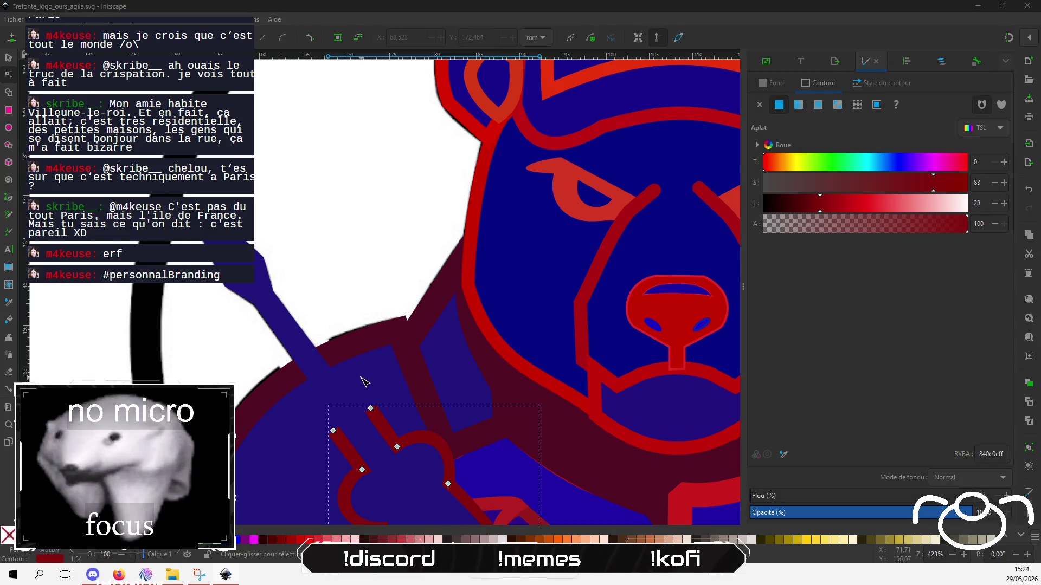
pyautogui.hotkey('alt', 'Tab')
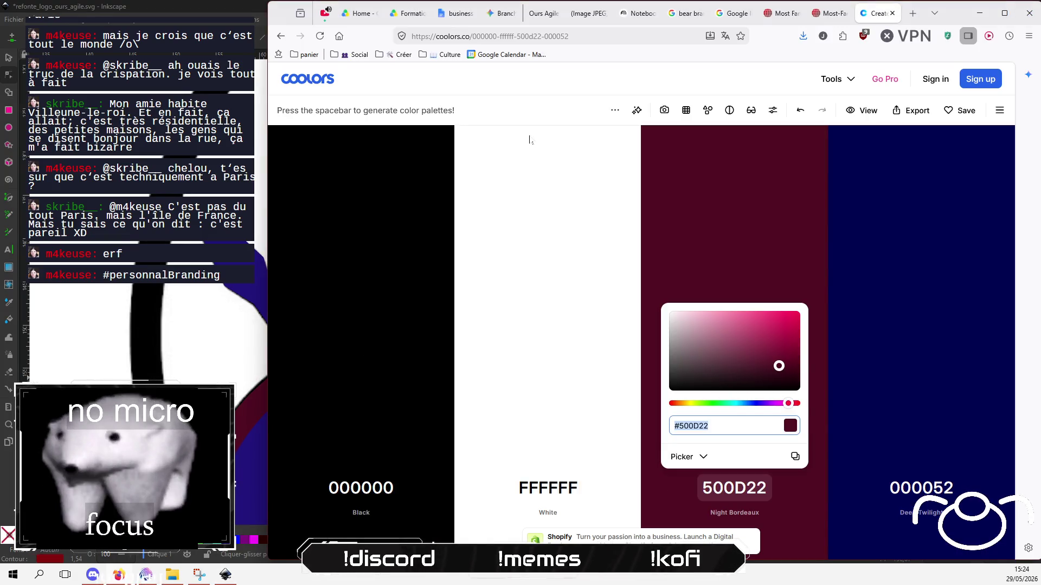
# Open the Gemini conversation showing the black-and-white C# bear mechanic logo.
pyautogui.moveTo(583, 15)
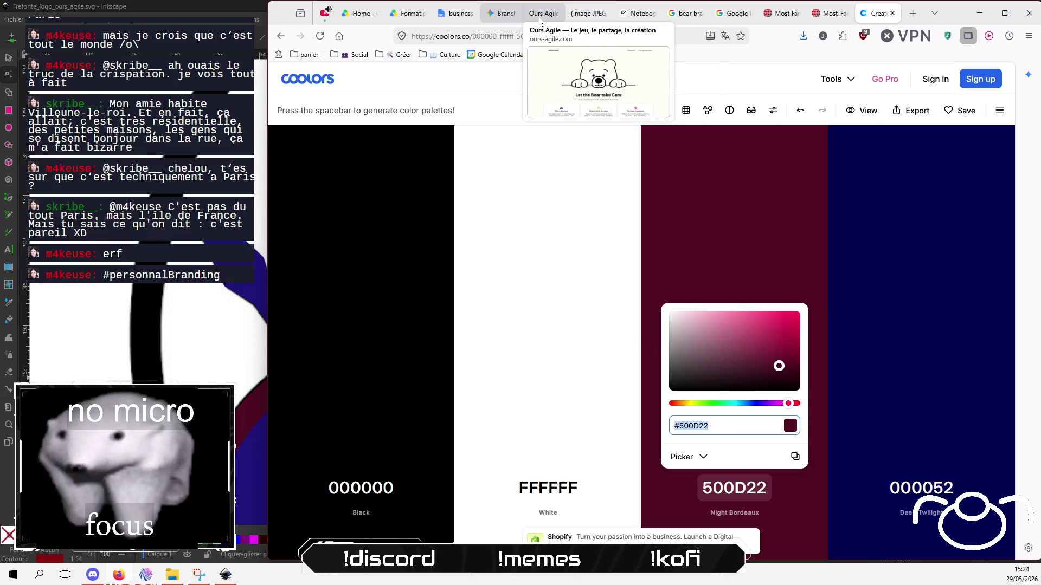
pyautogui.click(499, 15)
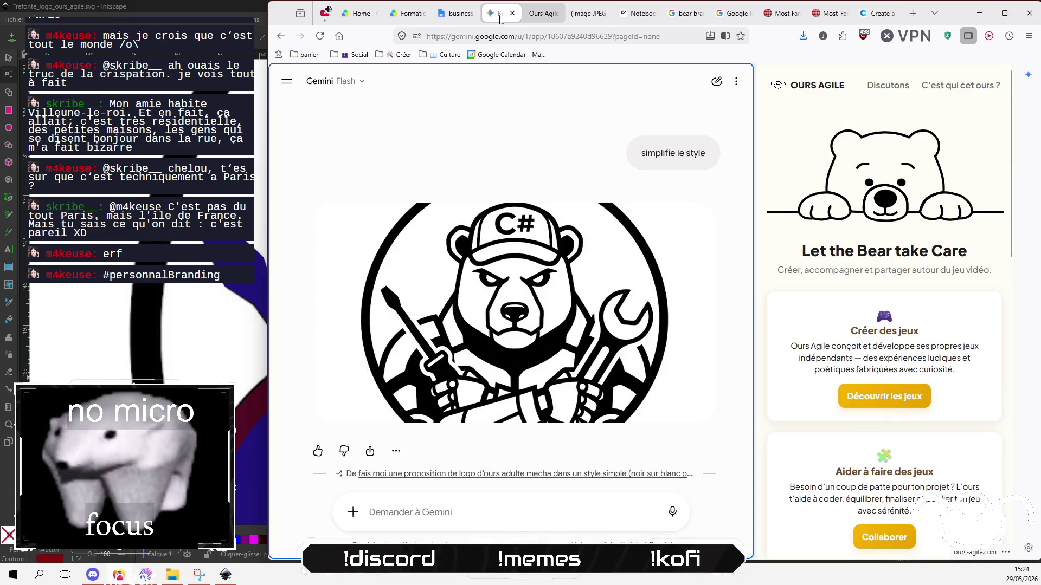
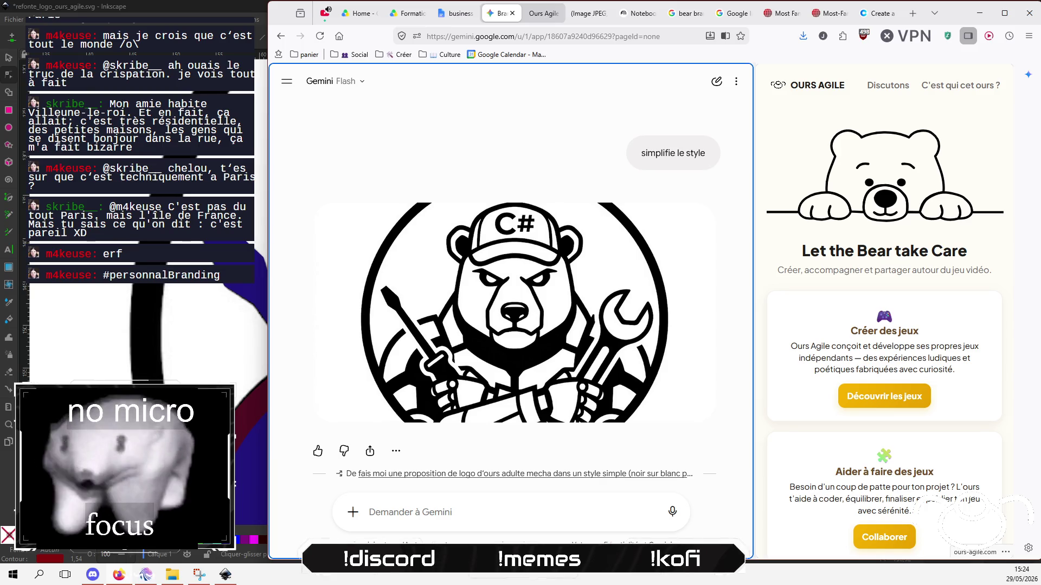
# Bring the Inkscape drawing back in front of the Gemini browser window.
pyautogui.click(82, 374)
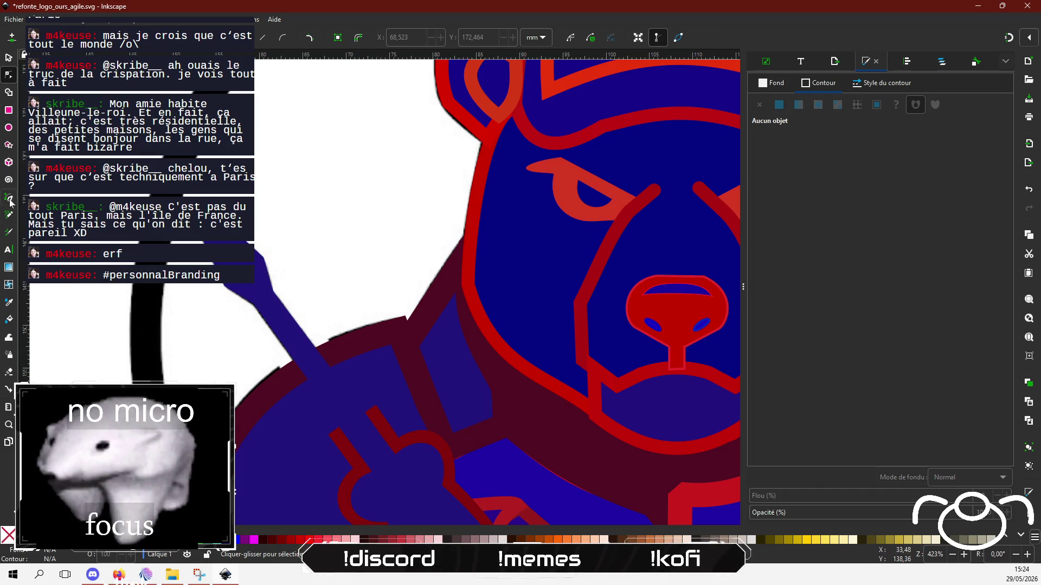
# Try drawing a short pen line on the screwdriver, then undo it.
pyautogui.press('b')
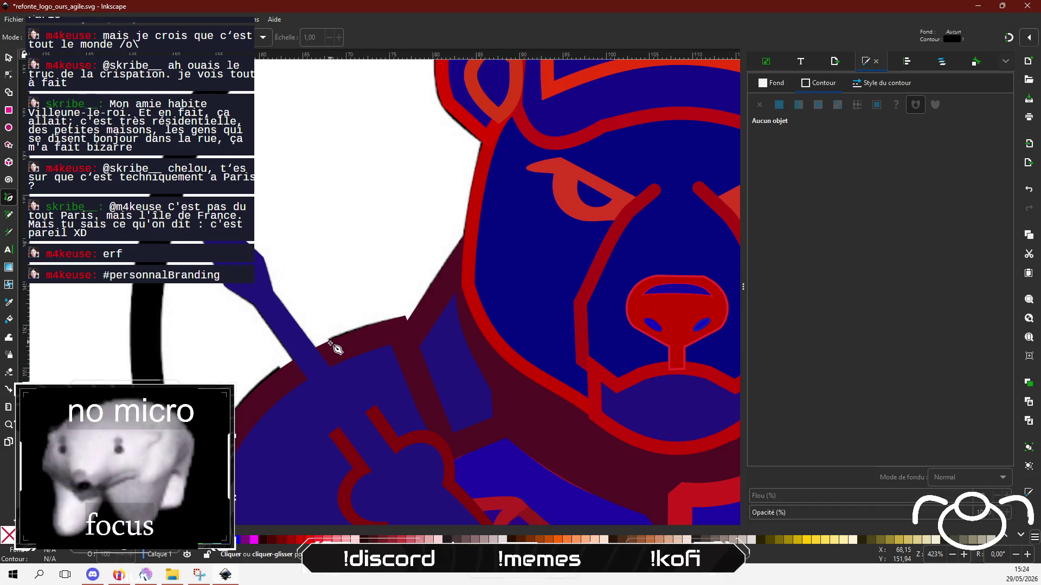
pyautogui.click(329, 346)
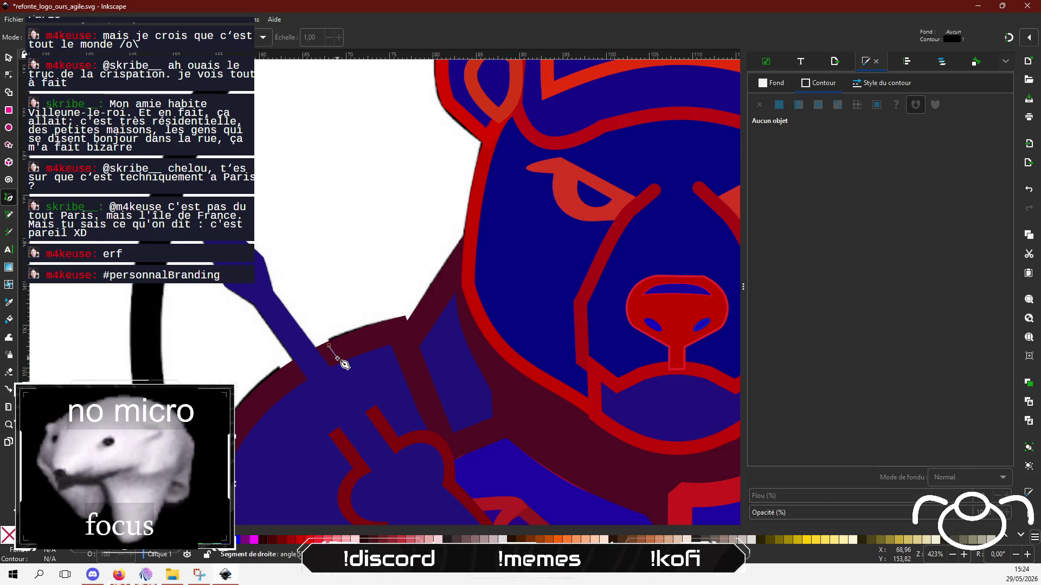
pyautogui.doubleClick(337, 359)
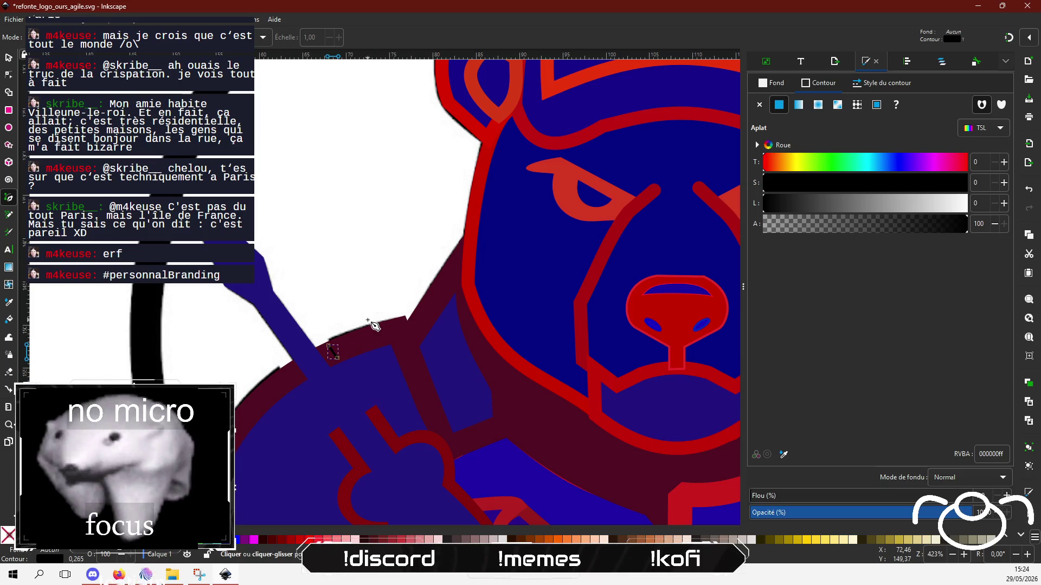
pyautogui.hotkey('ctrl', 'z')
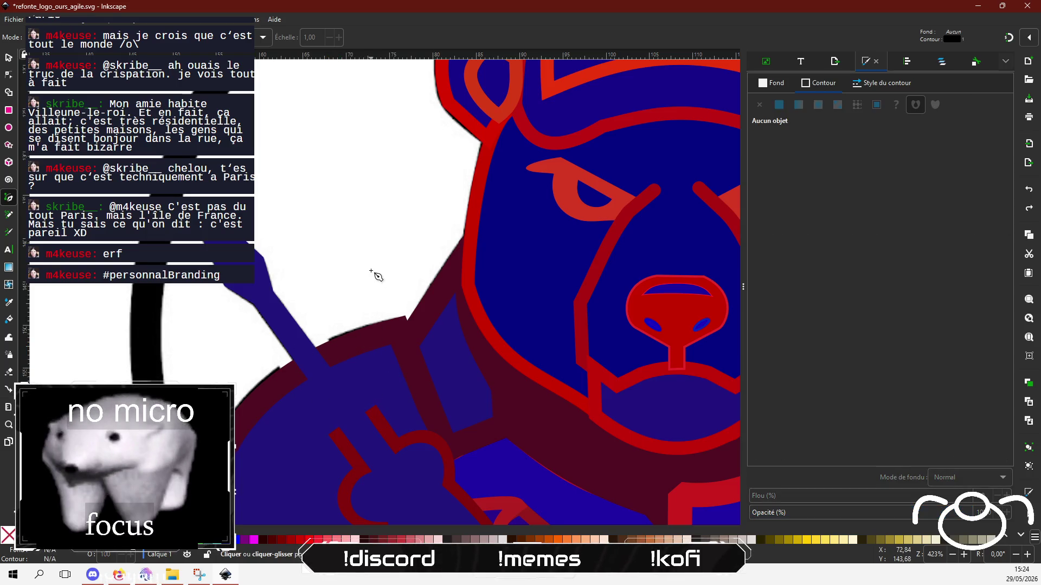
# Drag two nodes of the dark red outline up-left along the screwdriver shaft.
pyautogui.click(9, 76)
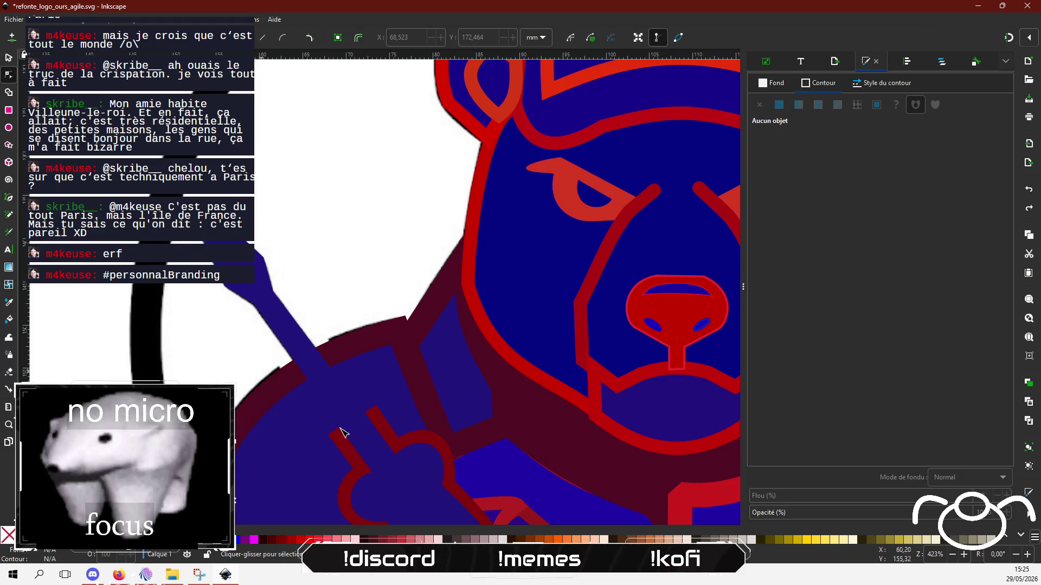
pyautogui.click(377, 420)
pyautogui.moveTo(368, 407); pyautogui.dragTo(321, 345)
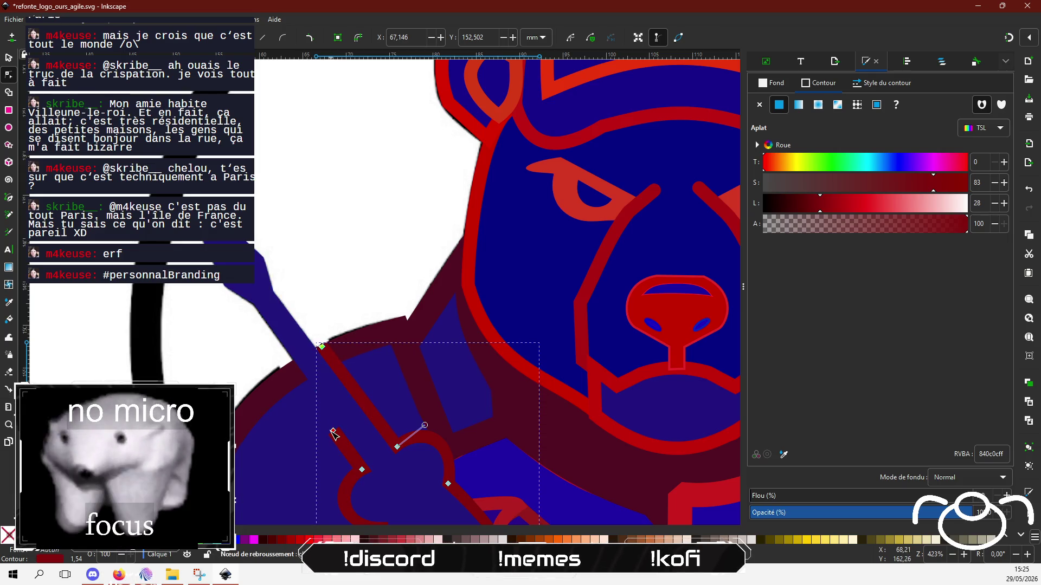
pyautogui.moveTo(333, 431); pyautogui.dragTo(292, 370)
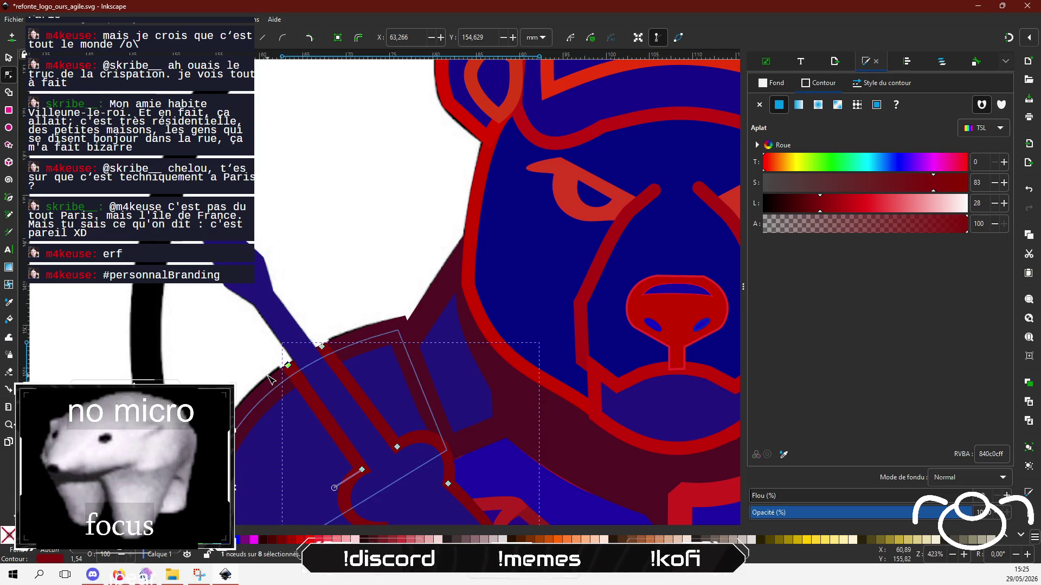
pyautogui.scroll(-3, 98, 349)
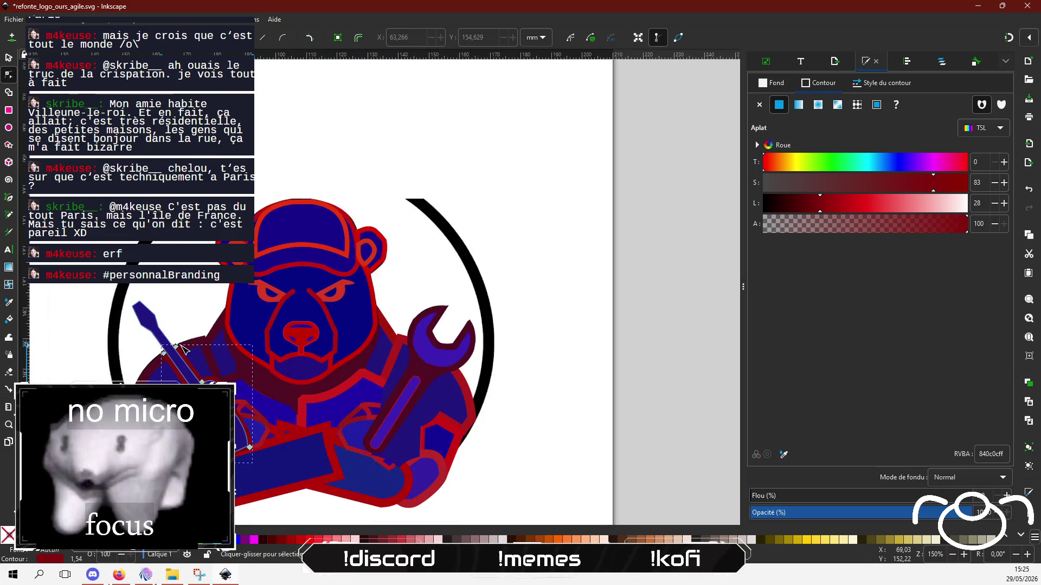
# Paste maroon 500D22 as the stroke colour of the screwdriver and wrench outlines.
pyautogui.doubleClick(991, 454)
pyautogui.write('500D22')
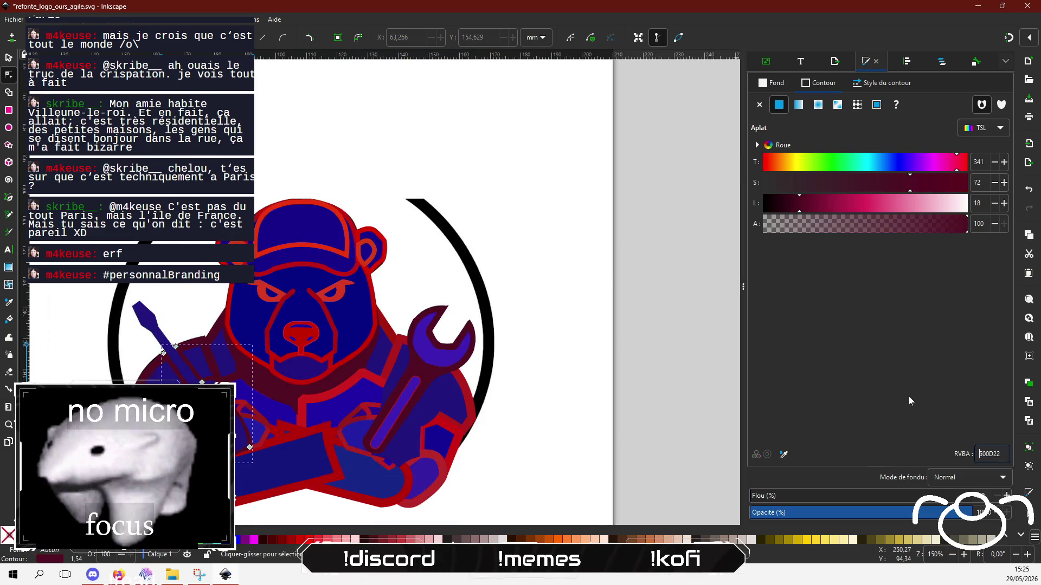
pyautogui.click(471, 396)
pyautogui.doubleClick(991, 453)
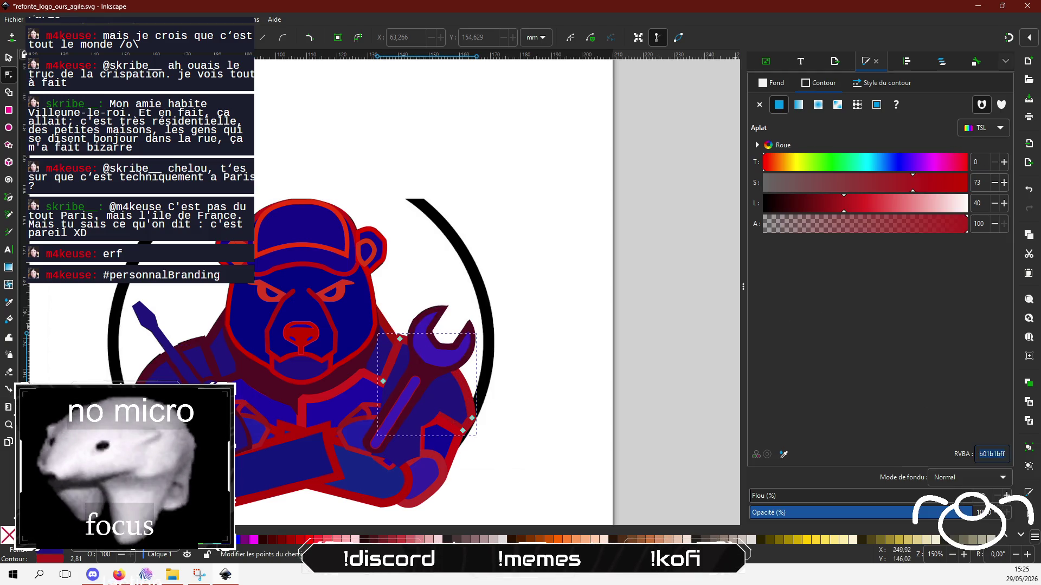
pyautogui.write('500D22')
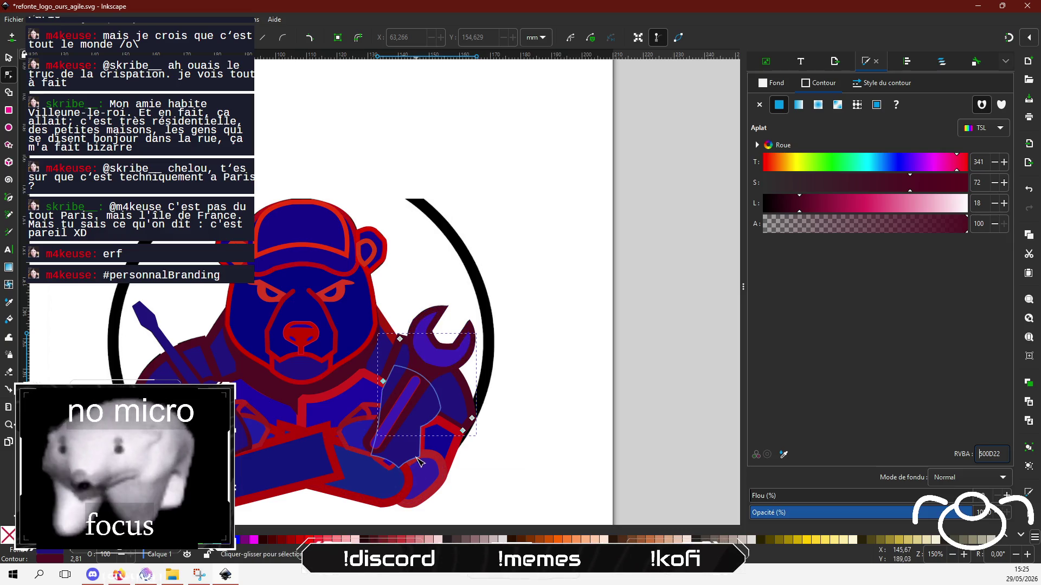
# Paste maroon 500D22 as the stroke colour of the glove and thumb outlines.
pyautogui.click(428, 458)
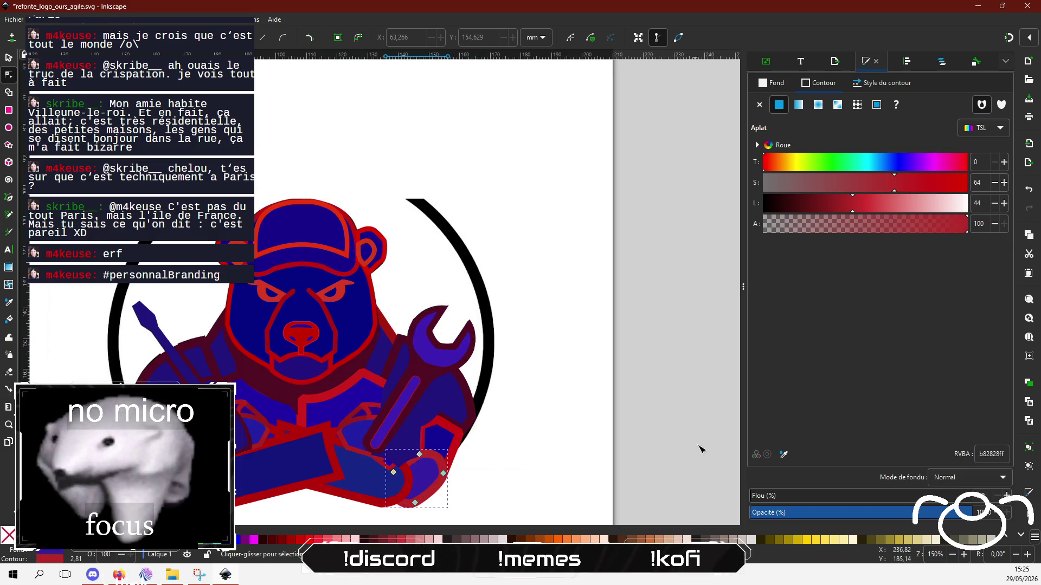
pyautogui.tripleClick(982, 458)
pyautogui.write('500D22')
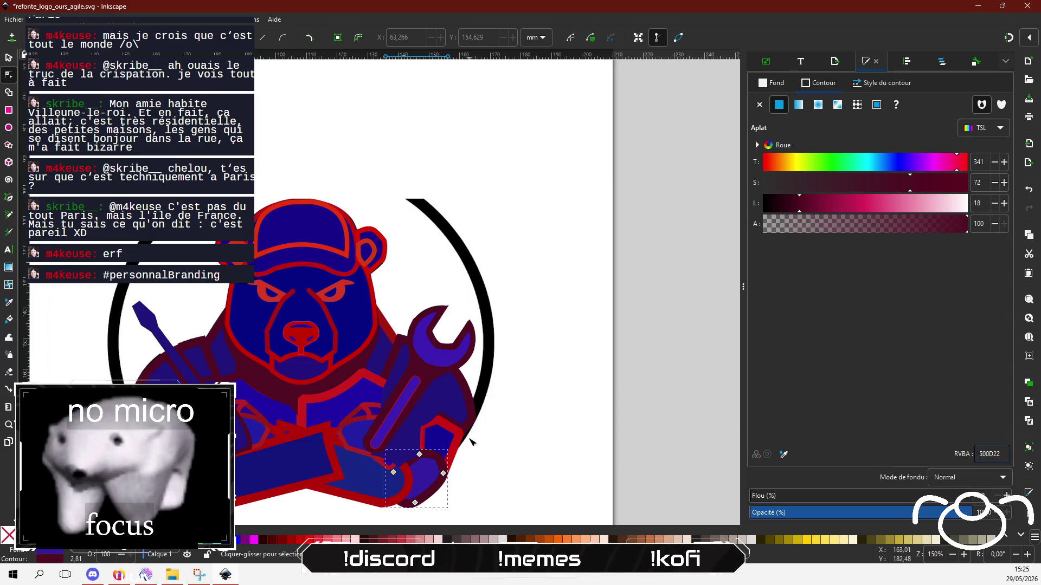
pyautogui.click(461, 432)
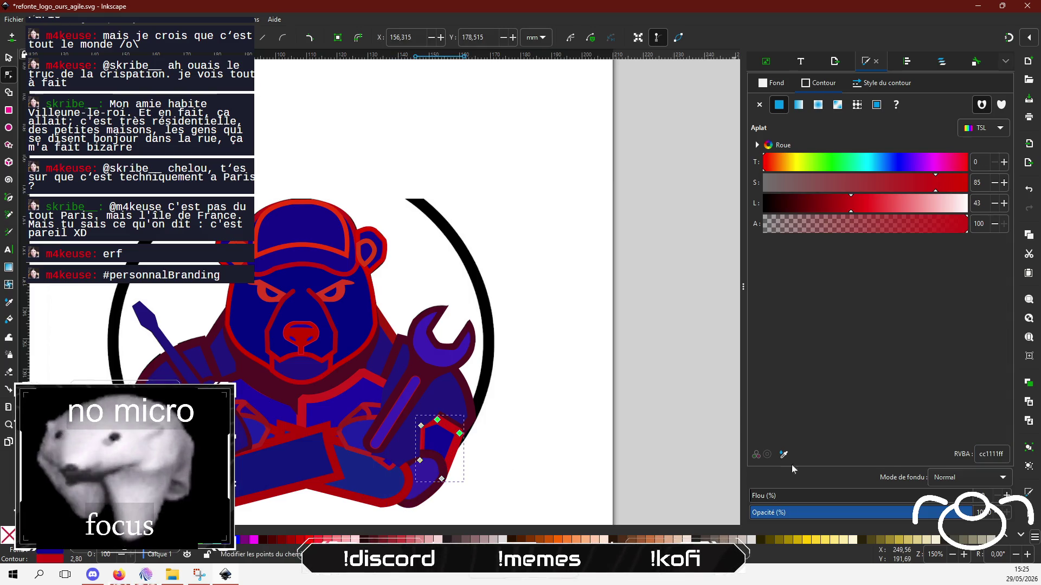
pyautogui.tripleClick(992, 458)
pyautogui.write('500D22')
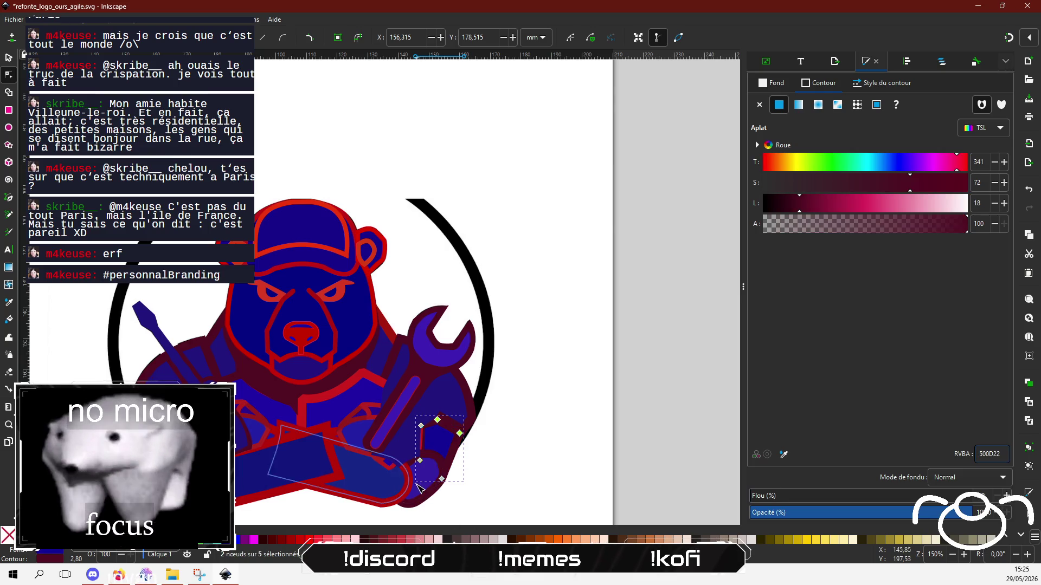
pyautogui.scroll(2, 425, 461)
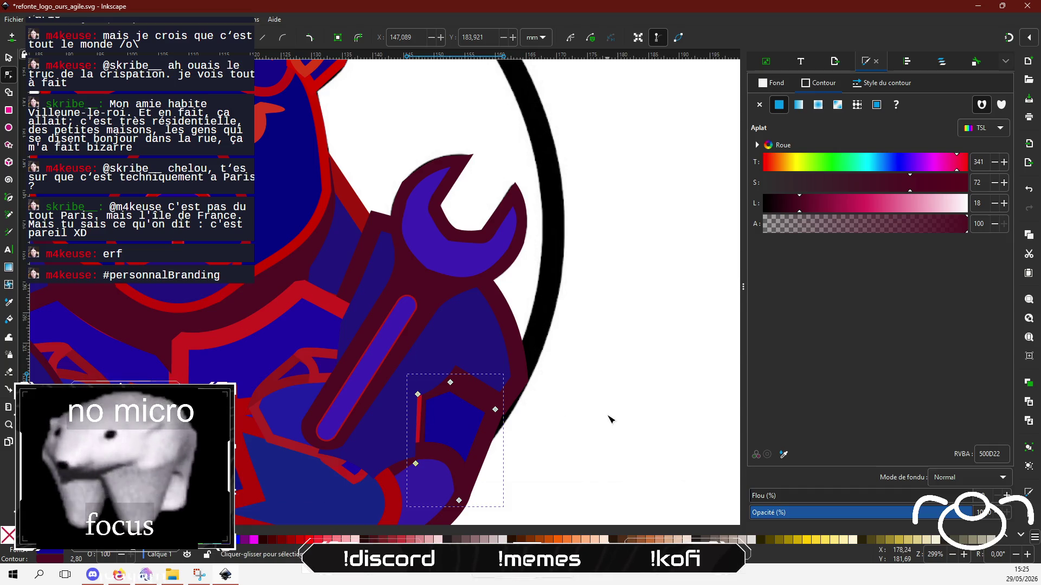
# Remove the red outline from the slot in the wrench handle.
pyautogui.click(613, 420)
pyautogui.click(599, 477)
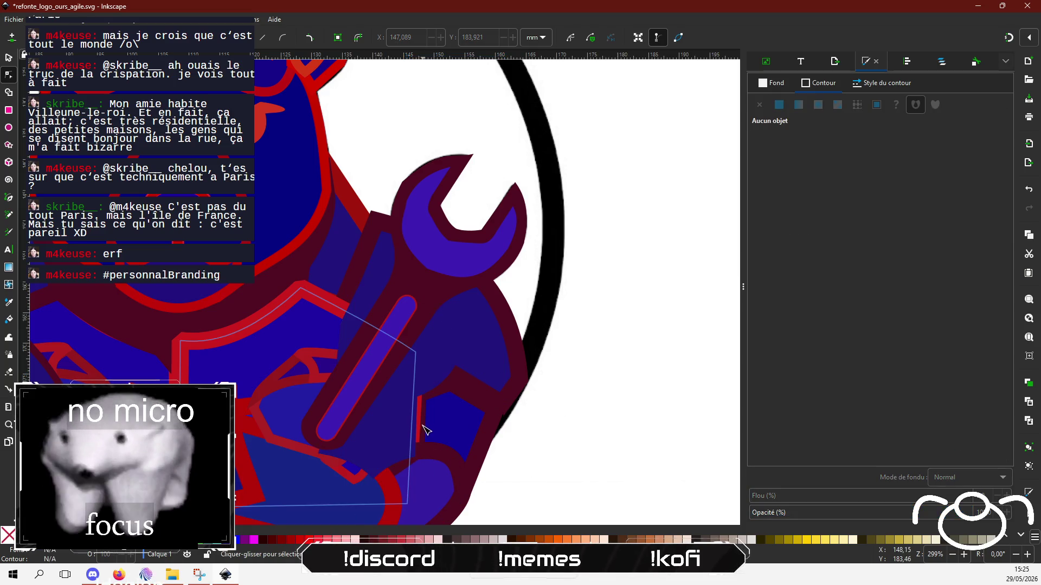
pyautogui.click(298, 297)
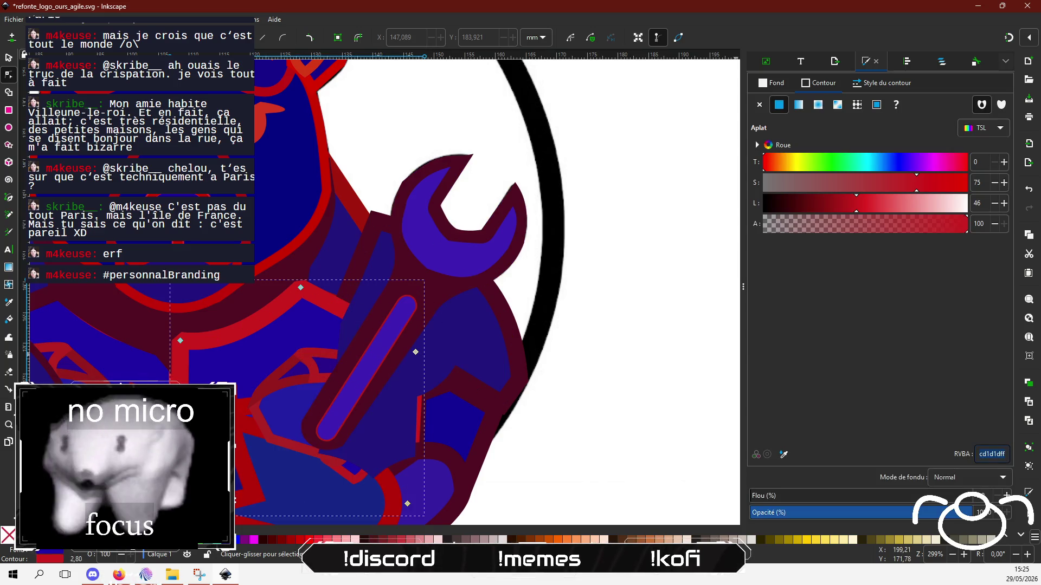
pyautogui.click(353, 343)
pyautogui.click(759, 105)
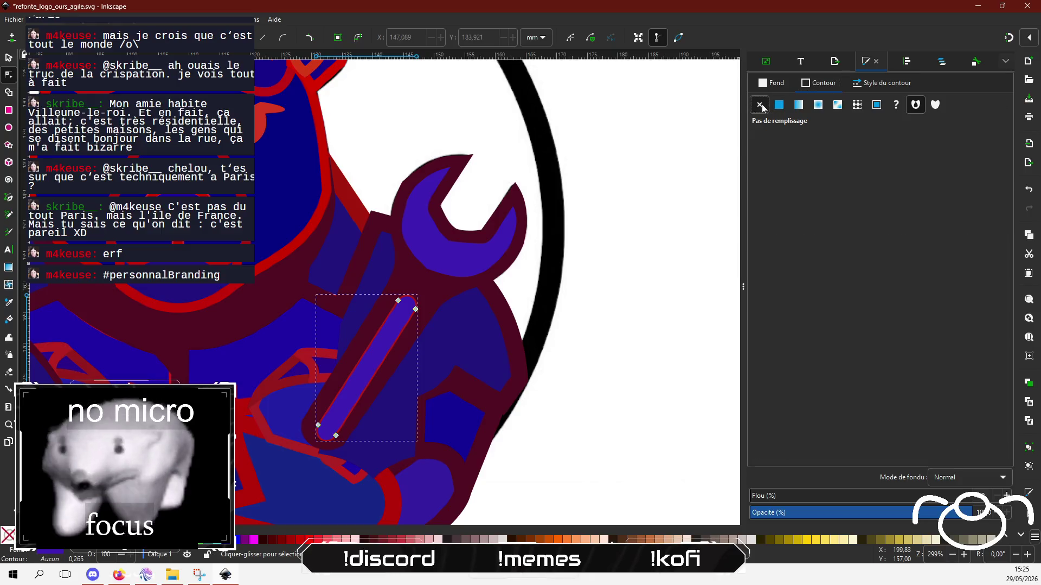
pyautogui.scroll(-5, 449, 356)
pyautogui.hscroll(-5, 536, 394)
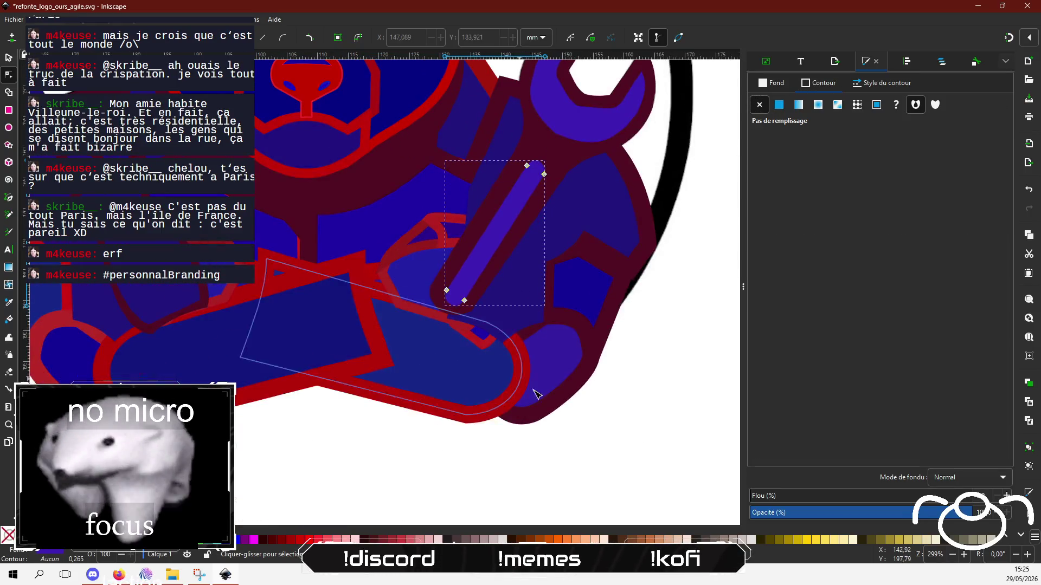
# Recolour the large arm outline and the small curve near the wrench dark maroon.
pyautogui.click(467, 417)
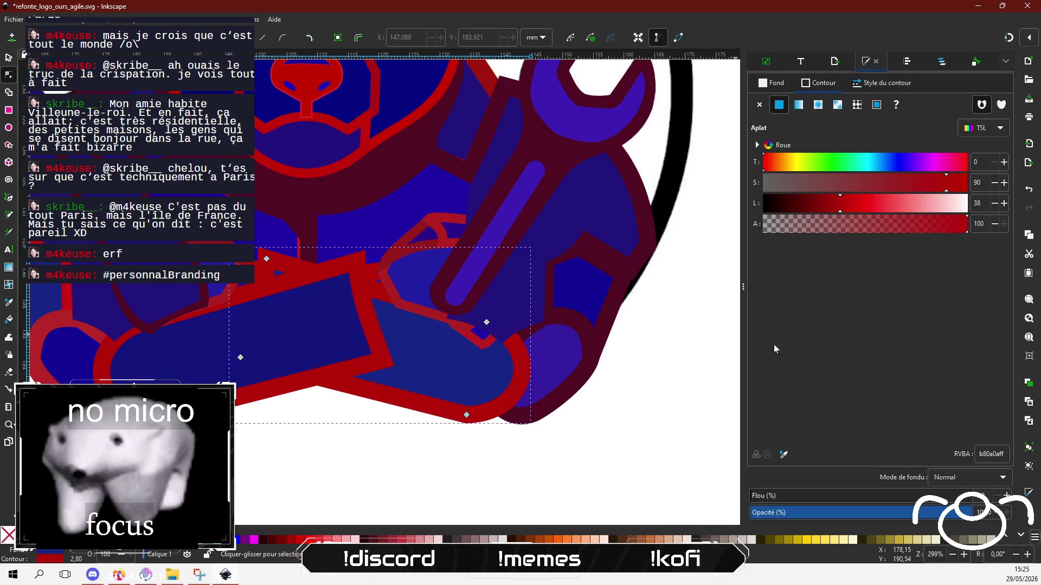
pyautogui.tripleClick(991, 454)
pyautogui.hotkey('ctrl', 'v')
pyautogui.press('Return')
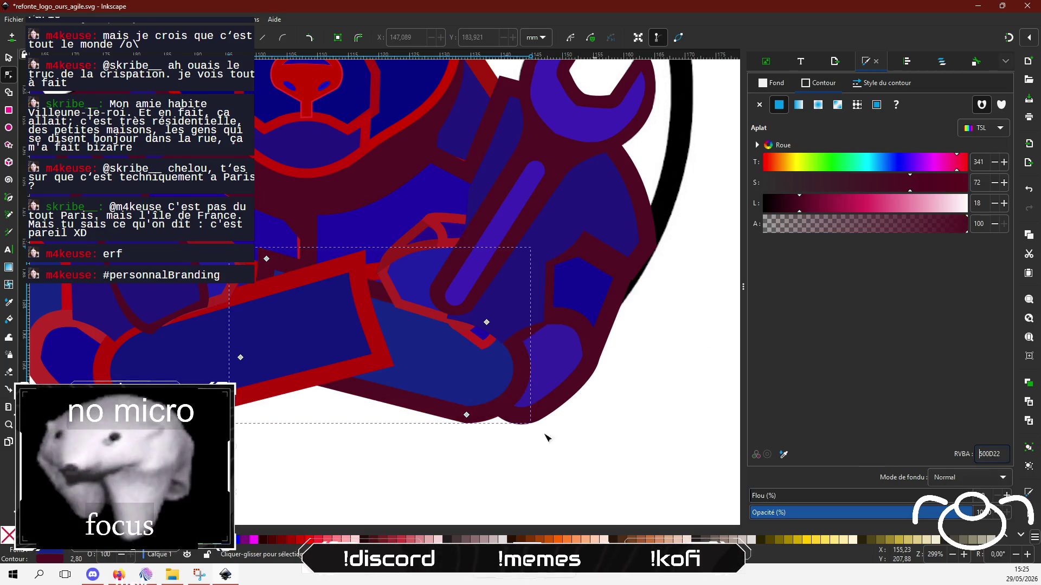
pyautogui.click(437, 227)
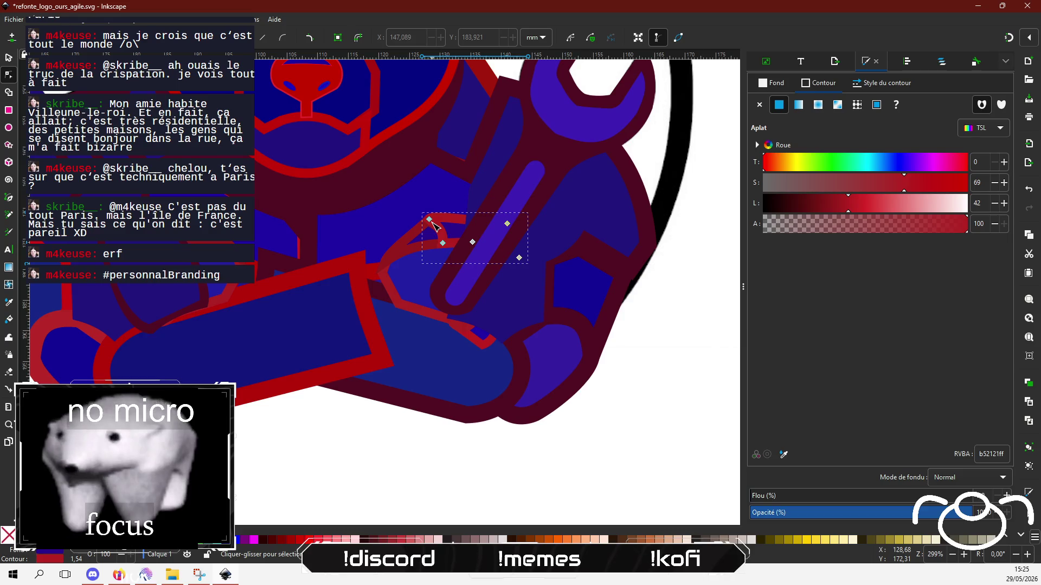
pyautogui.tripleClick(991, 454)
pyautogui.hotkey('ctrl', 'v')
pyautogui.press('Return')
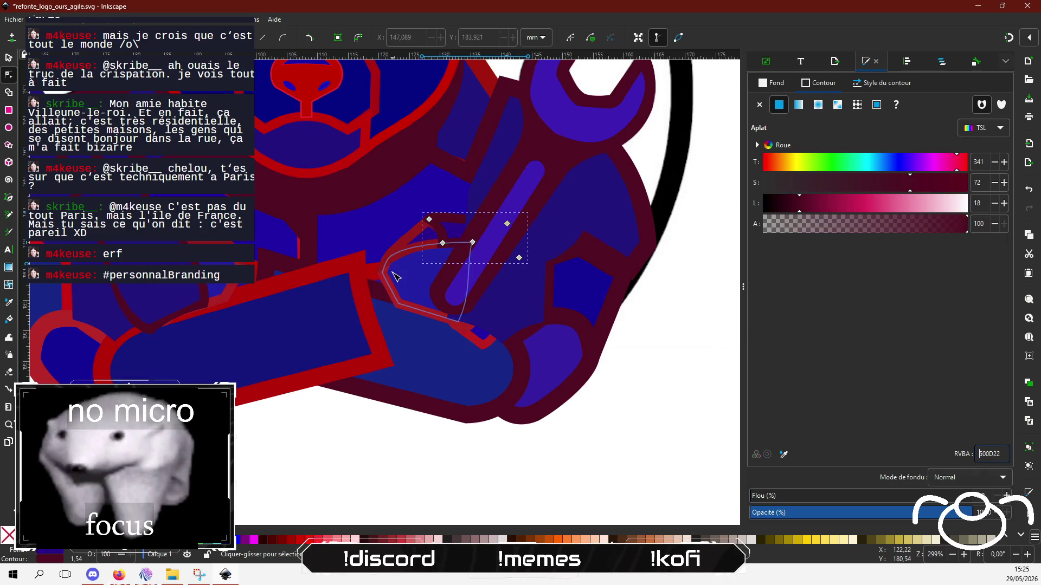
# Raise the small red piece under the wrench to the top and colour it 500D22.
pyautogui.click(396, 252)
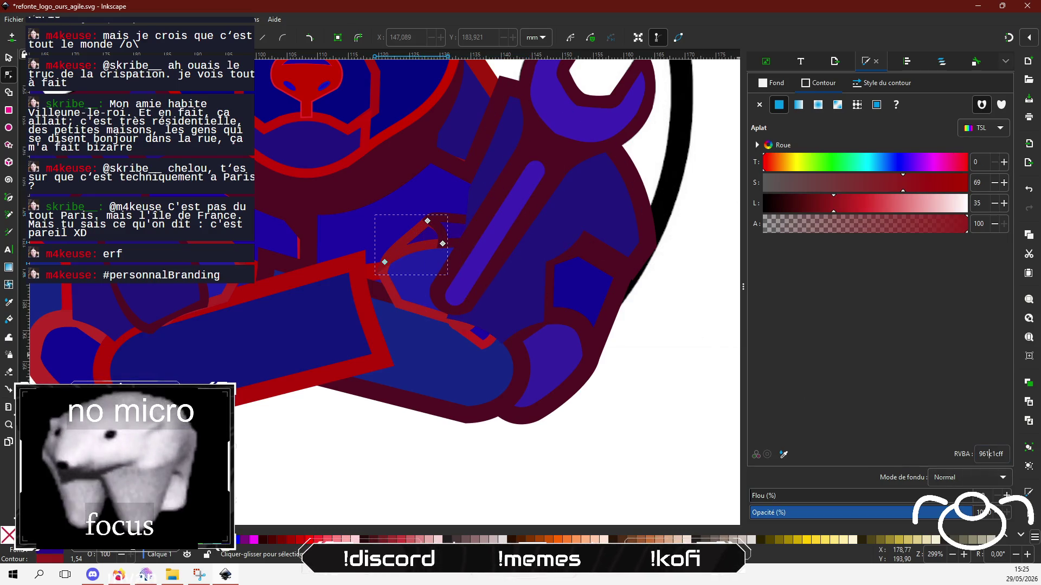
pyautogui.click(399, 300)
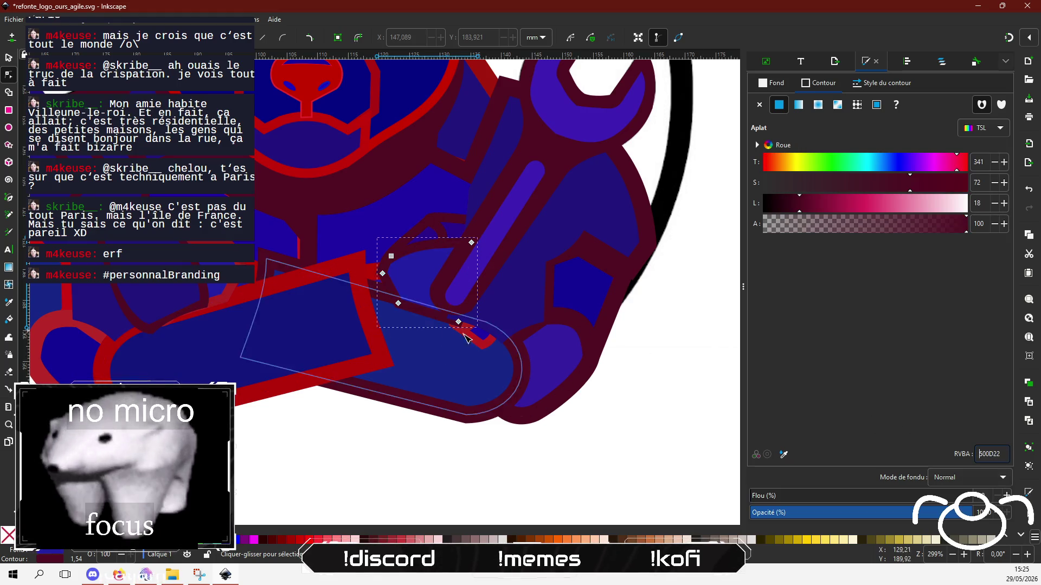
pyautogui.click(481, 343)
pyautogui.click(482, 342)
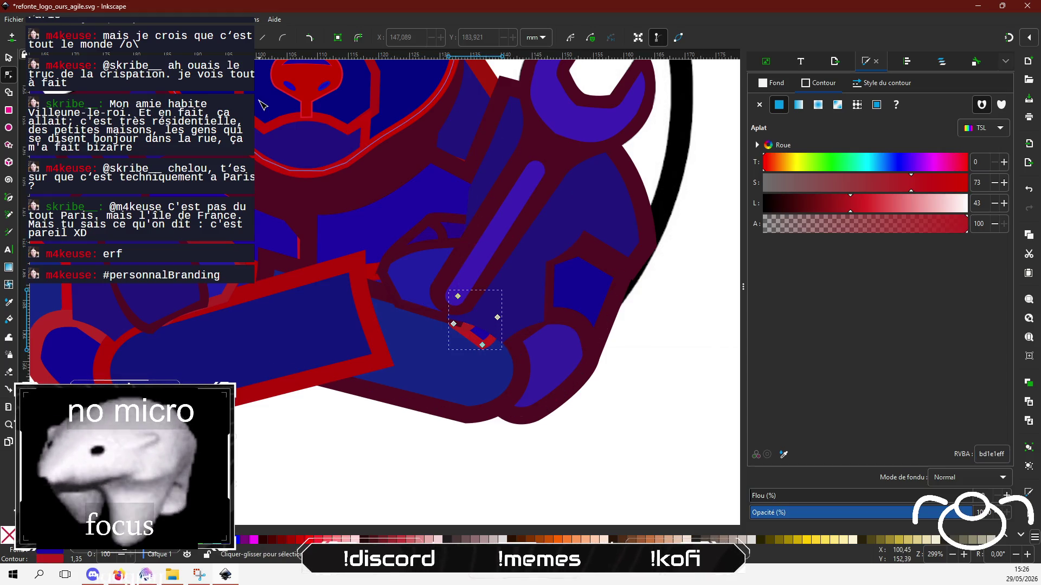
pyautogui.press('s')
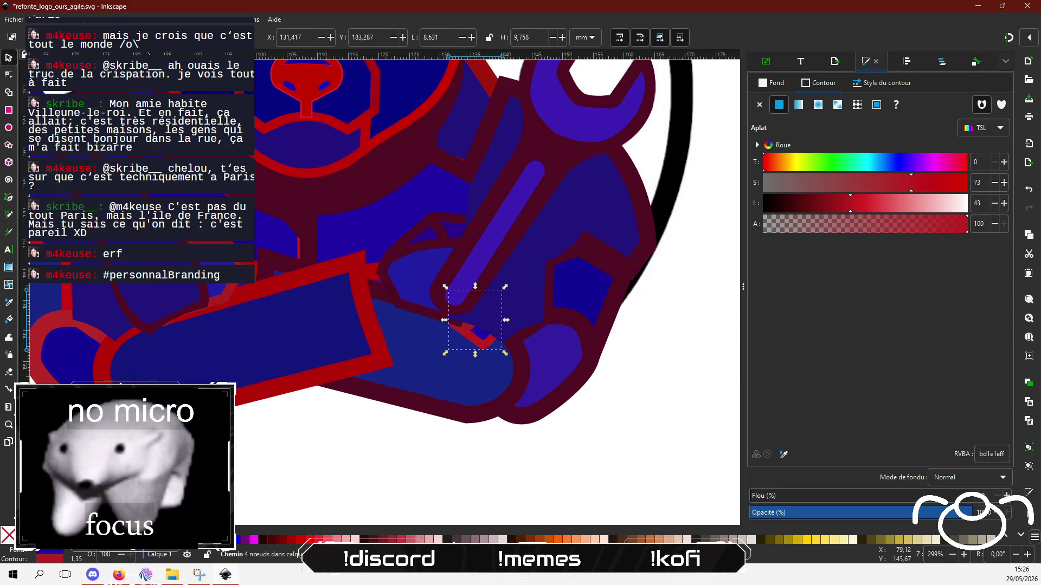
pyautogui.press('Home')
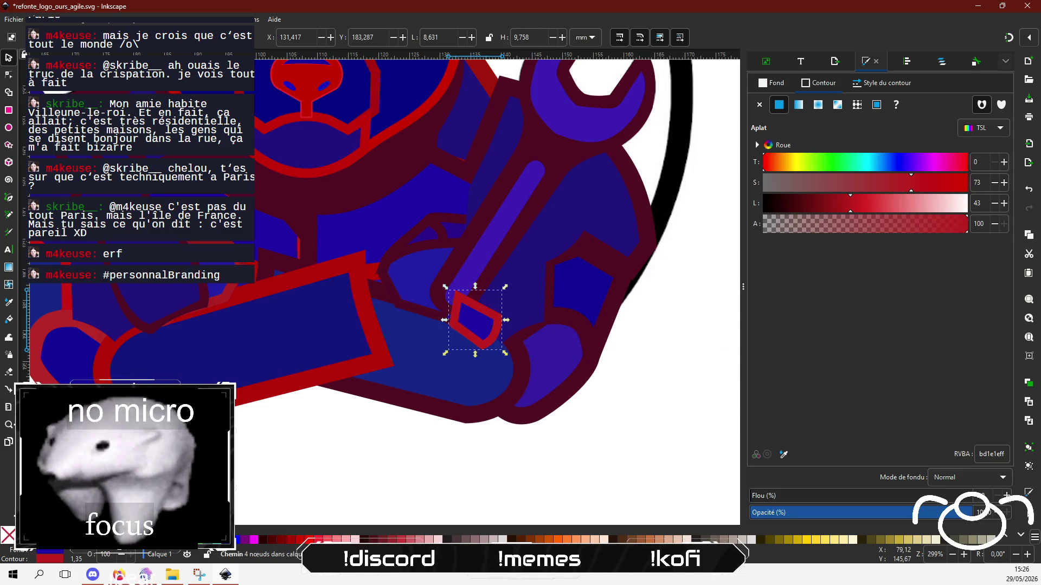
pyautogui.moveTo(233, 251); pyautogui.dragTo(315, 294)
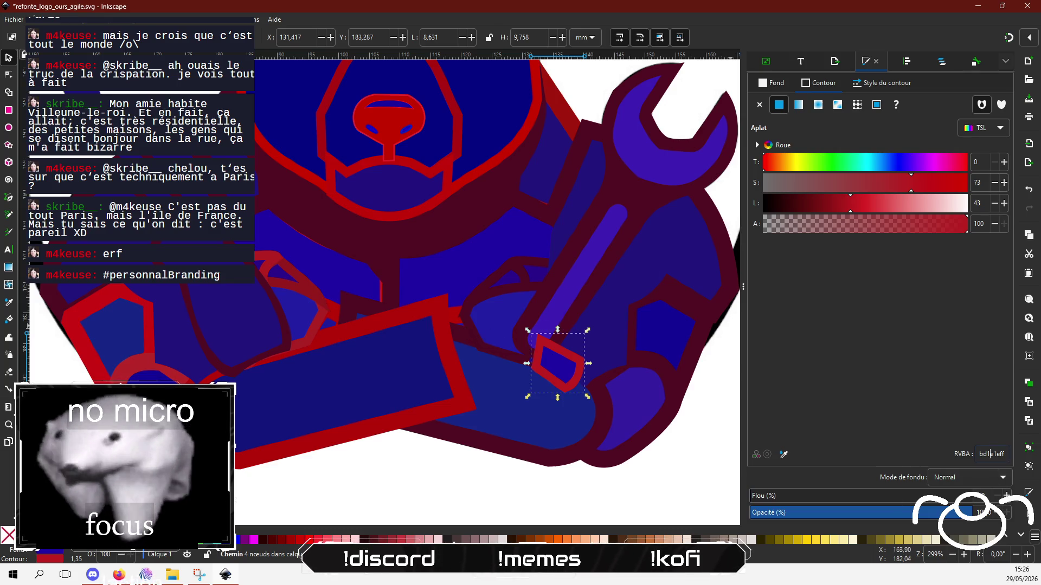
pyautogui.hotkey('ctrl', 'a')
pyautogui.write('500D22')
pyautogui.press('Return')
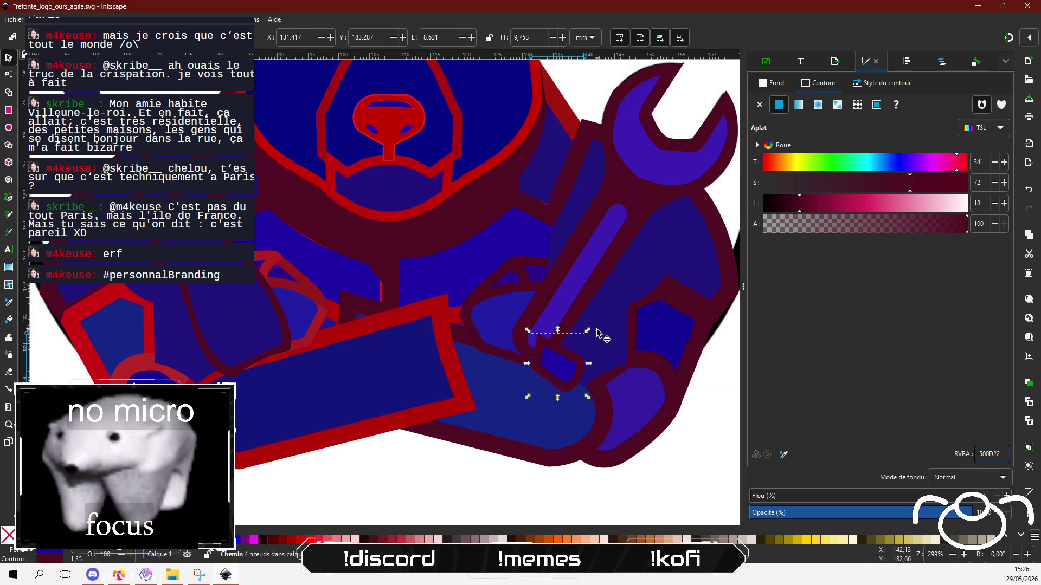
pyautogui.click(597, 332)
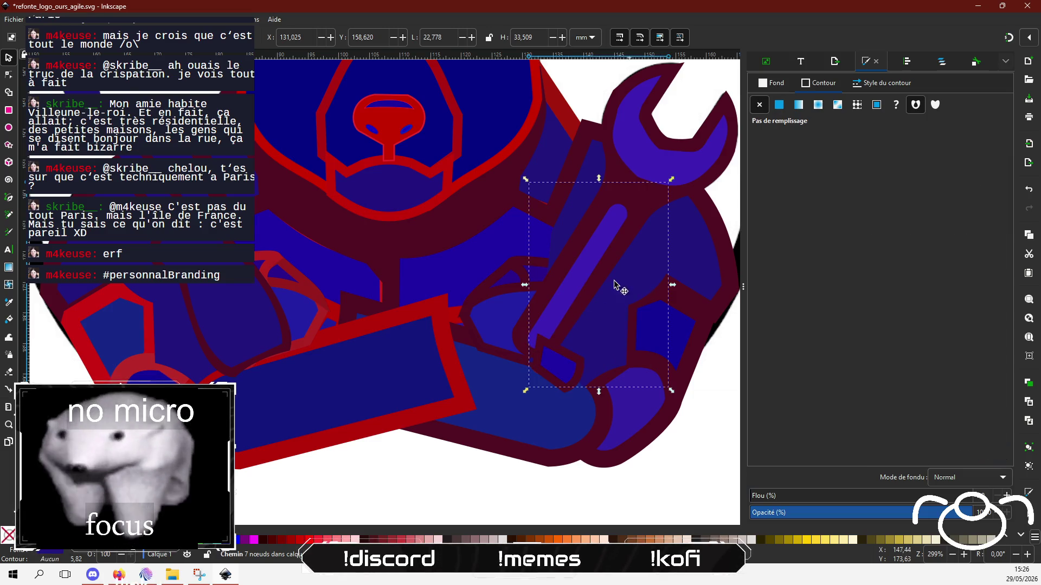
# Raise the four selected hand and wrench pieces to the top of the stack.
pyautogui.click(685, 454)
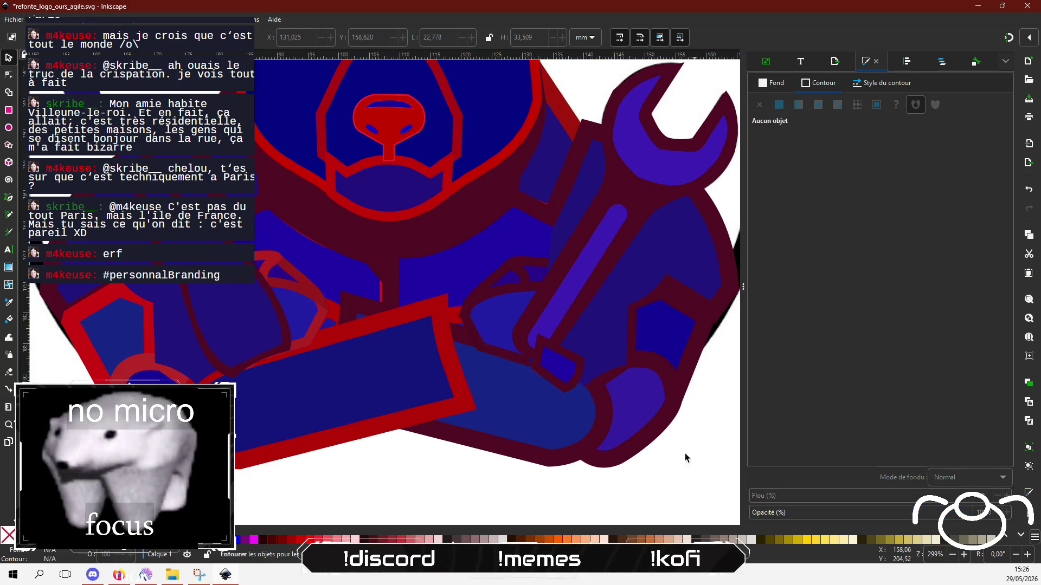
pyautogui.moveTo(697, 469); pyautogui.dragTo(541, 256)
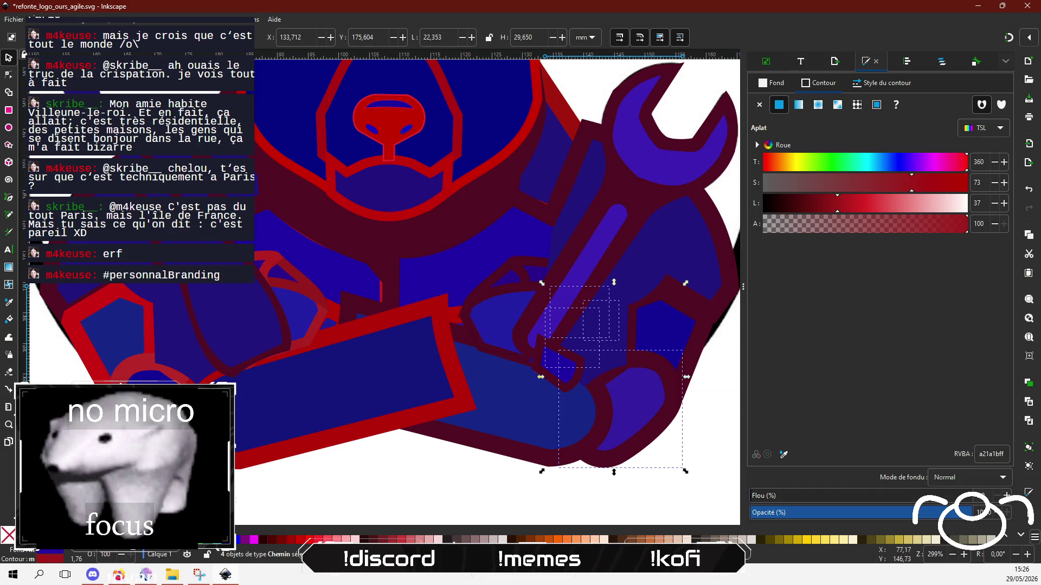
pyautogui.press('Home')
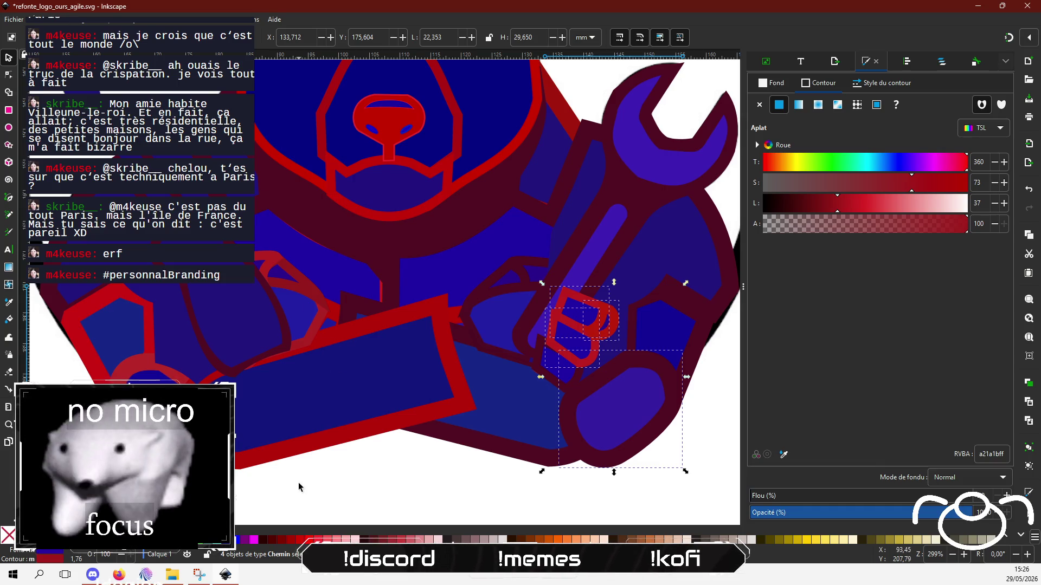
pyautogui.moveTo(330, 504)
pyautogui.mouseDown()
pyautogui.moveTo(219, 247)
pyautogui.moveTo(158, 233)
pyautogui.mouseUp()
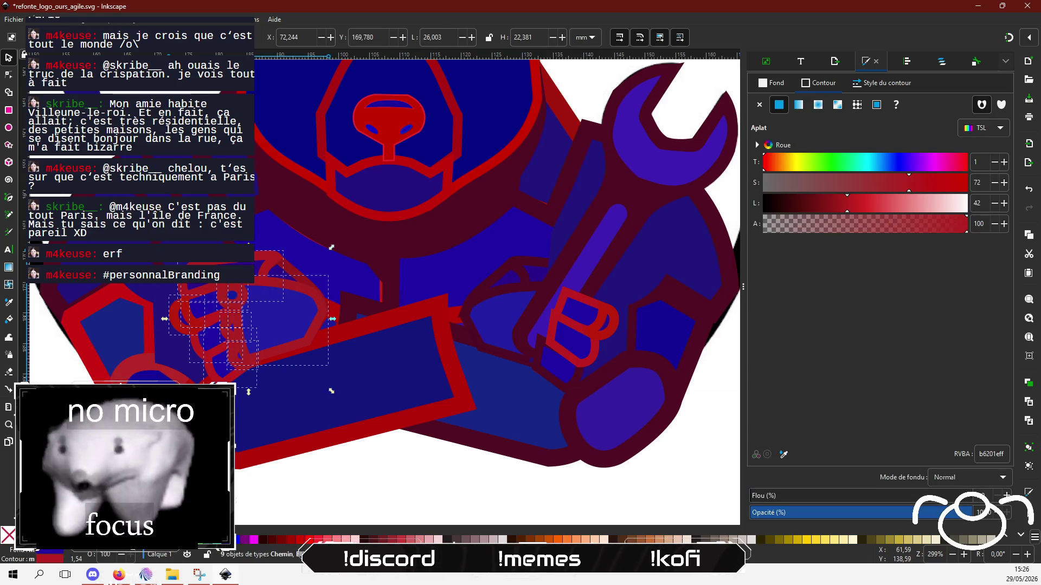
pyautogui.click(395, 493)
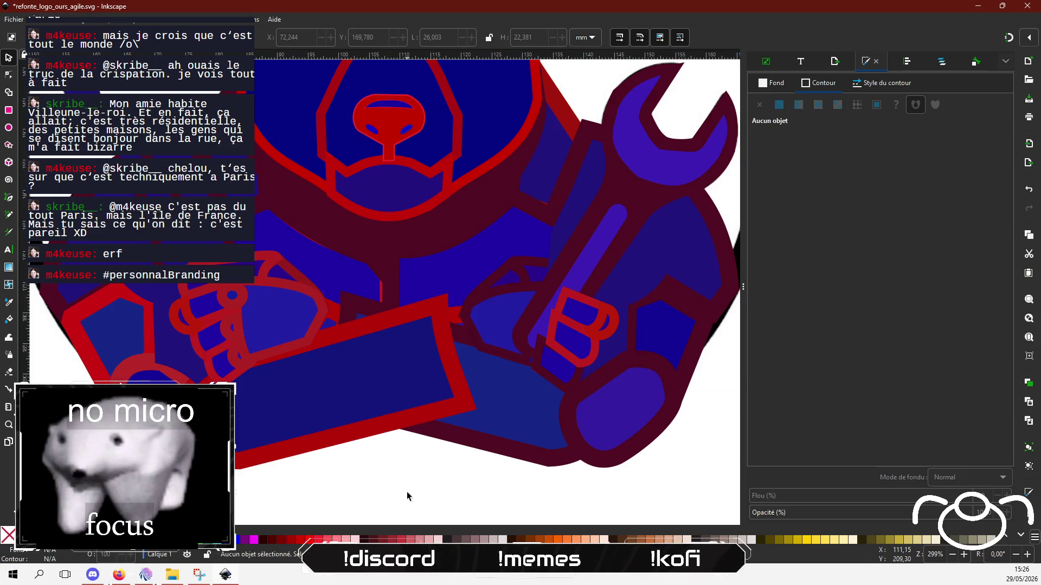
pyautogui.click(598, 291)
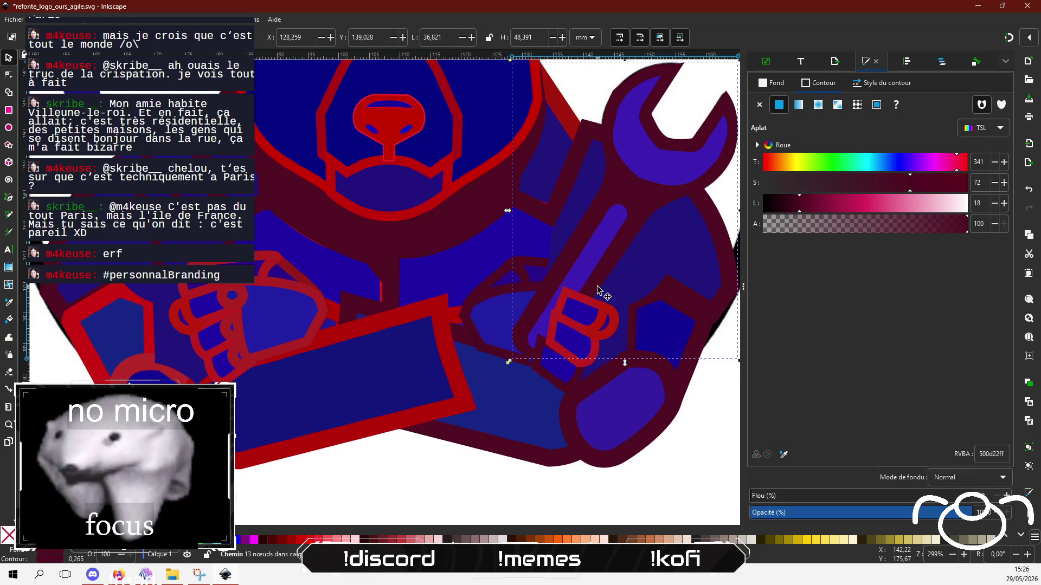
# Raise the wrench's purple stripe above the hand pieces, then switch to the Gemini reference.
pyautogui.press('Home')
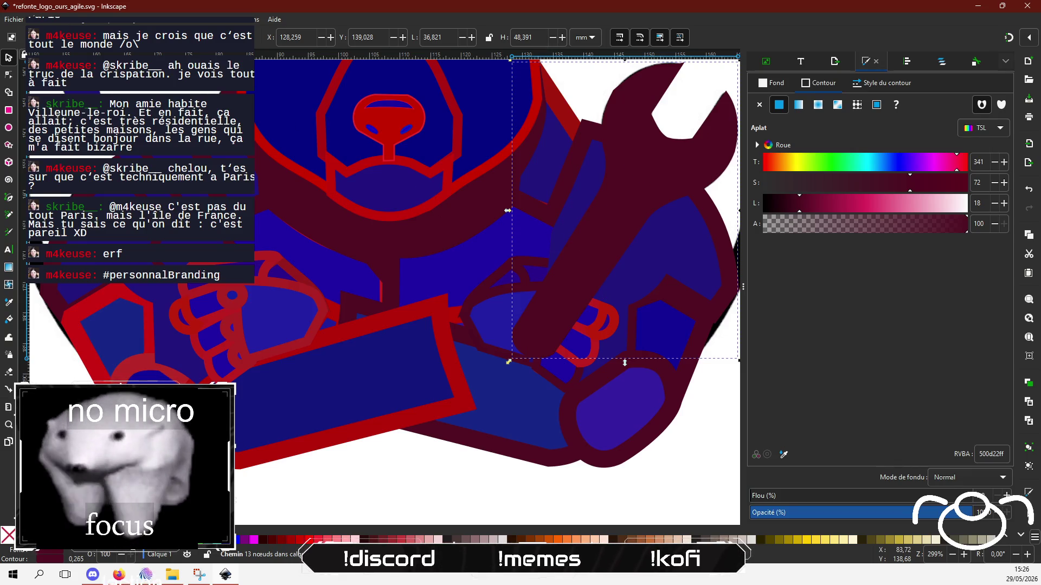
pyautogui.hotkey('ctrl', 'z')
pyautogui.keyDown('shift'); pyautogui.click(603, 235); pyautogui.keyUp('shift')
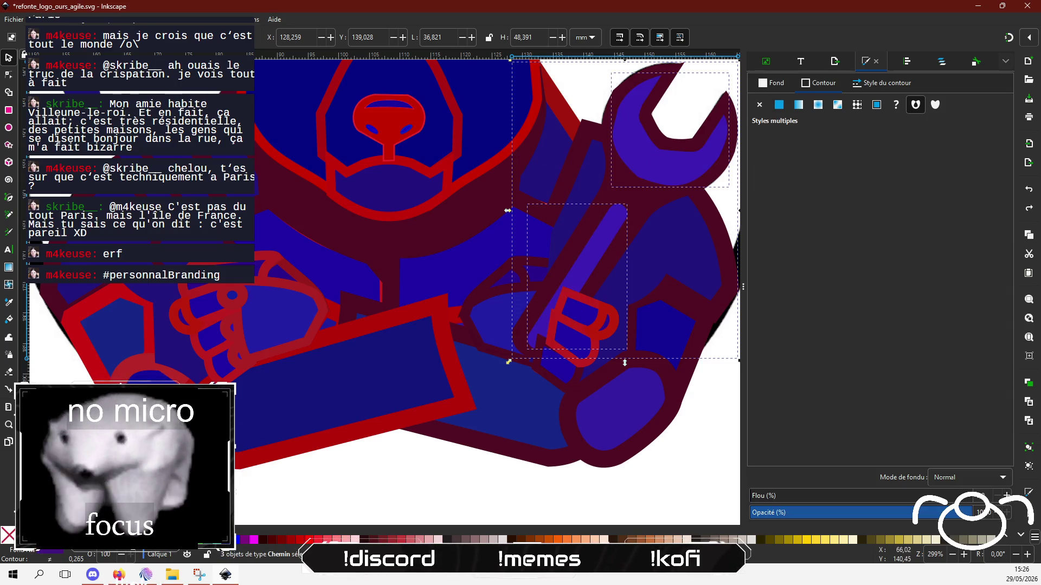
pyautogui.press('Home')
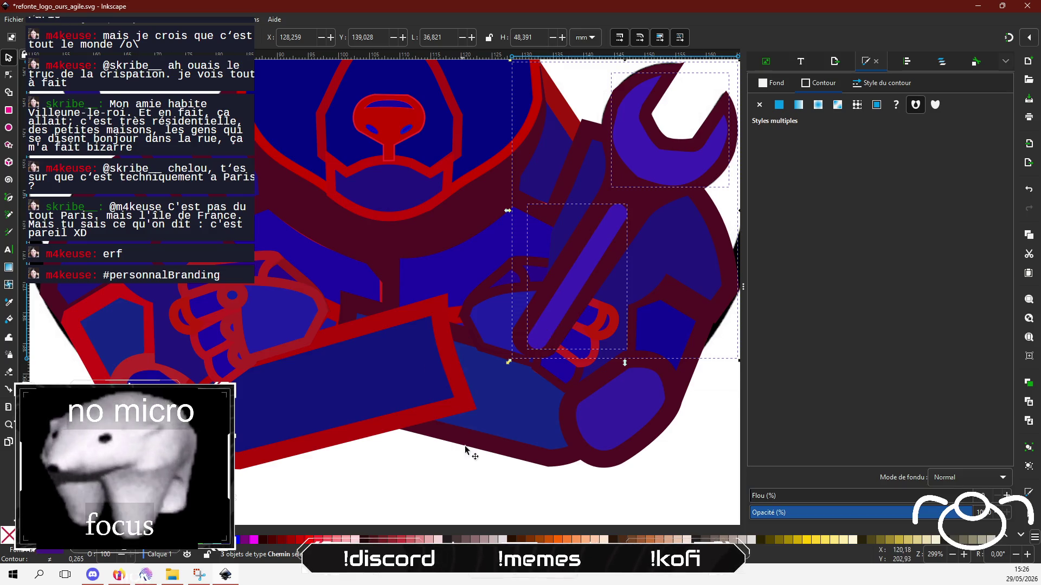
pyautogui.click(465, 445)
pyautogui.click(533, 266)
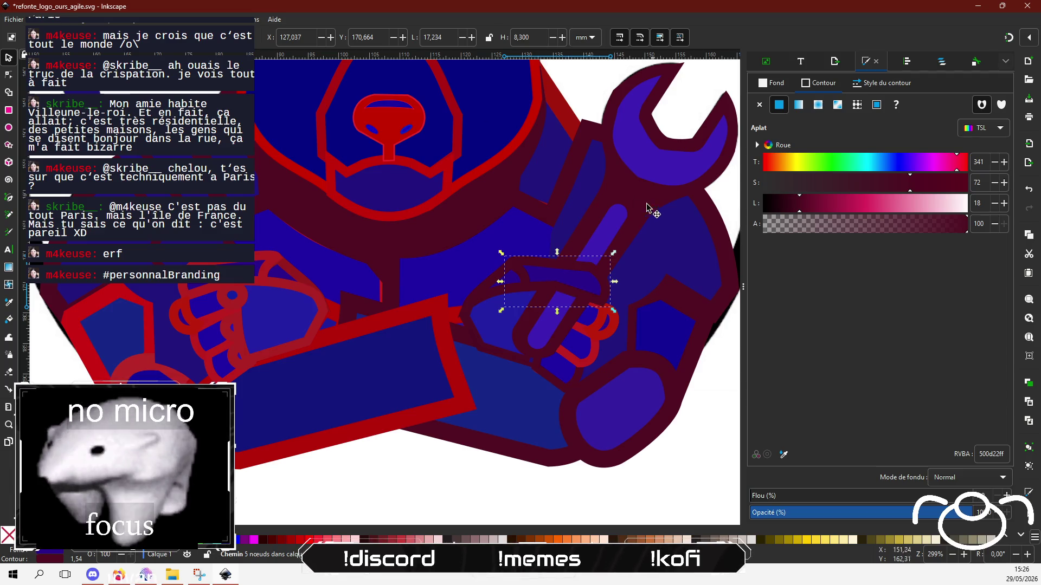
pyautogui.click(601, 214)
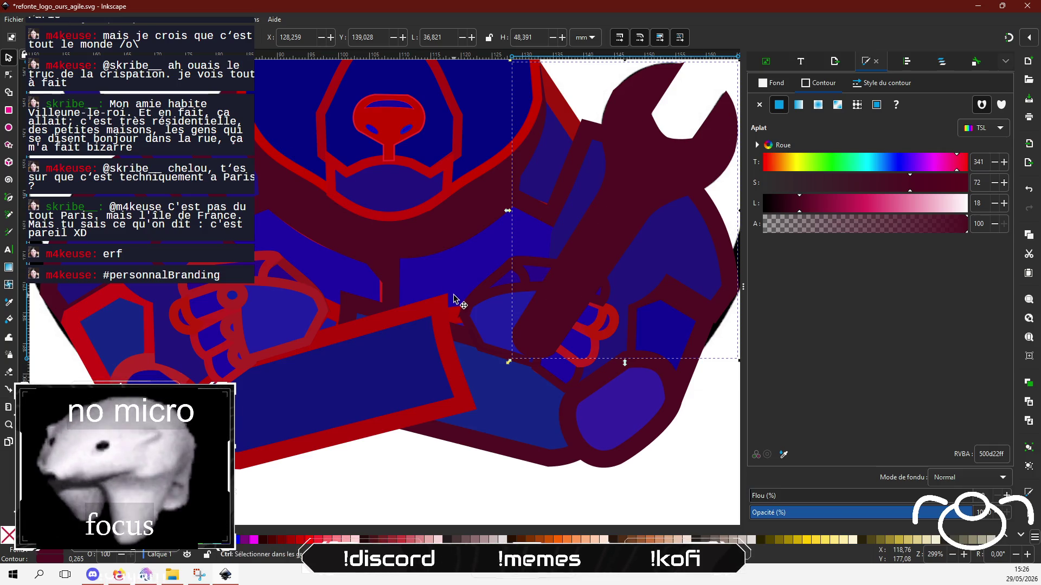
pyautogui.hotkey('ctrl', 'z')
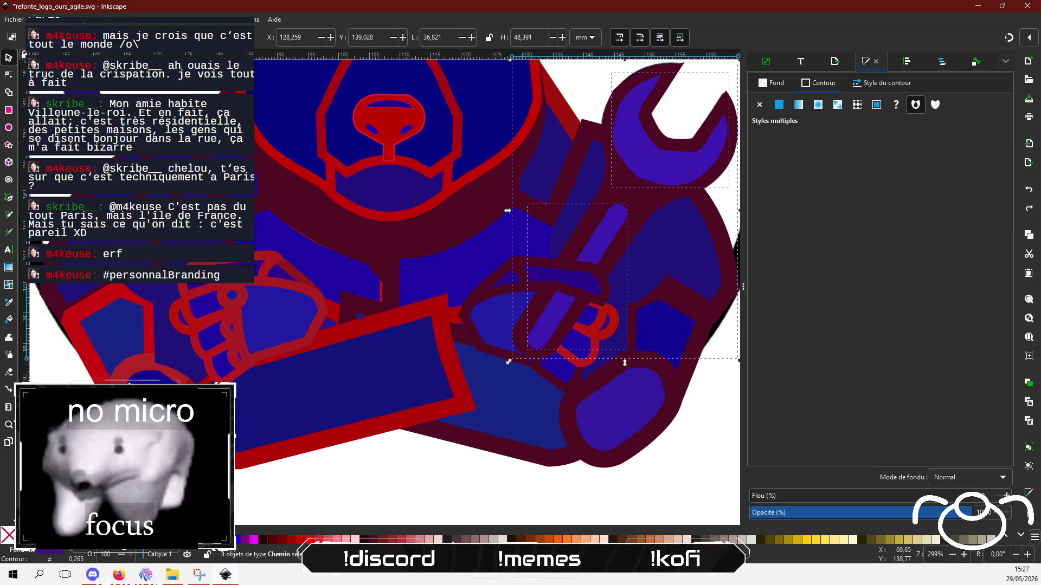
pyautogui.hotkey('ctrl', 'shift', 'z')
pyautogui.click(467, 466)
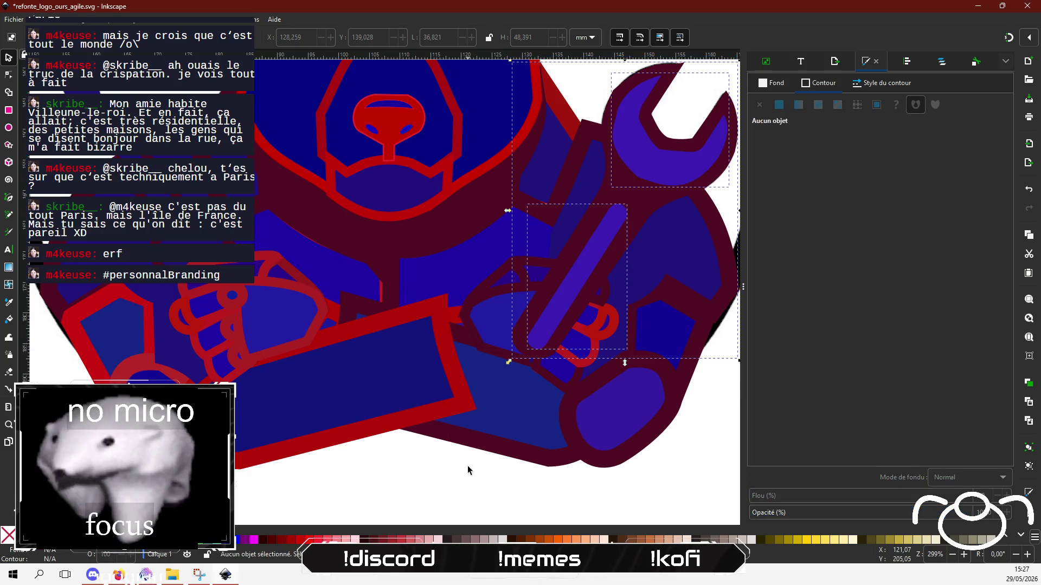
pyautogui.hotkey('alt', 'Tab')
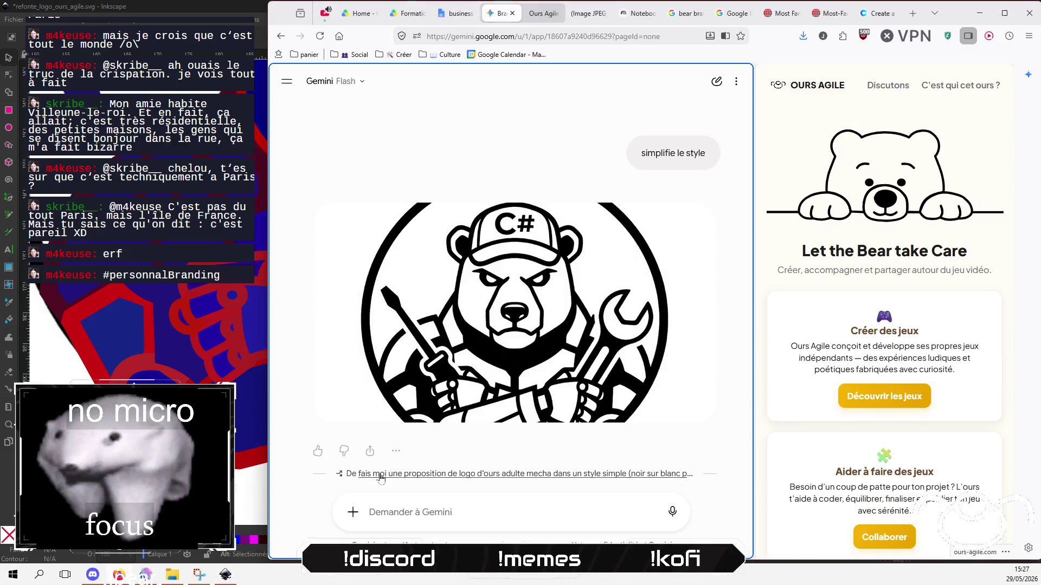
# Back in Inkscape, give the arm rectangle and another outline path the dark maroon stroke.
pyautogui.hotkey('alt', 'Tab')
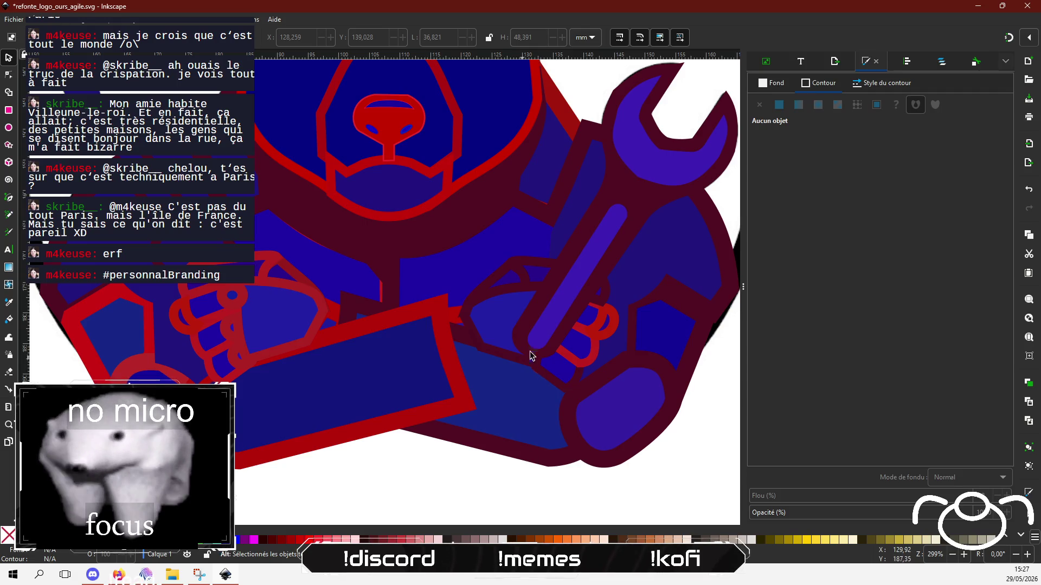
pyautogui.click(449, 311)
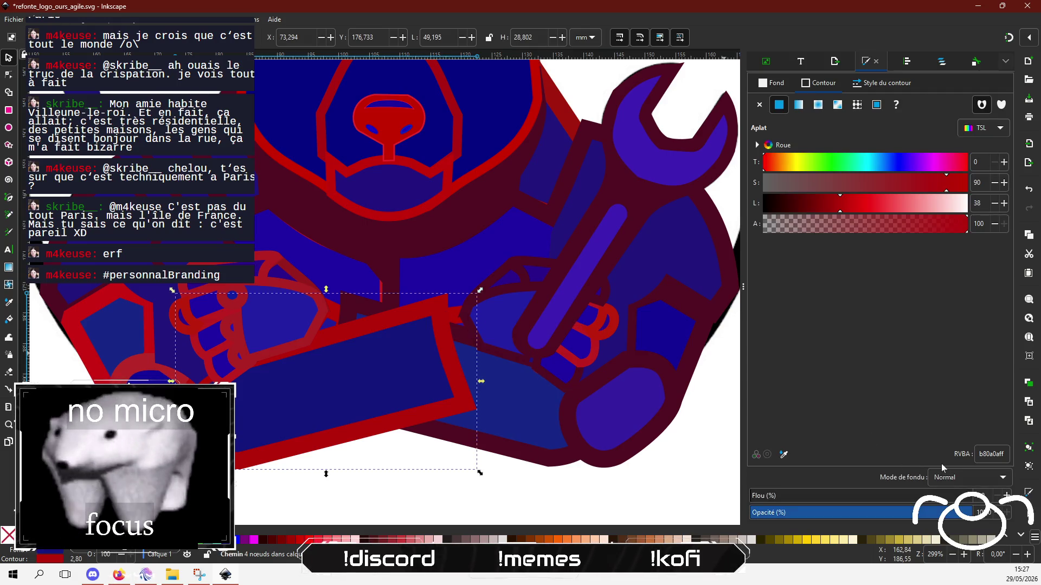
pyautogui.tripleClick(990, 453)
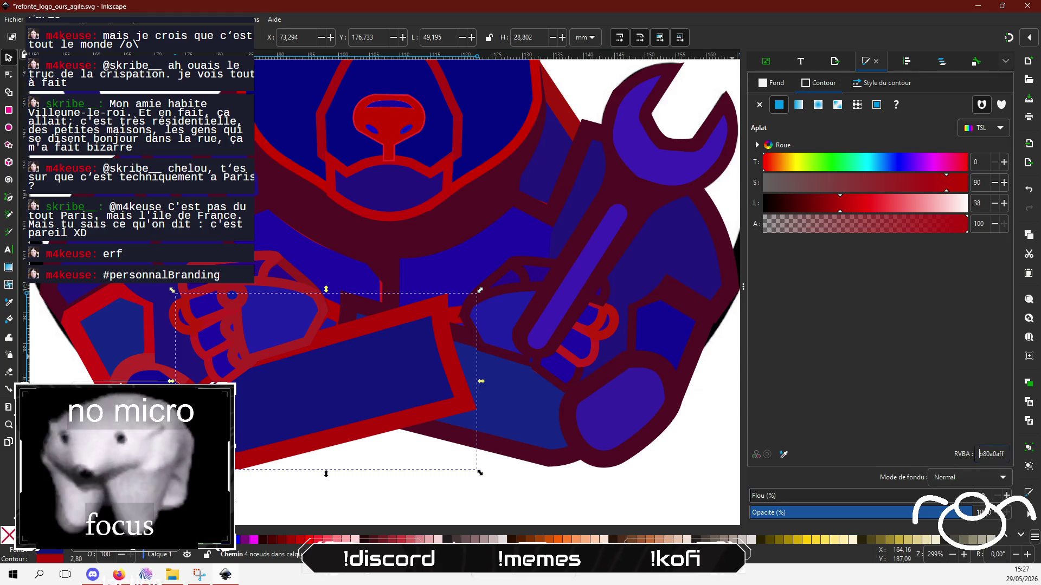
pyautogui.write('500D22')
pyautogui.click(122, 374)
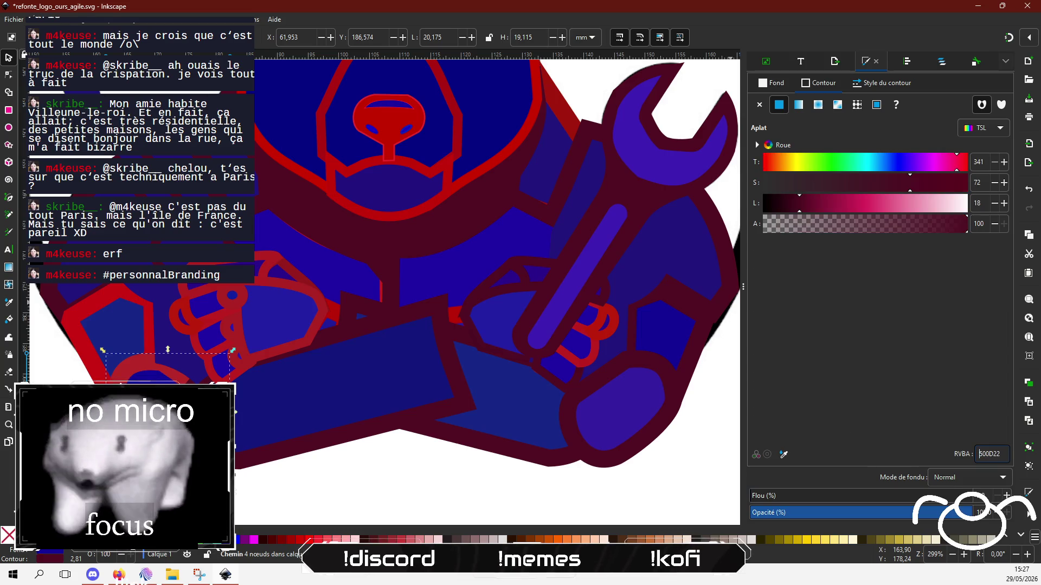
pyautogui.click(107, 298)
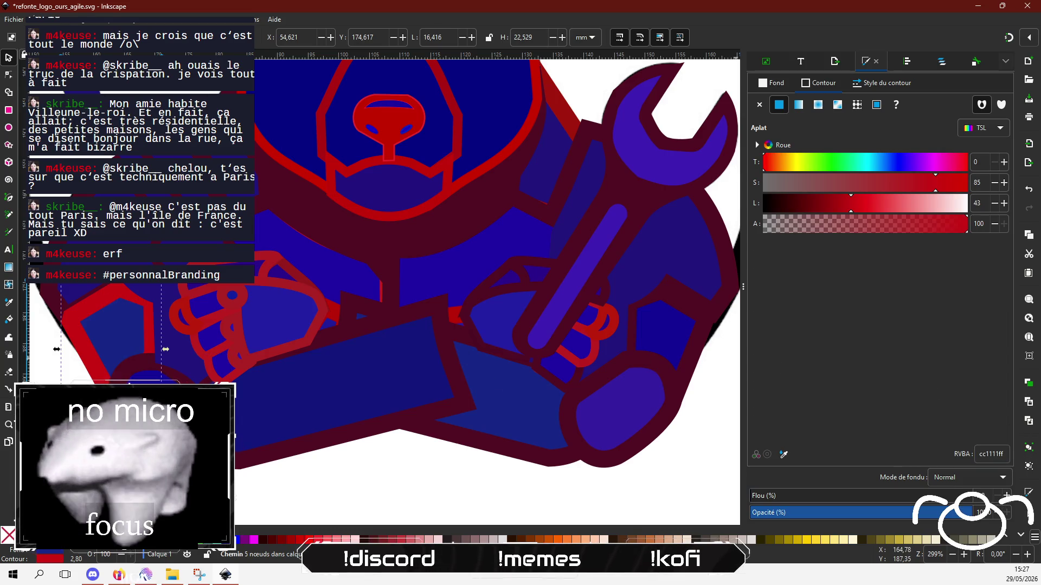
pyautogui.tripleClick(991, 454)
pyautogui.hotkey('ctrl', 'v')
# Move the maroon-outlined path to the left.
pyautogui.click(385, 484)
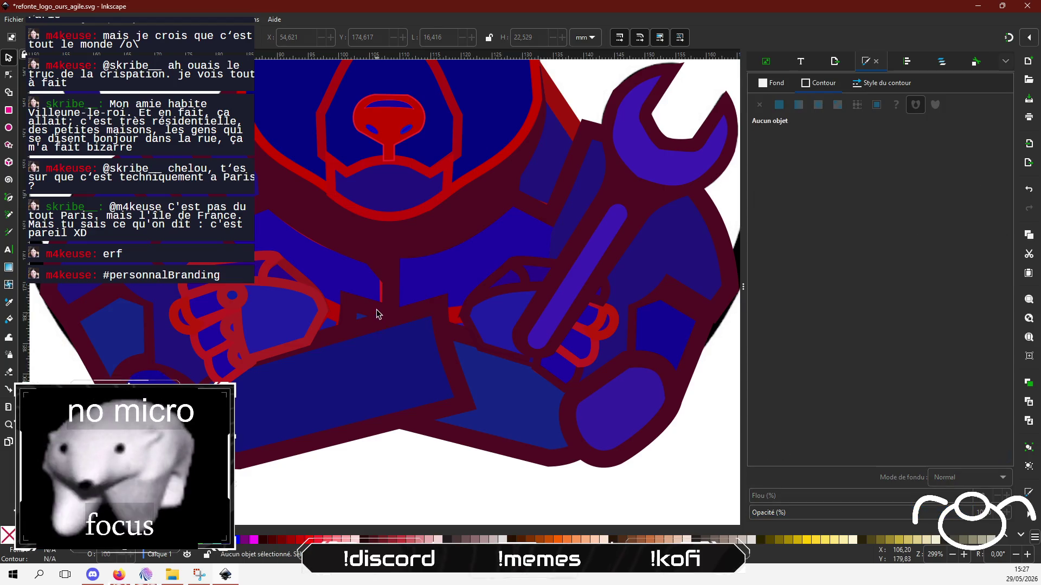
pyautogui.click(382, 297)
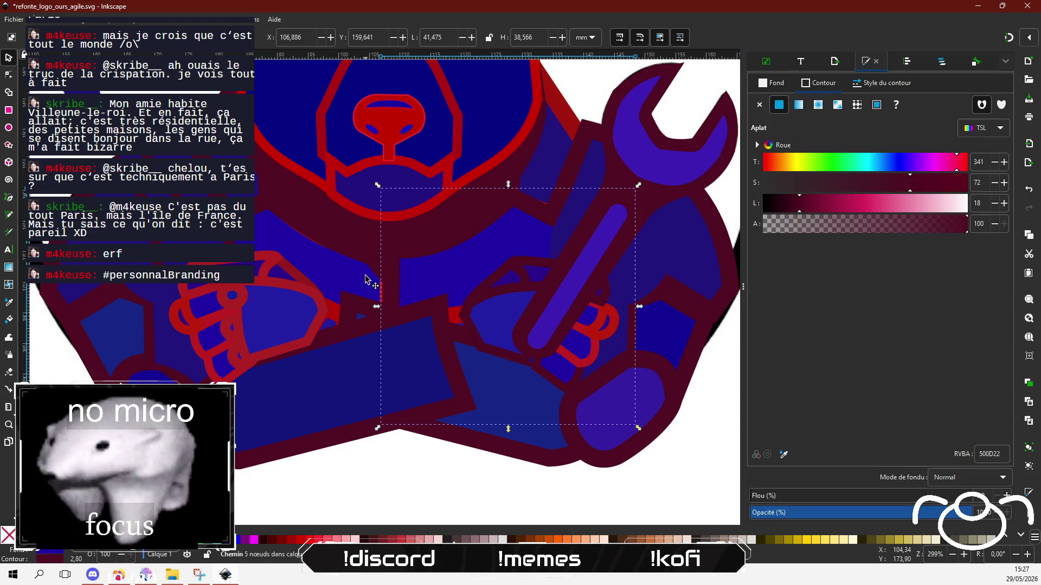
pyautogui.moveTo(366, 279); pyautogui.dragTo(128, 279)
pyautogui.click(980, 453)
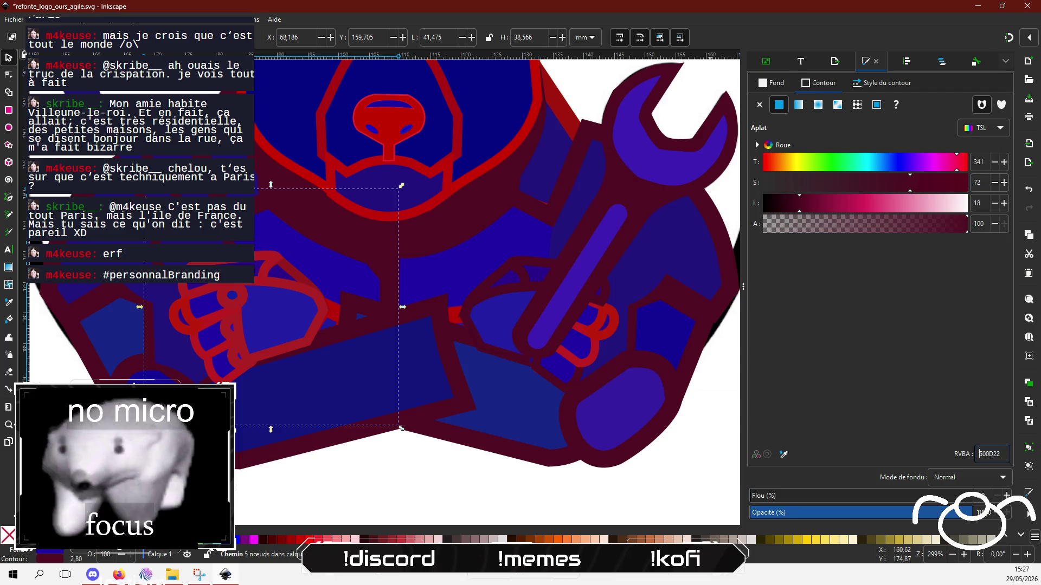
pyautogui.click(456, 489)
pyautogui.scroll(8, 363, 416)
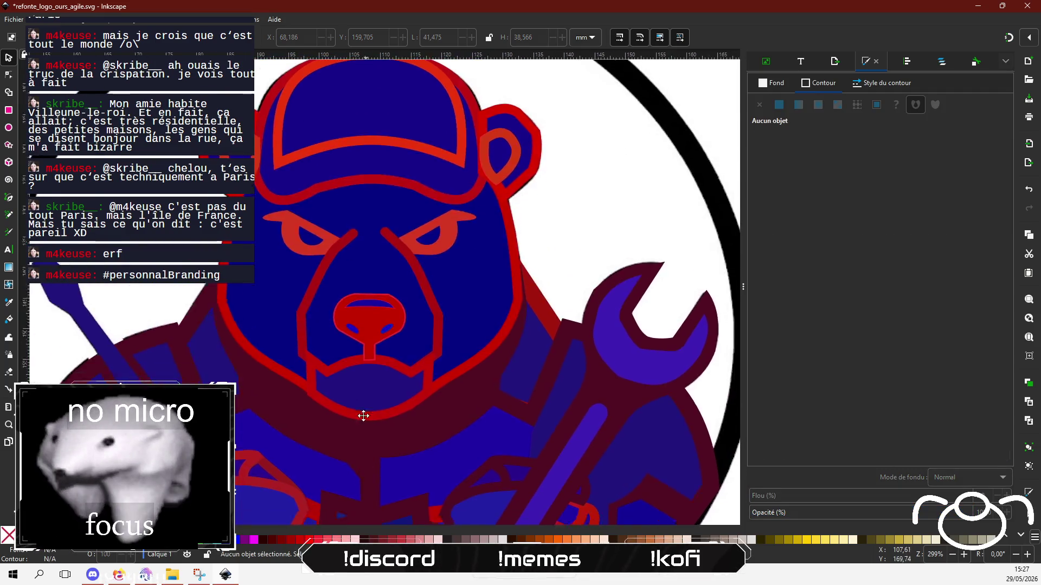
pyautogui.scroll(-8, 363, 416)
# Select the large unfilled outline path beside the bear's face and show its nodes.
pyautogui.click(530, 141)
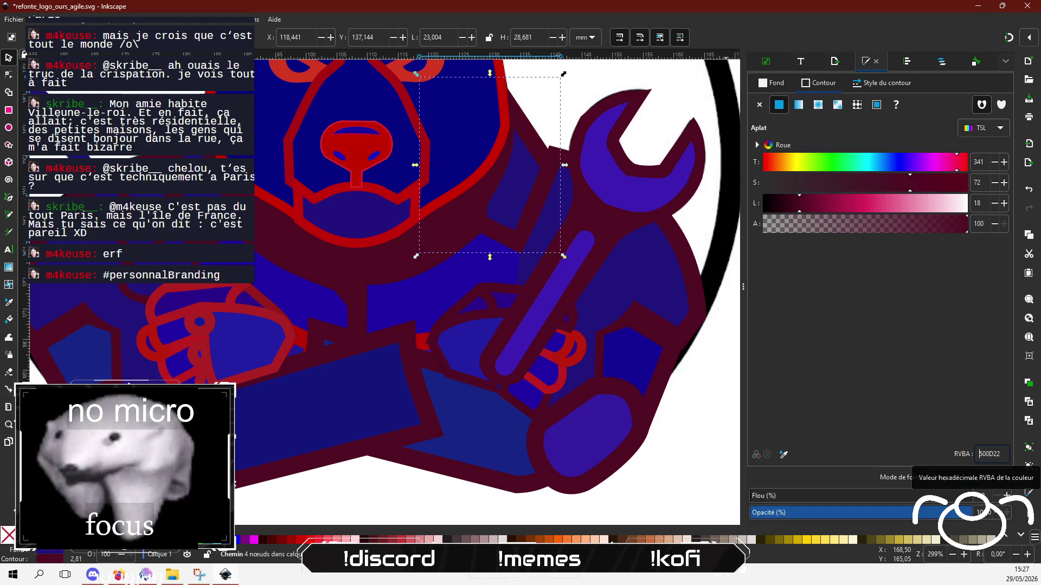
pyautogui.click(388, 485)
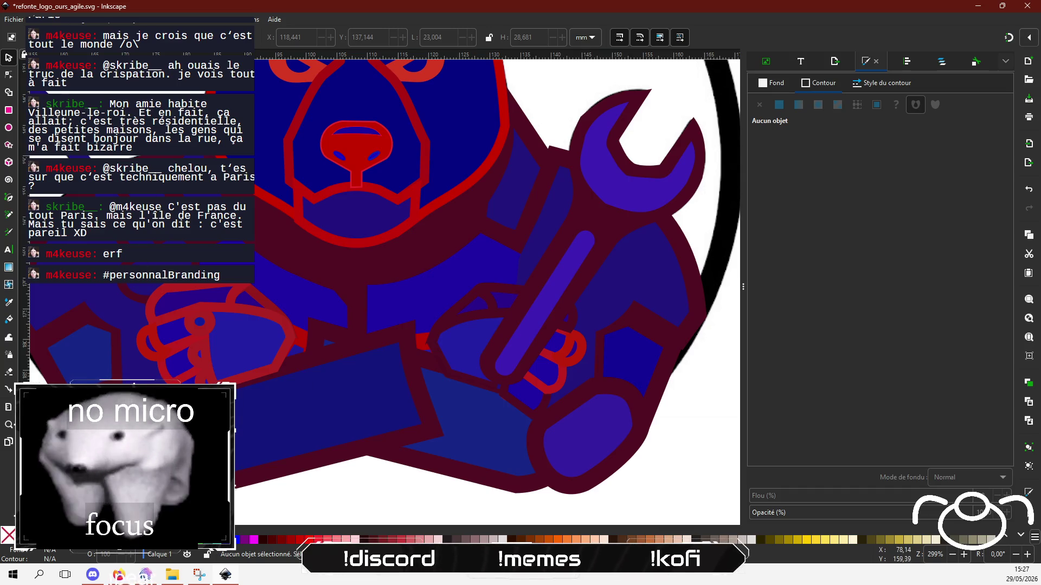
pyautogui.moveTo(174, 220); pyautogui.dragTo(220, 285)
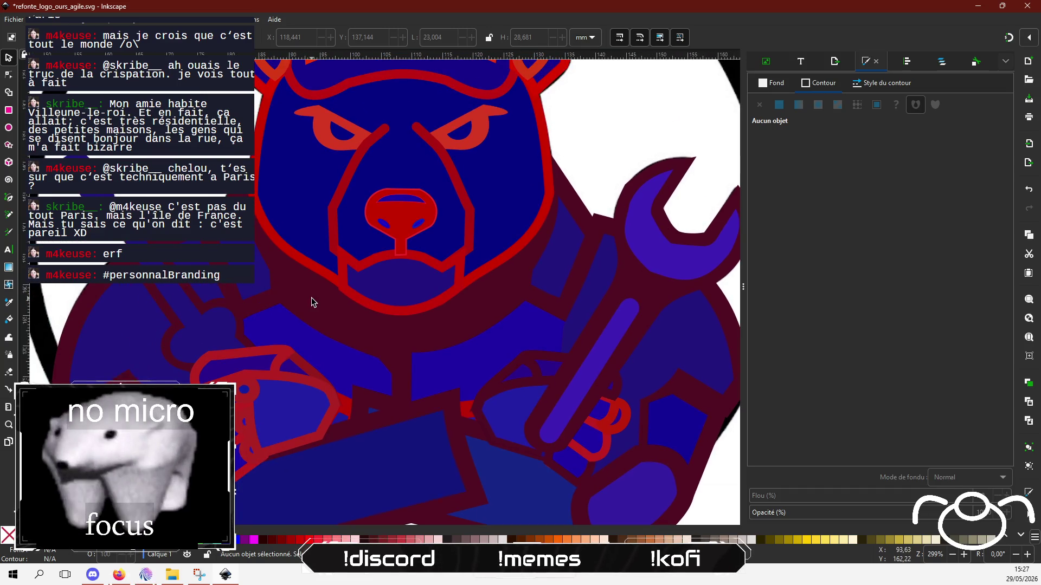
pyautogui.click(264, 358)
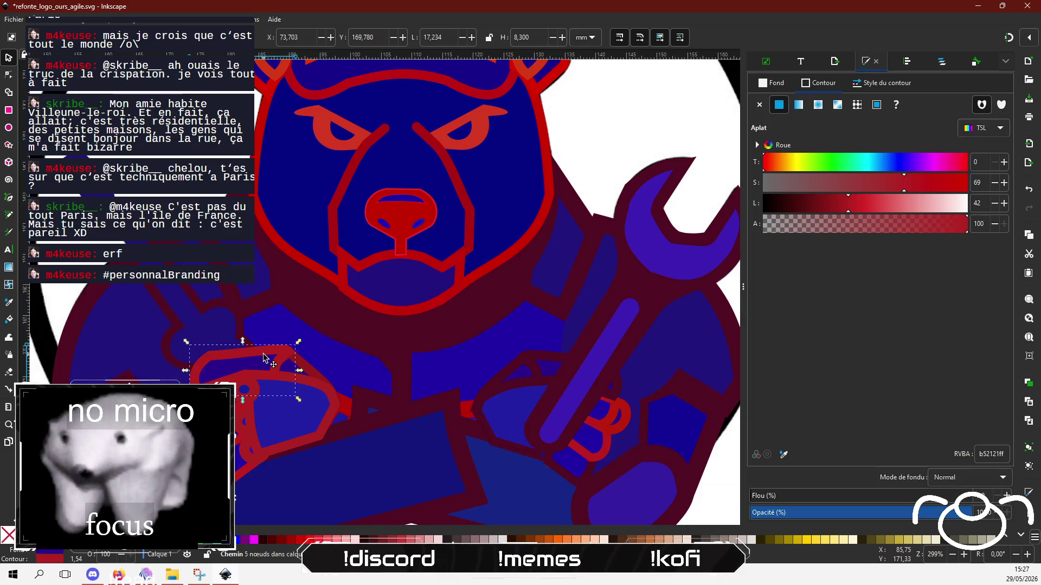
pyautogui.click(220, 309)
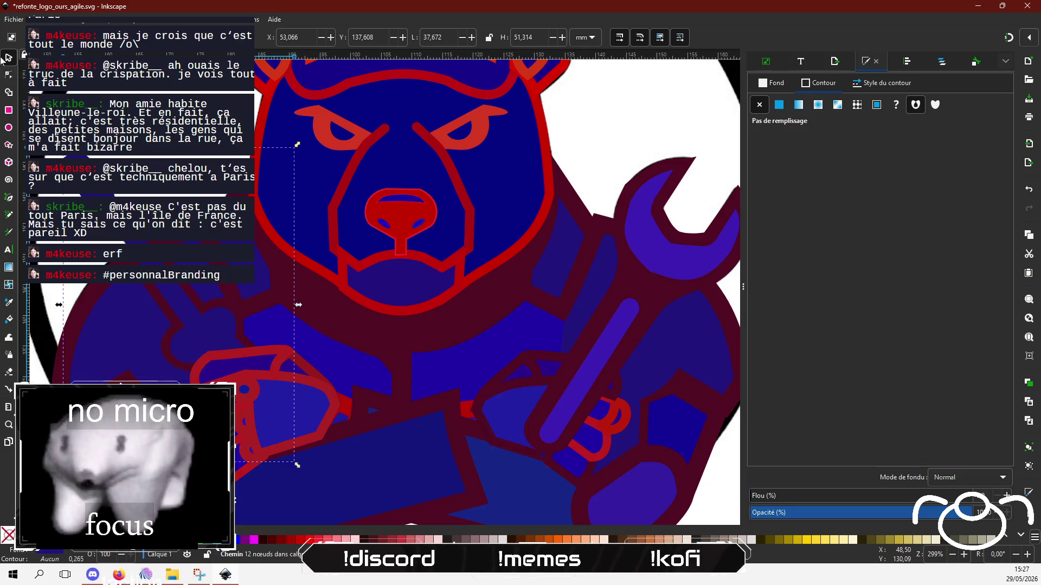
pyautogui.click(7, 76)
# Draw a short straight line with the Pen tool on the left arm outline.
pyautogui.scroll(2, 135, 304)
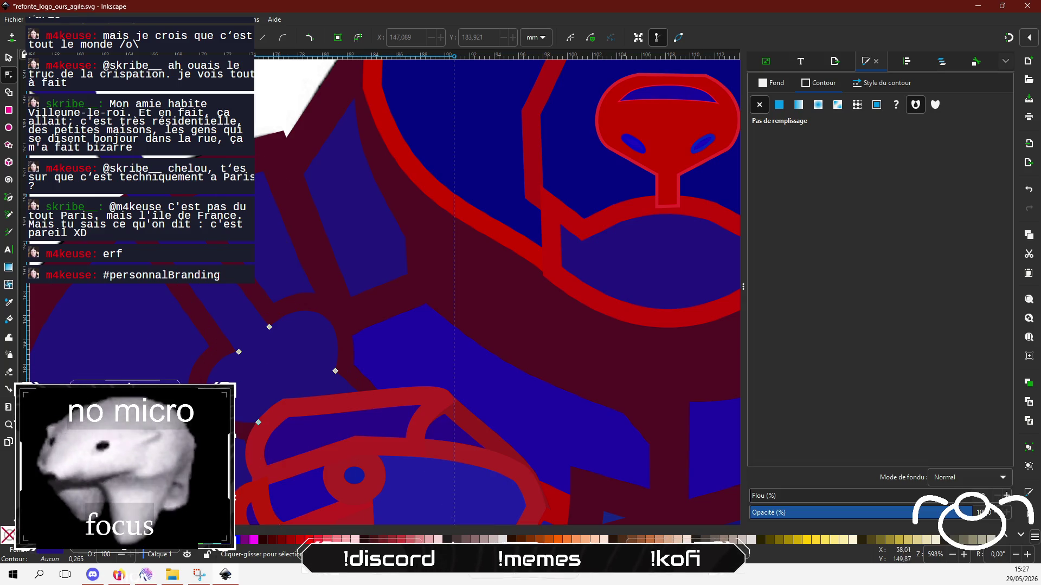
pyautogui.click(9, 198)
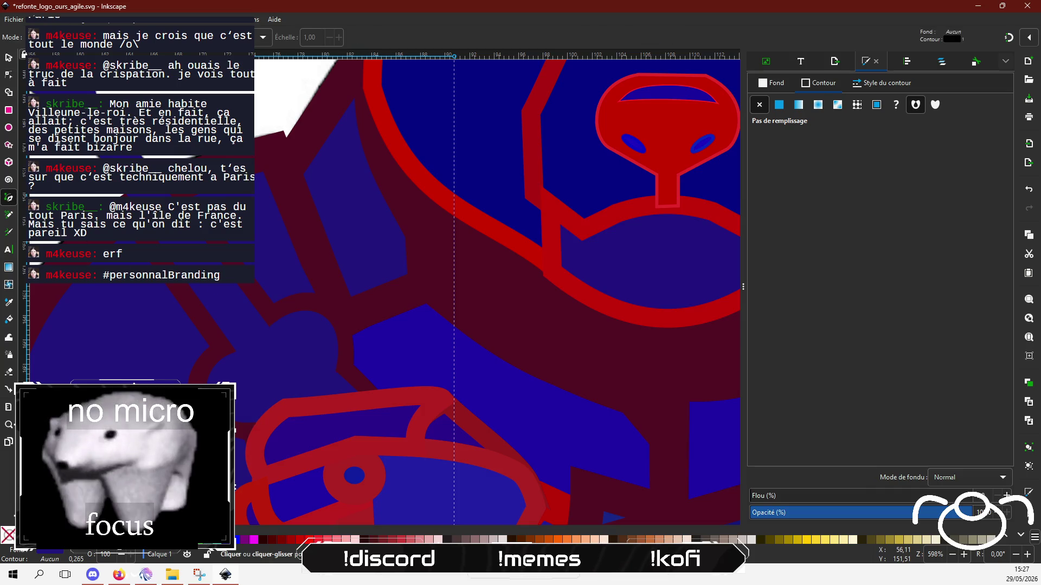
pyautogui.click(271, 312)
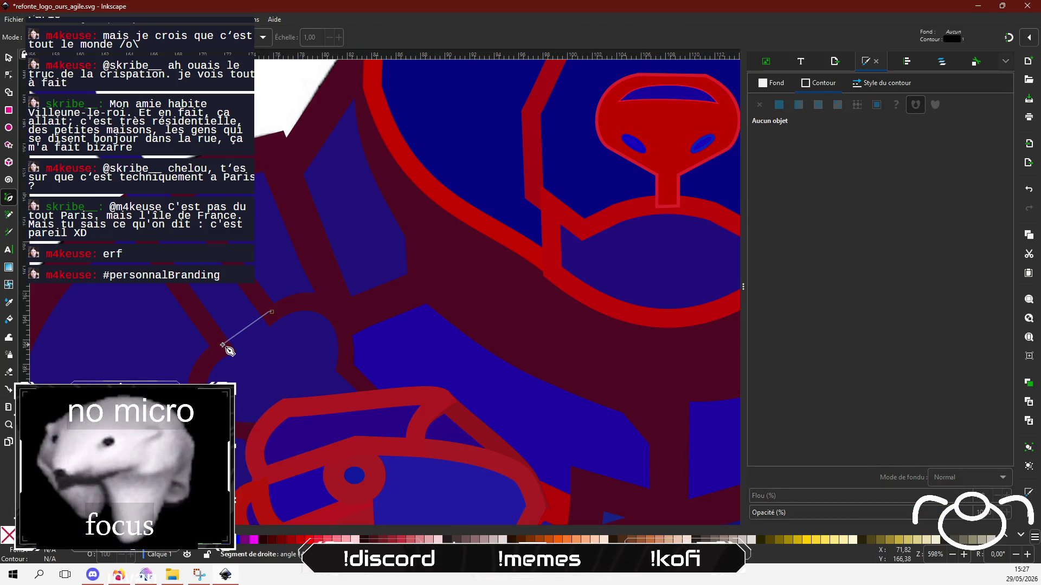
pyautogui.doubleClick(222, 345)
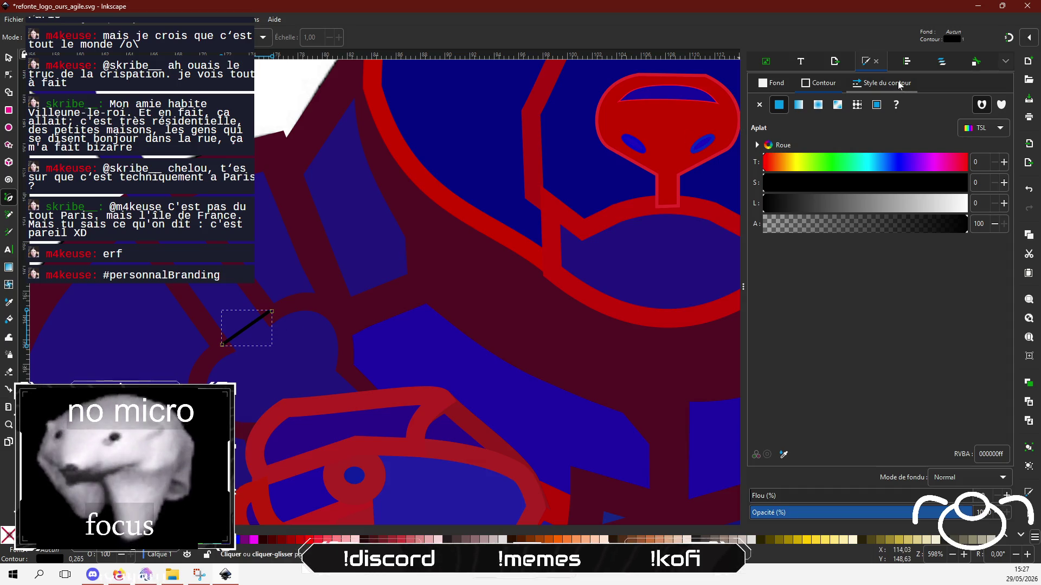
# Set the new line's stroke width to about 5.87 px.
pyautogui.click(881, 82)
pyautogui.click(835, 107)
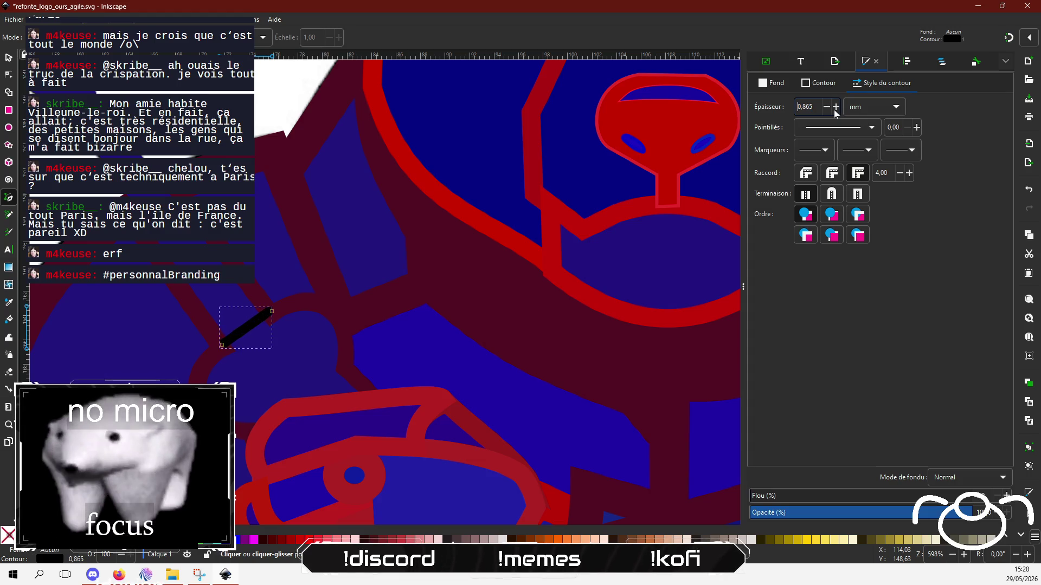
pyautogui.click(835, 107)
pyautogui.click(835, 106)
pyautogui.click(835, 110)
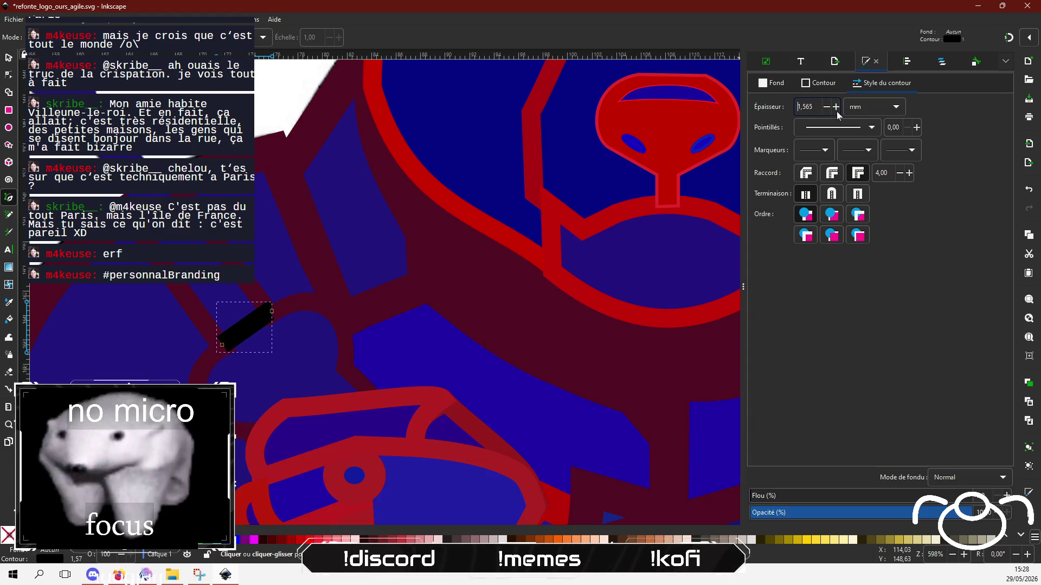
pyautogui.click(836, 112)
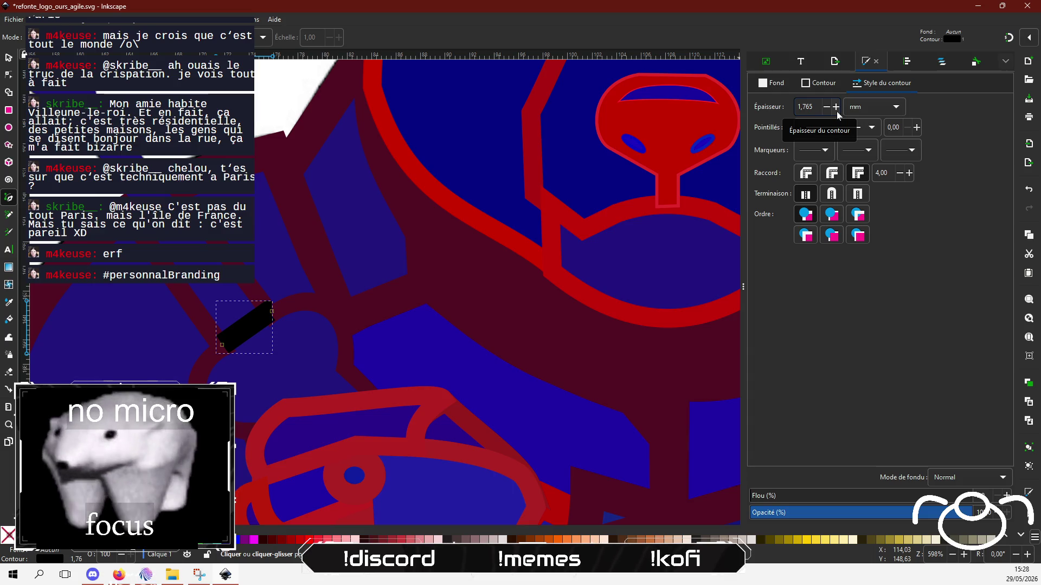
pyautogui.click(868, 107)
pyautogui.click(864, 124)
pyautogui.click(827, 107)
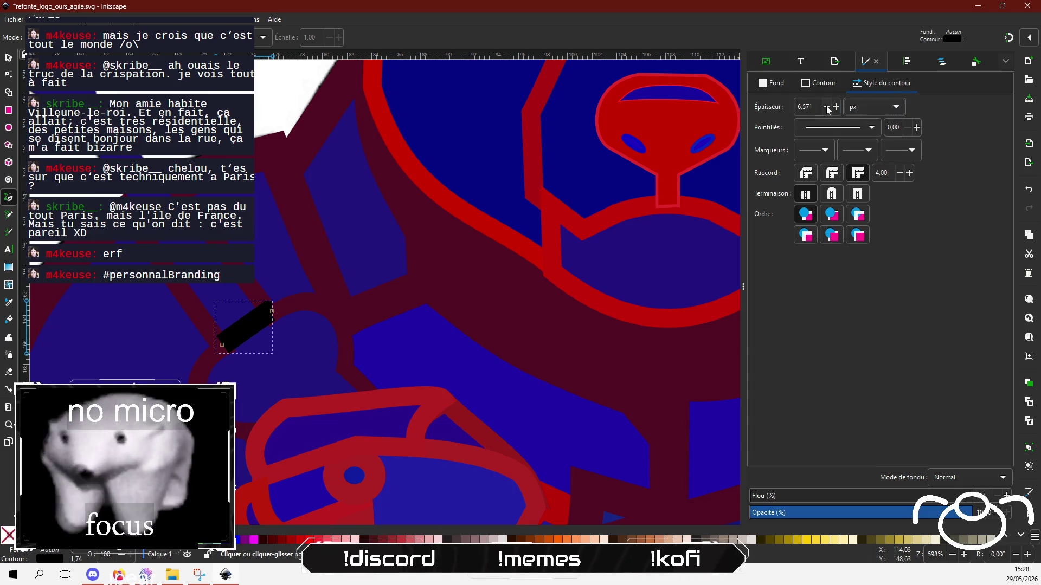
pyautogui.click(826, 107)
pyautogui.click(826, 107)
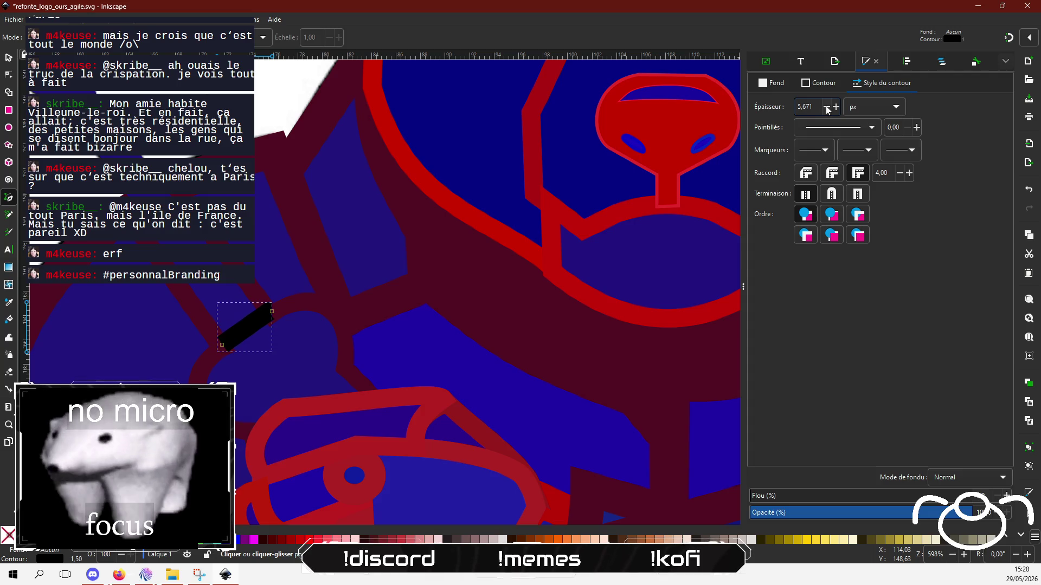
pyautogui.click(826, 107)
# Nudge the line slightly into place and stroke it maroon 500D22.
pyautogui.click(9, 57)
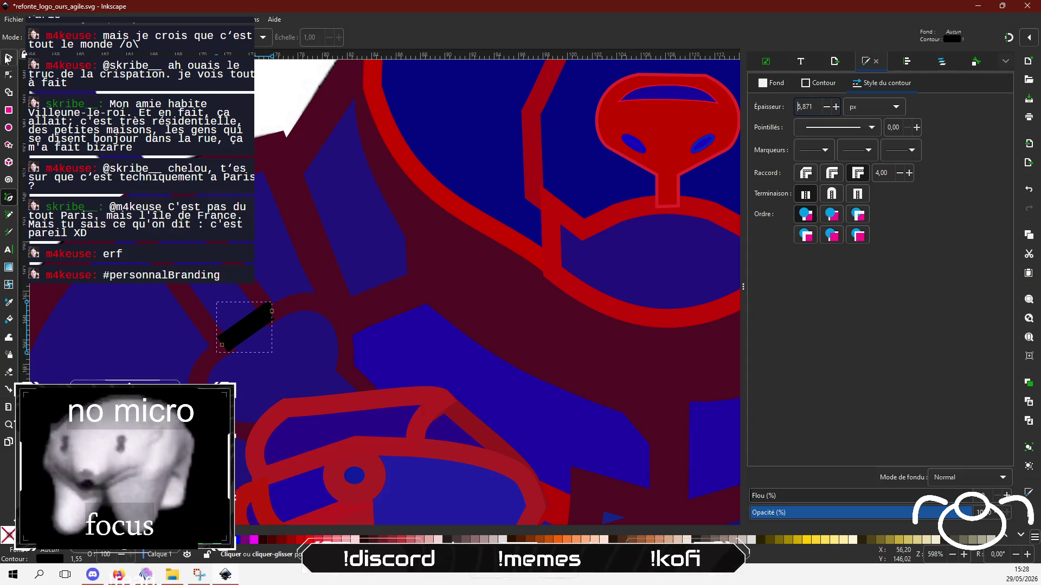
pyautogui.moveTo(241, 339); pyautogui.dragTo(243, 341)
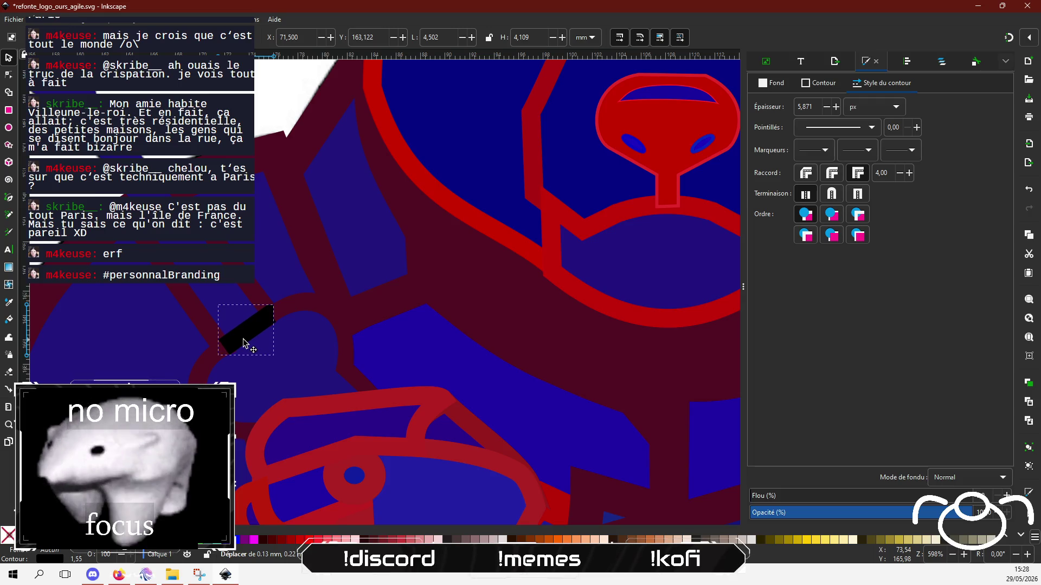
pyautogui.click(825, 84)
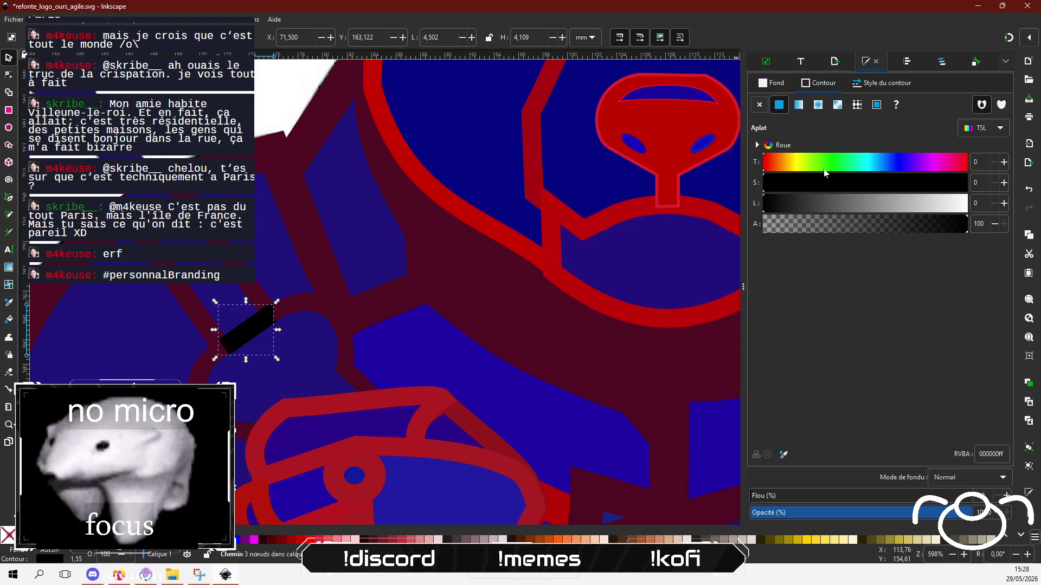
pyautogui.tripleClick(990, 453)
pyautogui.write('500D22')
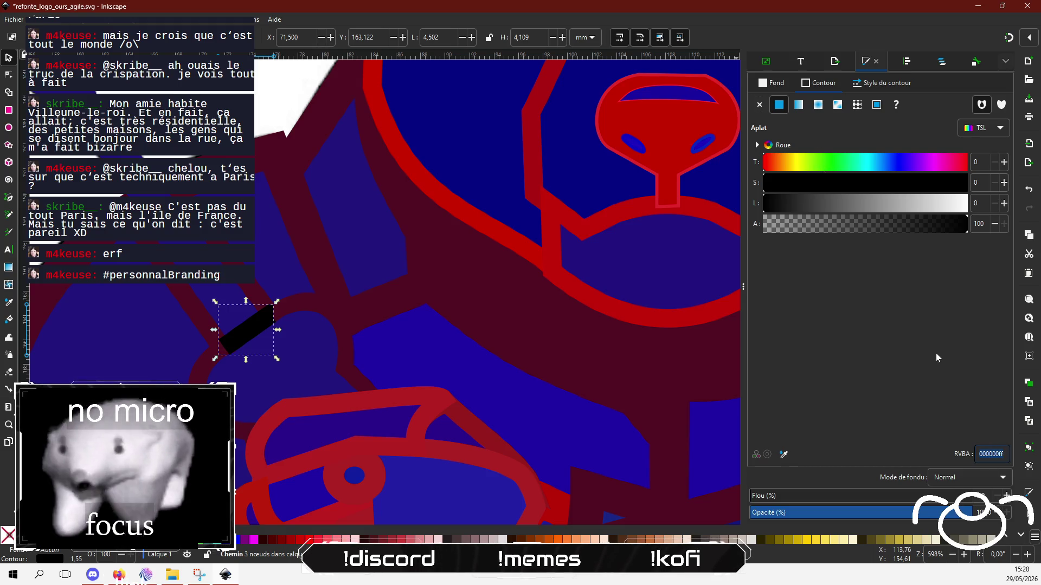
pyautogui.press('Return')
pyautogui.press('Escape')
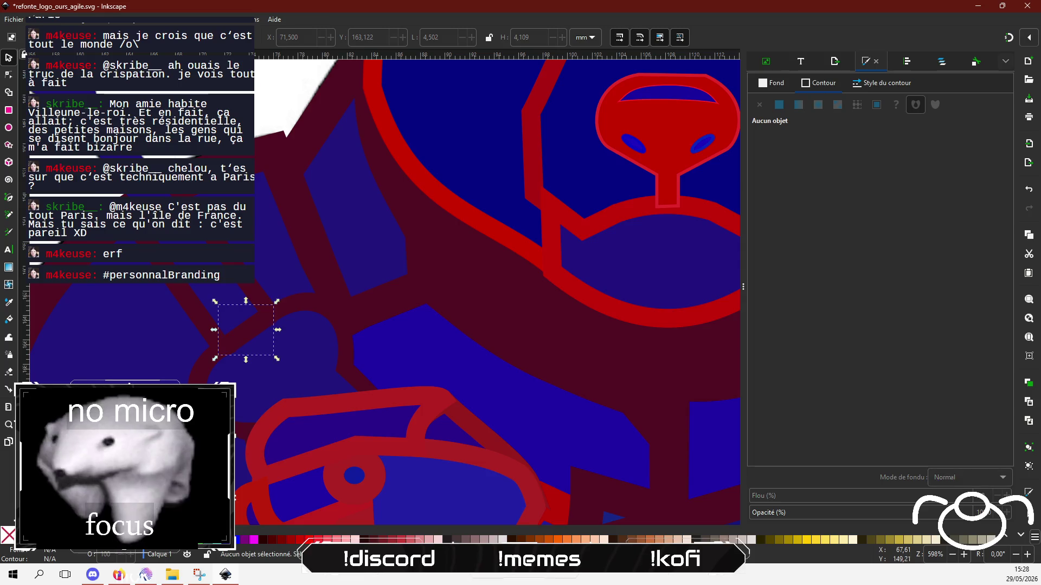
pyautogui.press('-')
pyautogui.press('-')
pyautogui.hscroll(4, 316, 363)
# Give the small red piece on the wrench hand a maroon 500D22 colour.
pyautogui.scroll(1, 349, 400)
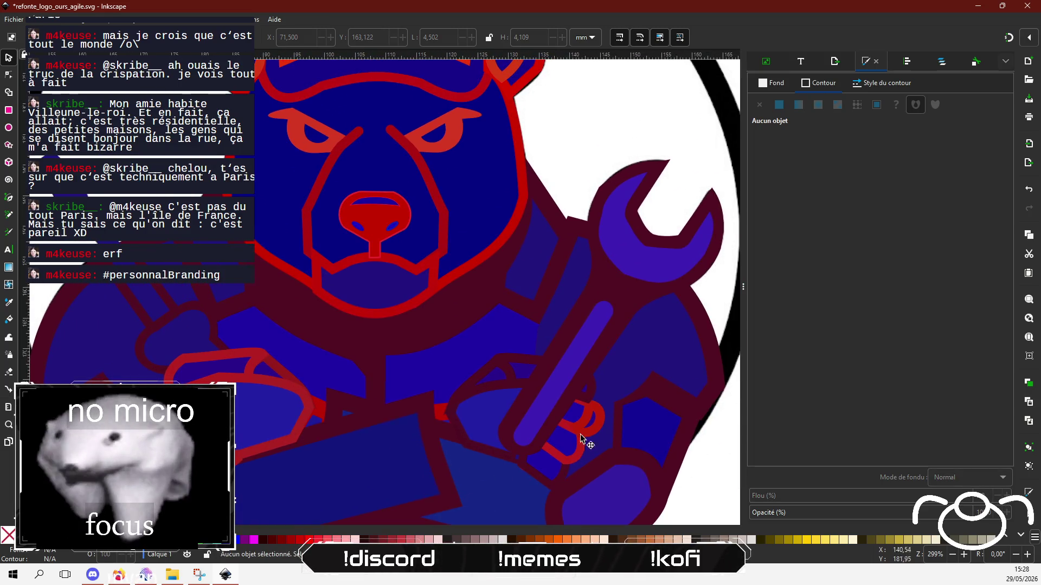
pyautogui.click(603, 414)
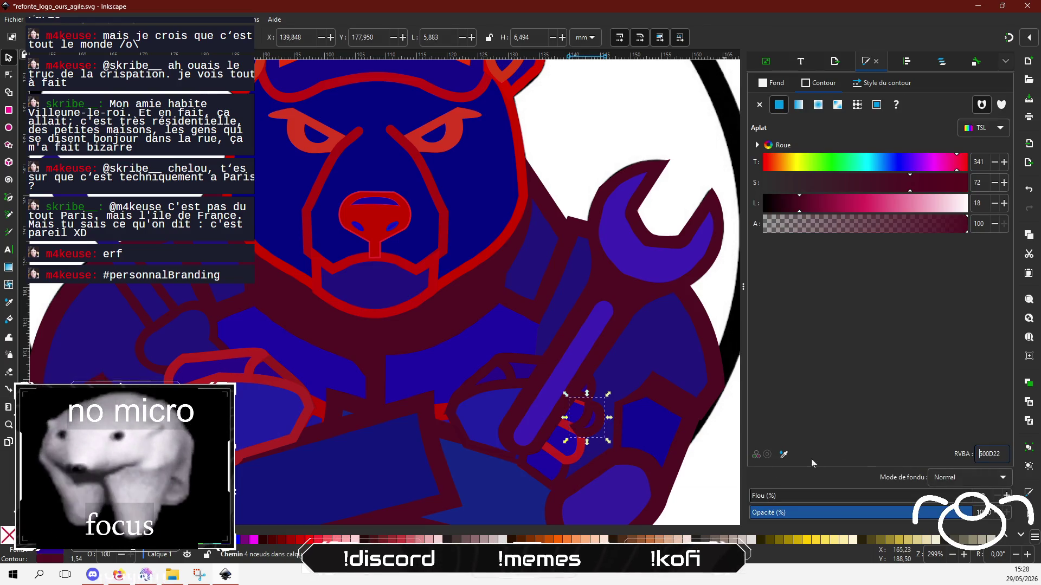
pyautogui.click(562, 429)
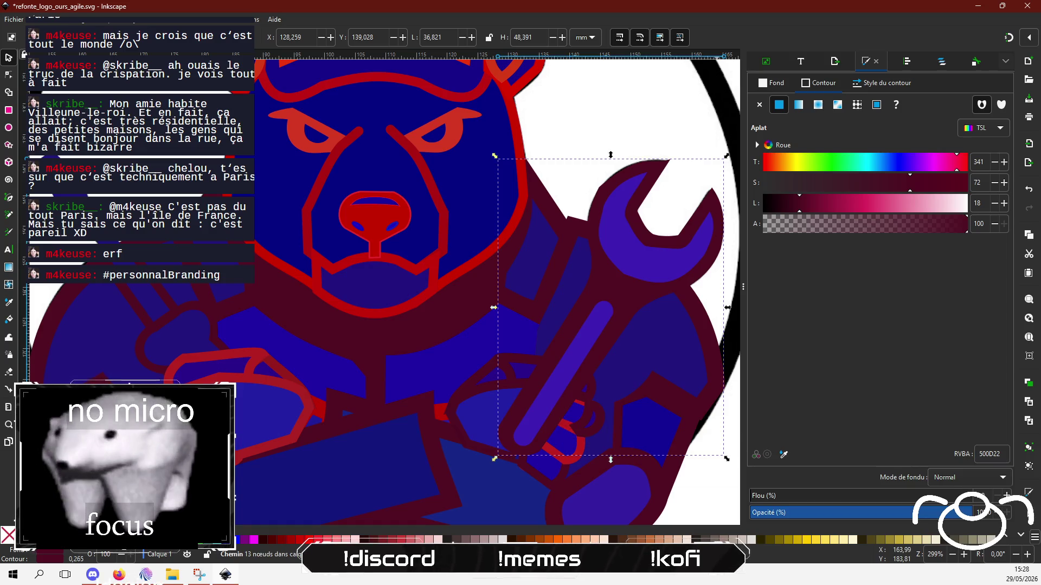
pyautogui.click(567, 460)
pyautogui.tripleClick(975, 453)
pyautogui.write('500D22')
pyautogui.press('Return')
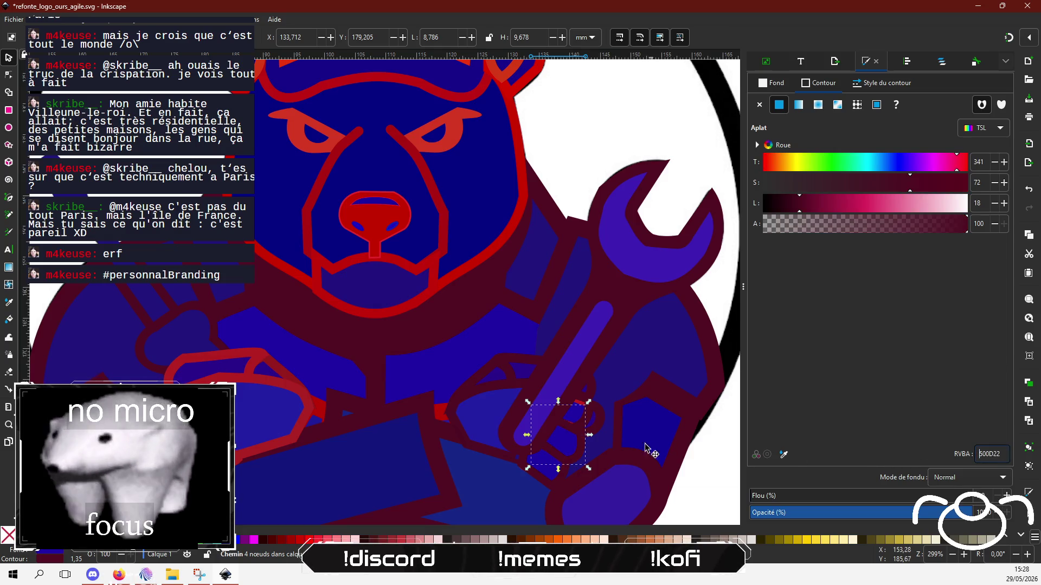
# Colour the stripe path maroon 500D22 and paste that style onto the remaining red stripe.
pyautogui.scroll(3, 607, 434)
pyautogui.click(526, 358)
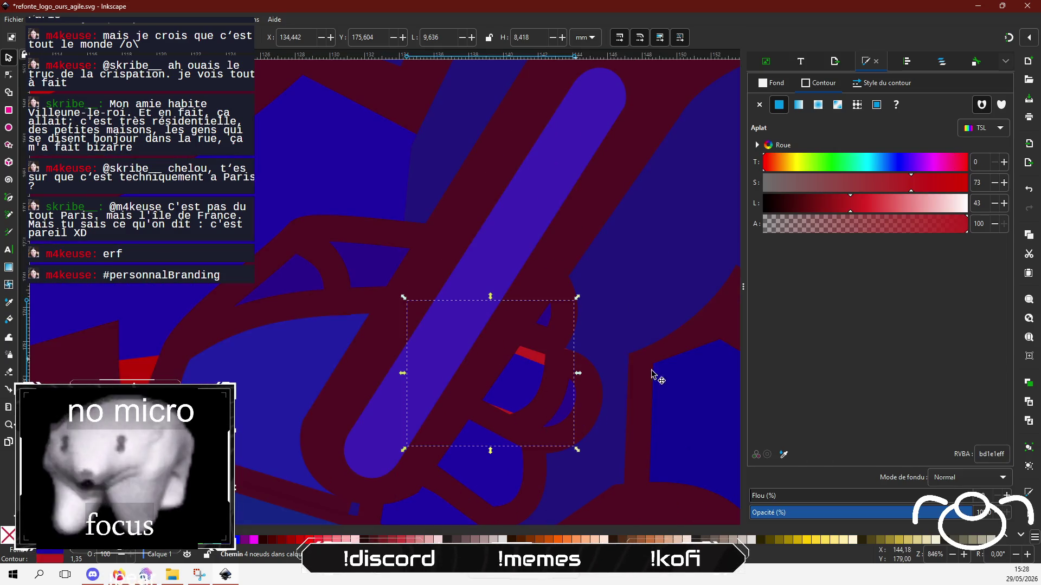
pyautogui.tripleClick(991, 453)
pyautogui.write('500D22')
pyautogui.press('Return')
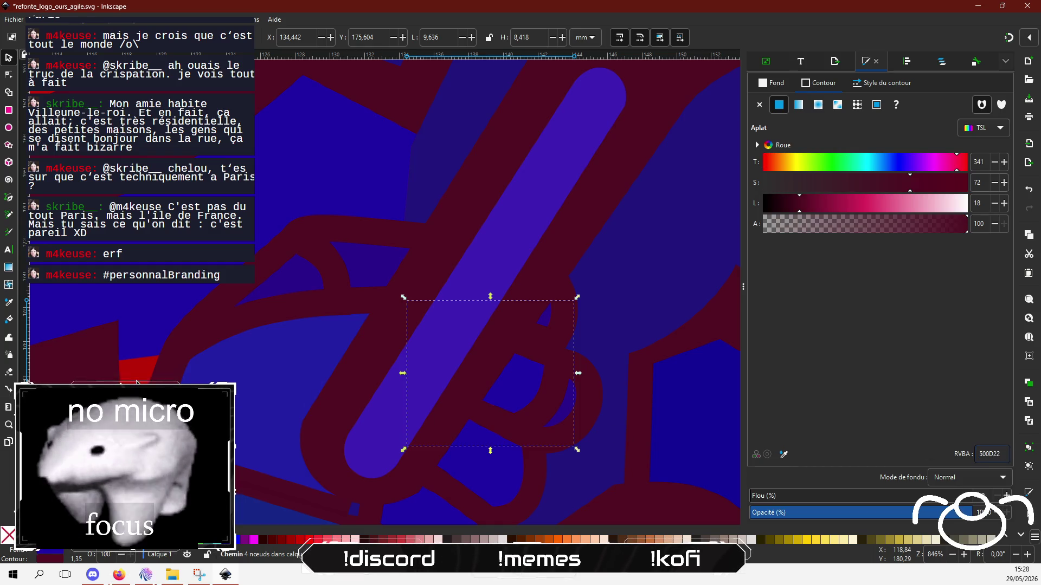
pyautogui.click(137, 380)
pyautogui.write('500D22')
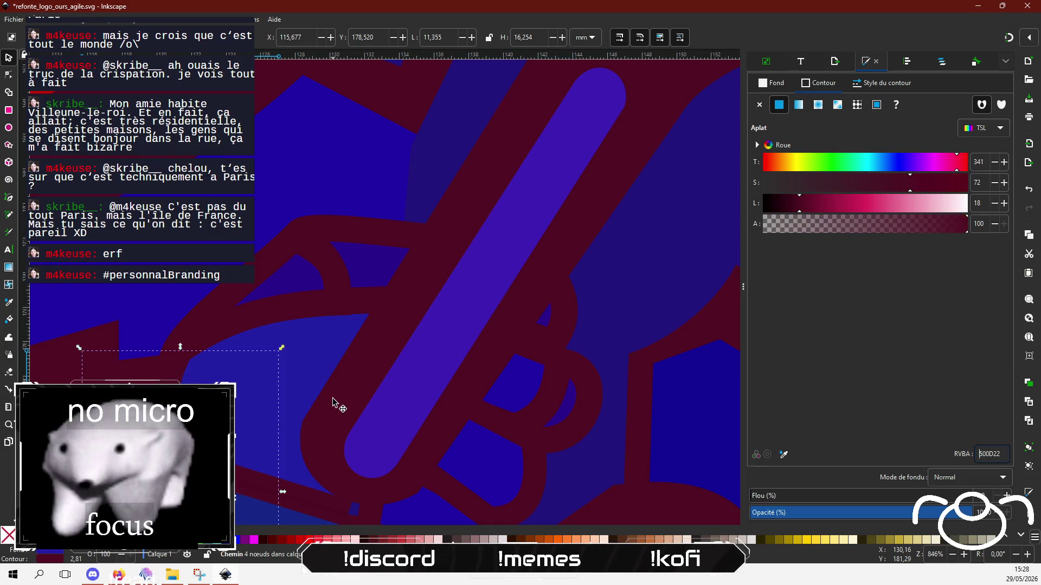
pyautogui.scroll(-3, 337, 399)
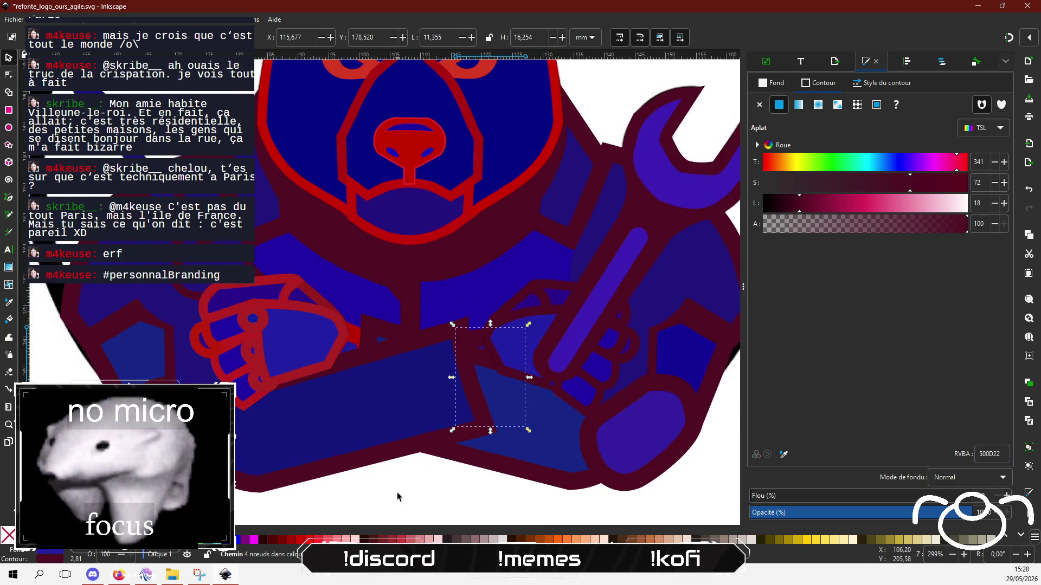
# Raise the hand gripping the wrench to the top of the stack.
pyautogui.click(543, 318)
pyautogui.click(507, 324)
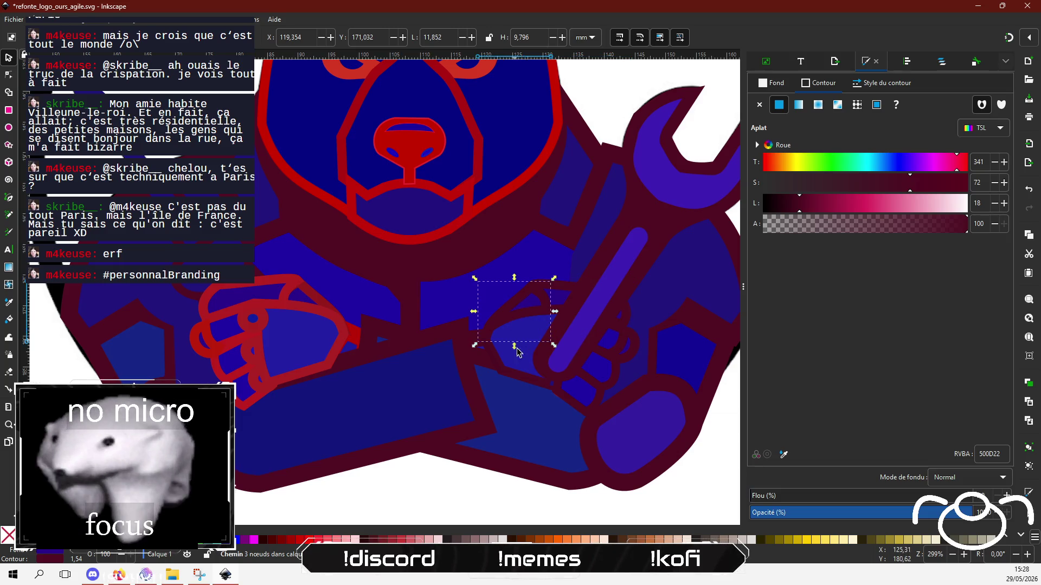
pyautogui.click(516, 368)
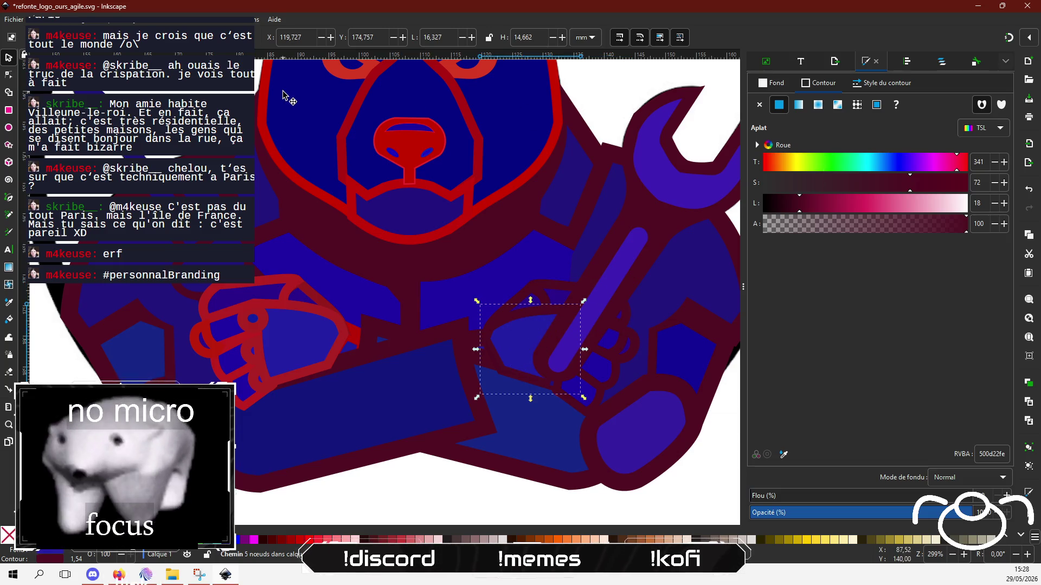
pyautogui.press('Home')
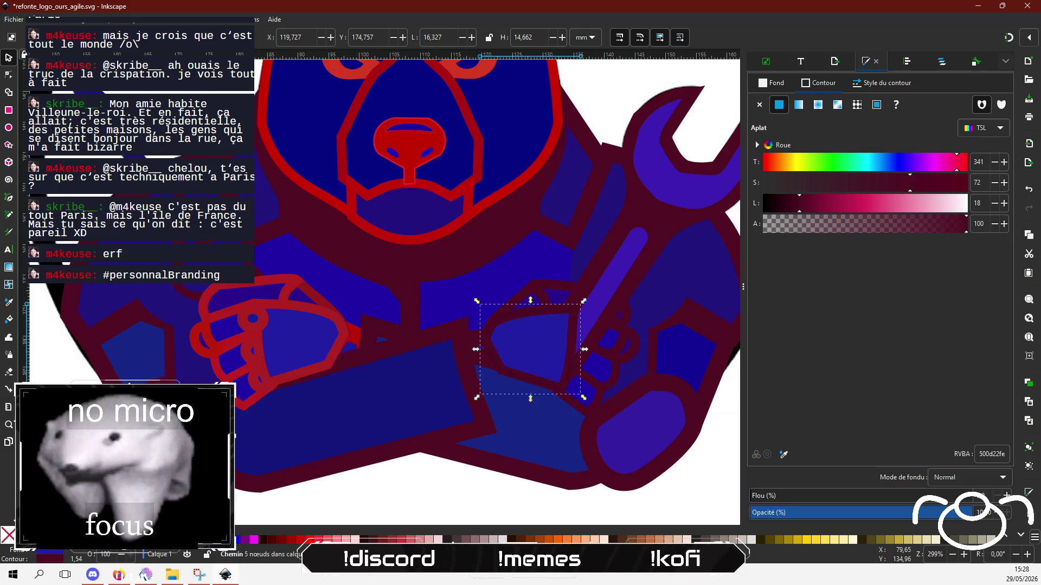
# Raise the small grip piece one level above the wrench handle.
pyautogui.click(613, 329)
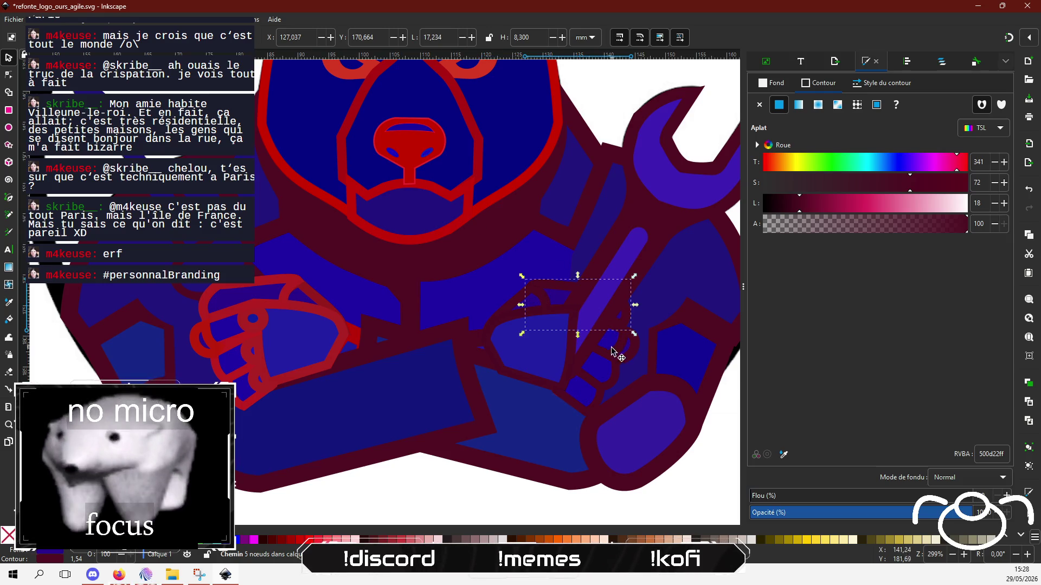
pyautogui.click(614, 355)
pyautogui.click(593, 353)
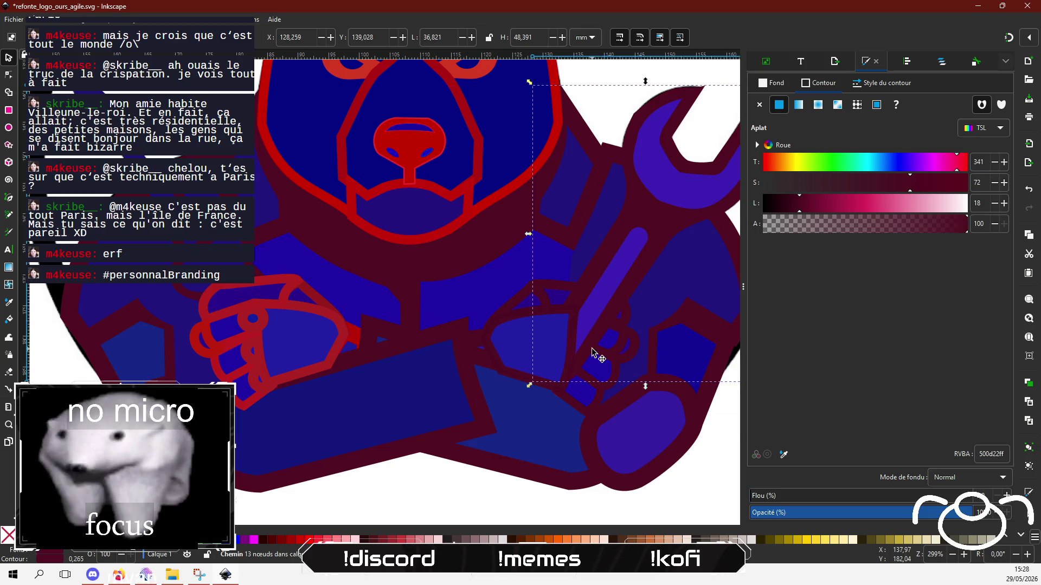
pyautogui.click(600, 353)
pyautogui.click(609, 342)
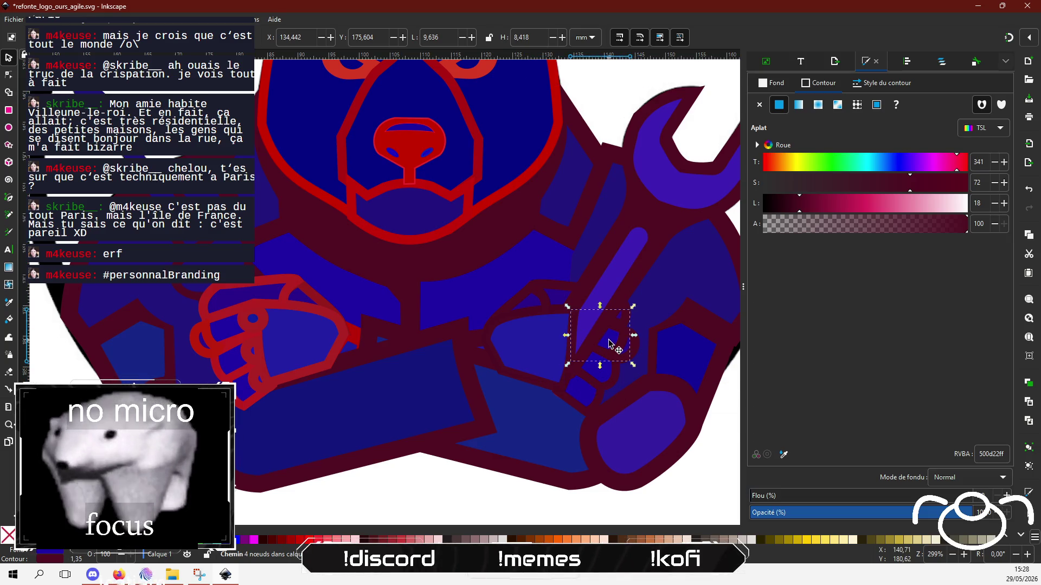
pyautogui.press('pageup')
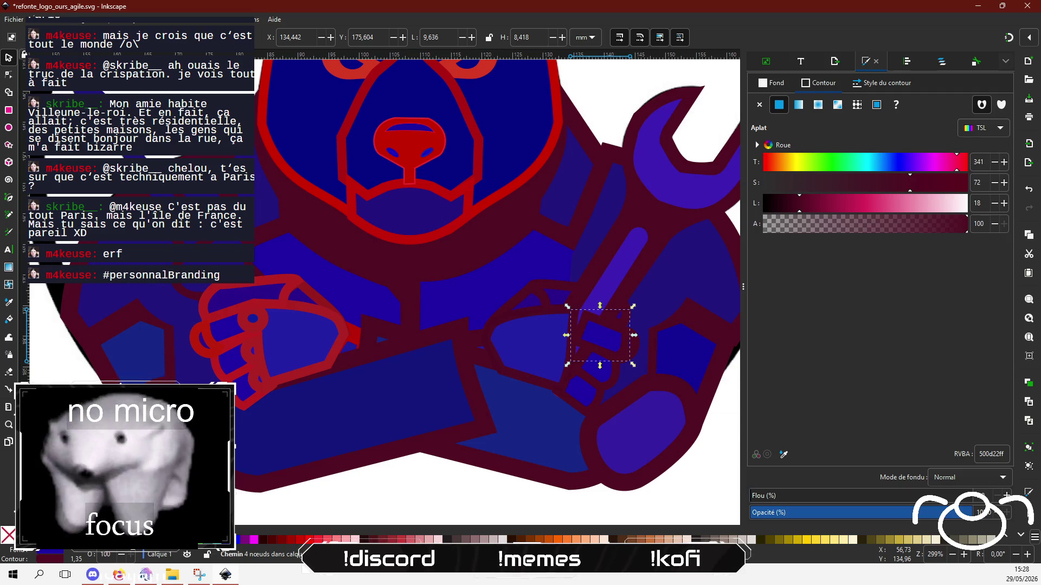
pyautogui.click(606, 385)
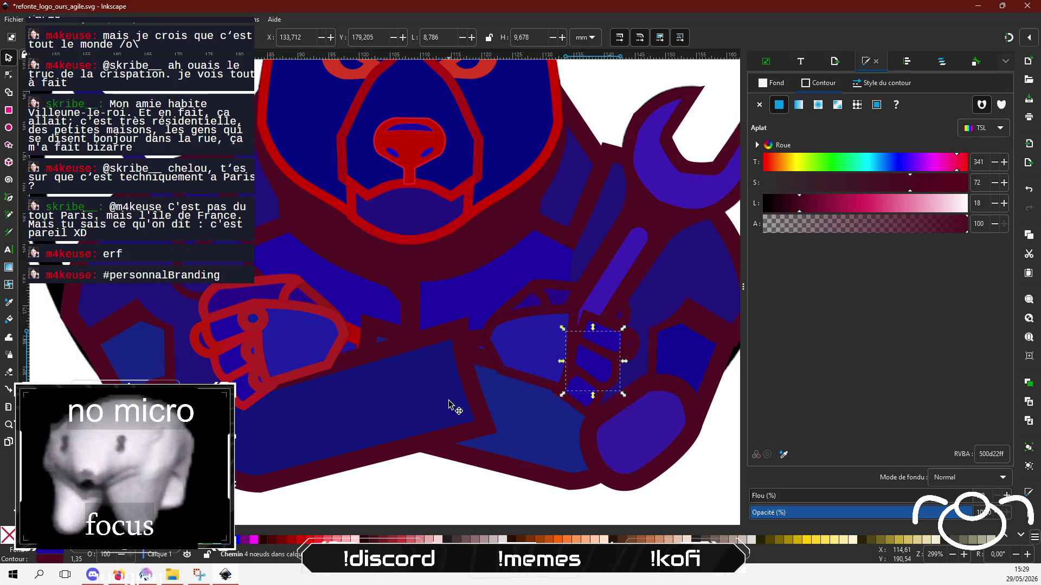
pyautogui.click(450, 491)
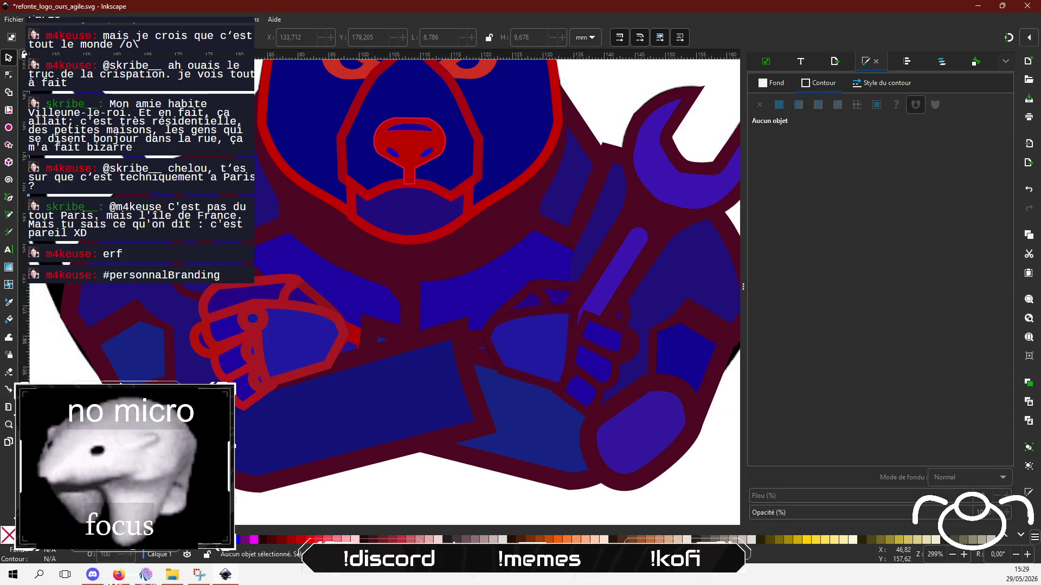
# With the Node tool, drag the grip shape's top-left node further left across the hand.
pyautogui.click(9, 75)
pyautogui.keyDown('ctrl'); pyautogui.scroll(2, 592, 288); pyautogui.keyUp('ctrl')
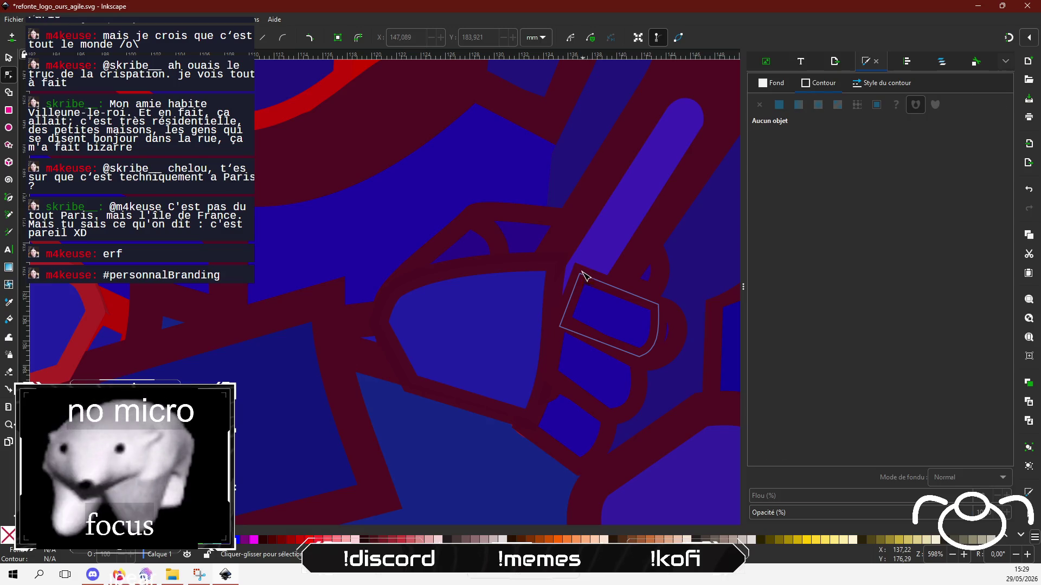
pyautogui.click(582, 273)
pyautogui.moveTo(581, 273); pyautogui.dragTo(562, 273)
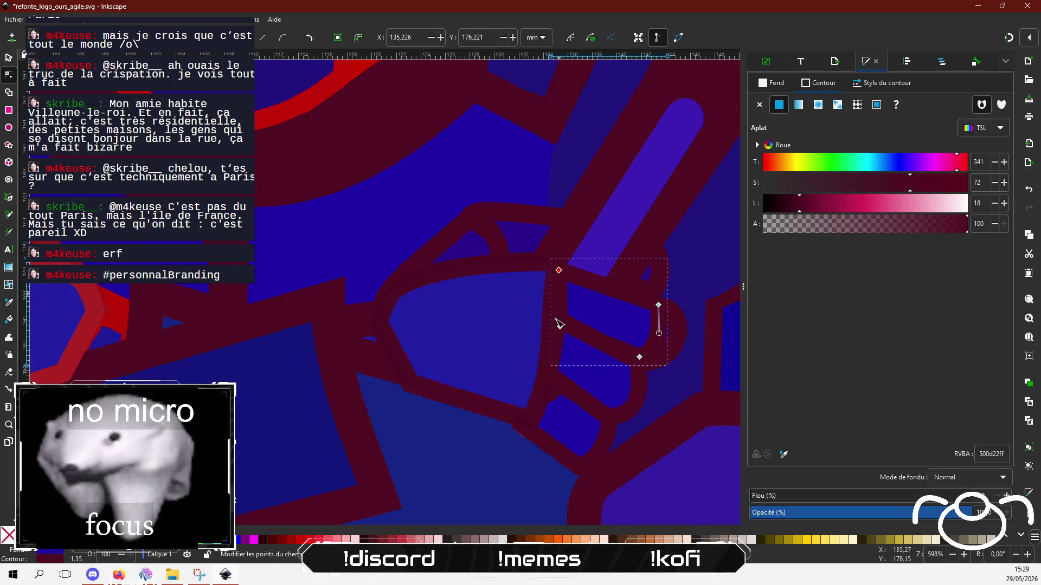
# Check the smaller and larger grip shapes, then clear the selection.
pyautogui.click(521, 407)
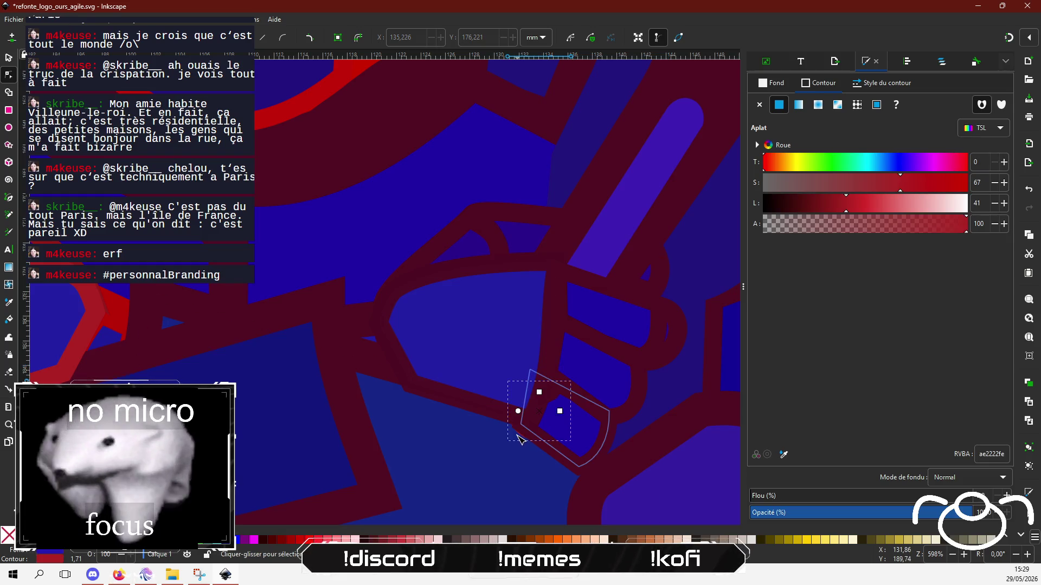
pyautogui.click(520, 438)
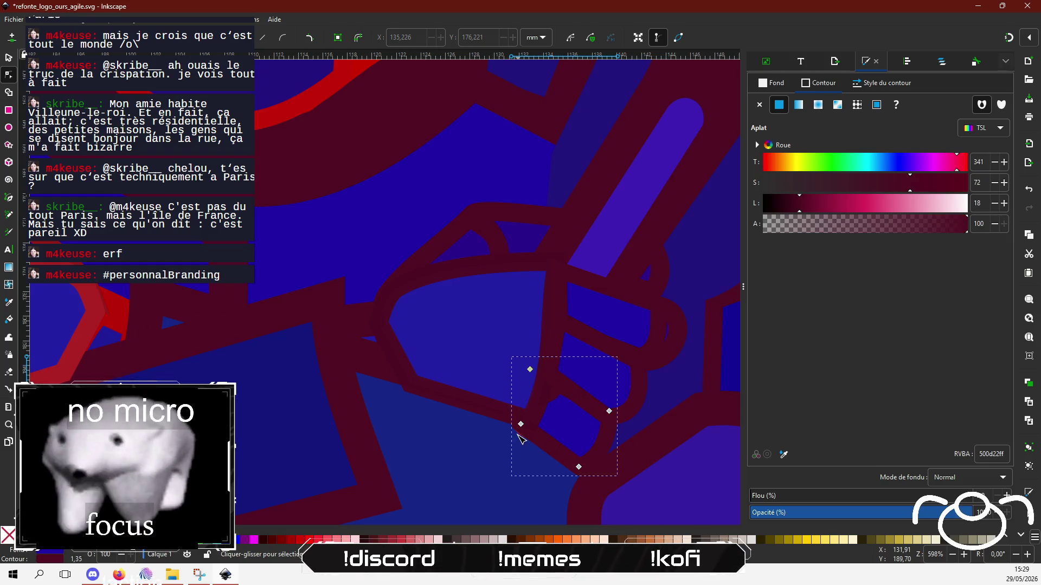
pyautogui.keyDown('ctrl'); pyautogui.scroll(2, 540, 402); pyautogui.keyUp('ctrl')
pyautogui.scroll(-5, 542, 399)
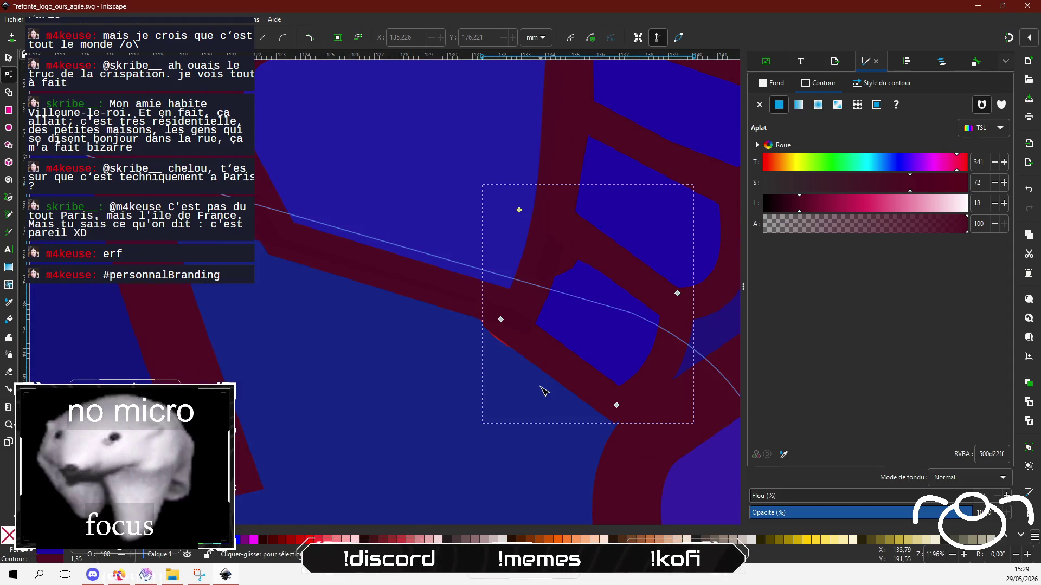
pyautogui.keyDown('ctrl'); pyautogui.scroll(-3, 542, 401); pyautogui.keyUp('ctrl')
pyautogui.press('Escape')
pyautogui.scroll(-1, 466, 477)
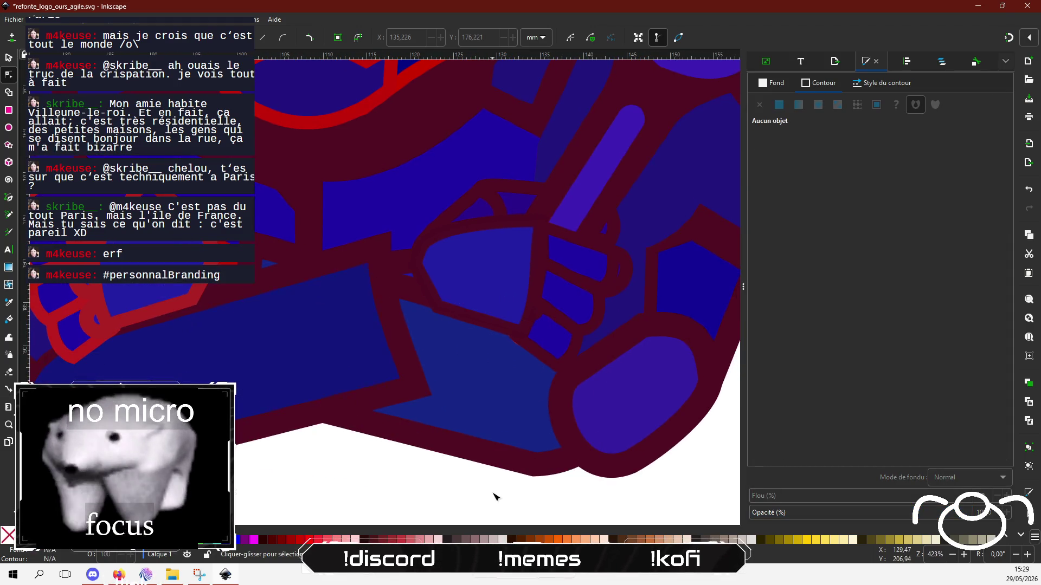
pyautogui.click(555, 508)
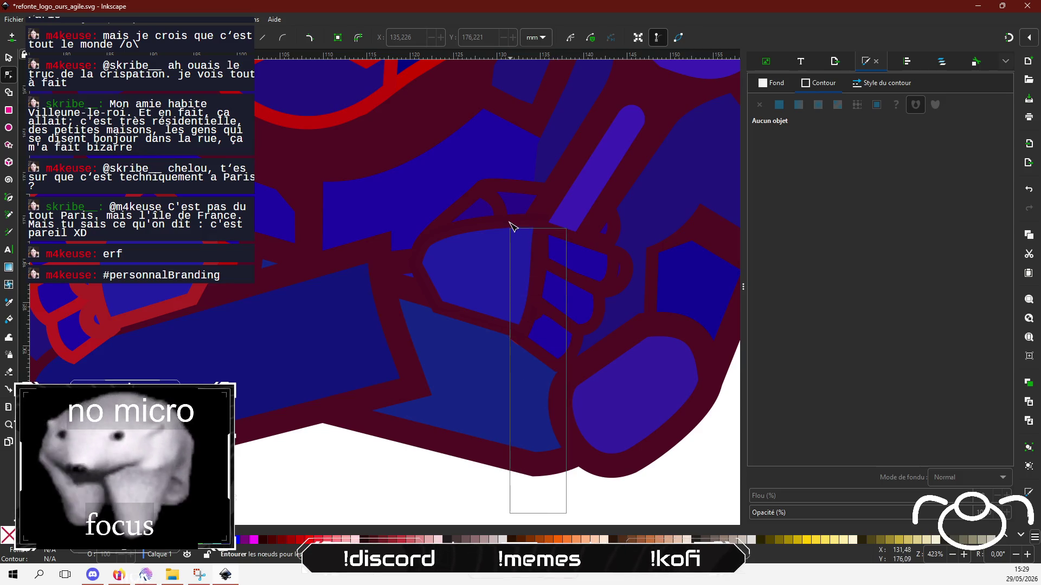
# Cancel the stray path and recolour the two red rings on the hand maroon 500D22.
pyautogui.click(532, 225)
pyautogui.press('Escape')
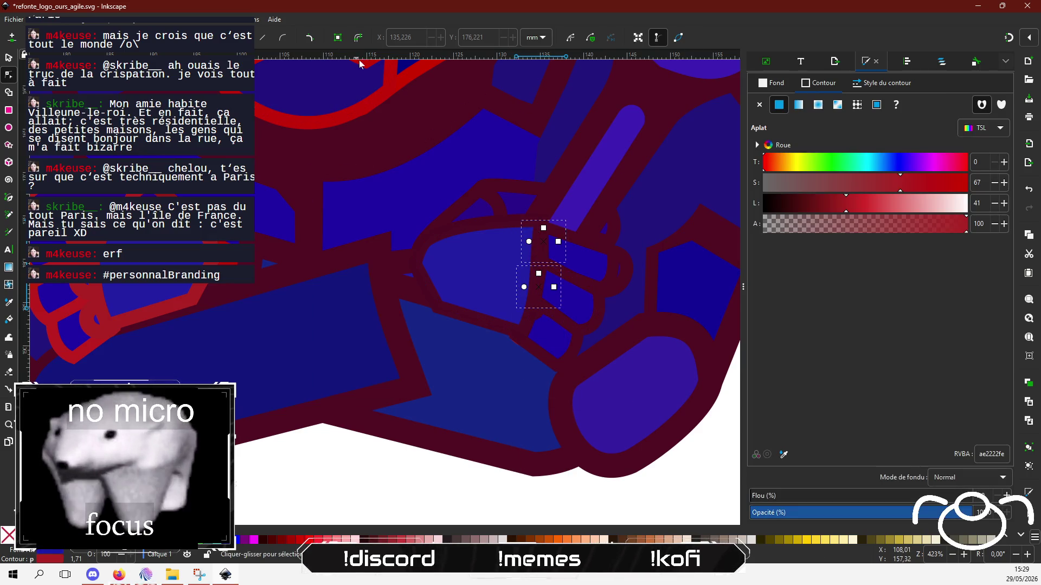
pyautogui.click(11, 59)
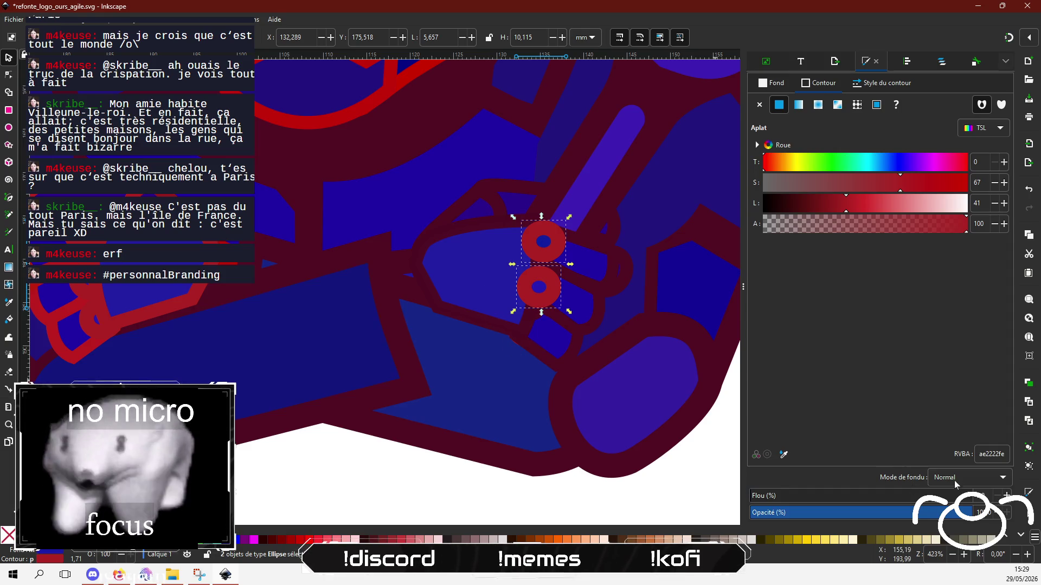
pyautogui.tripleClick(991, 454)
pyautogui.write('500D22')
pyautogui.press('Return')
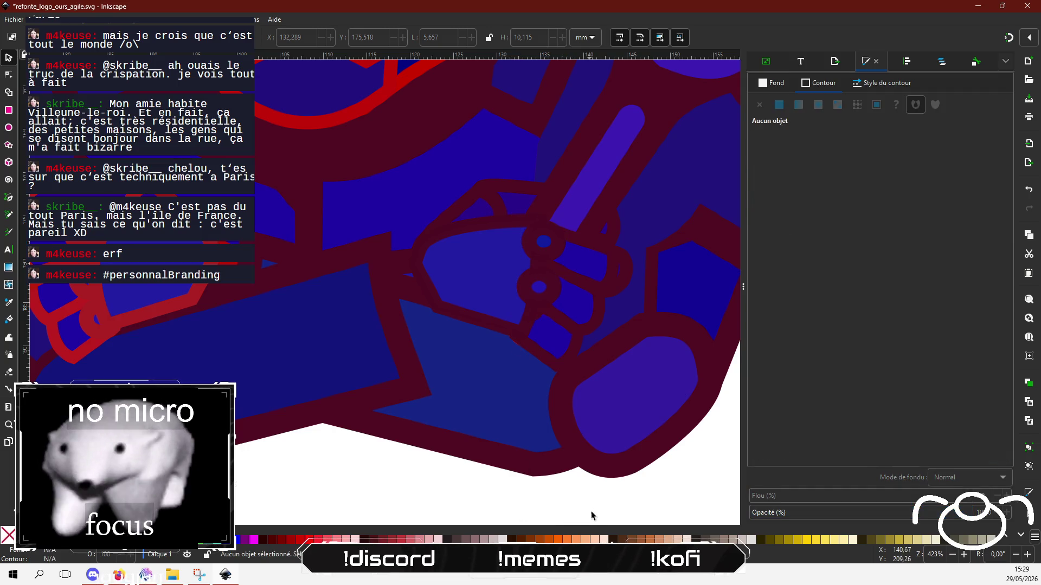
# Raise the lower ring to the top and make it maroon 500D22.
pyautogui.moveTo(595, 511); pyautogui.dragTo(474, 304)
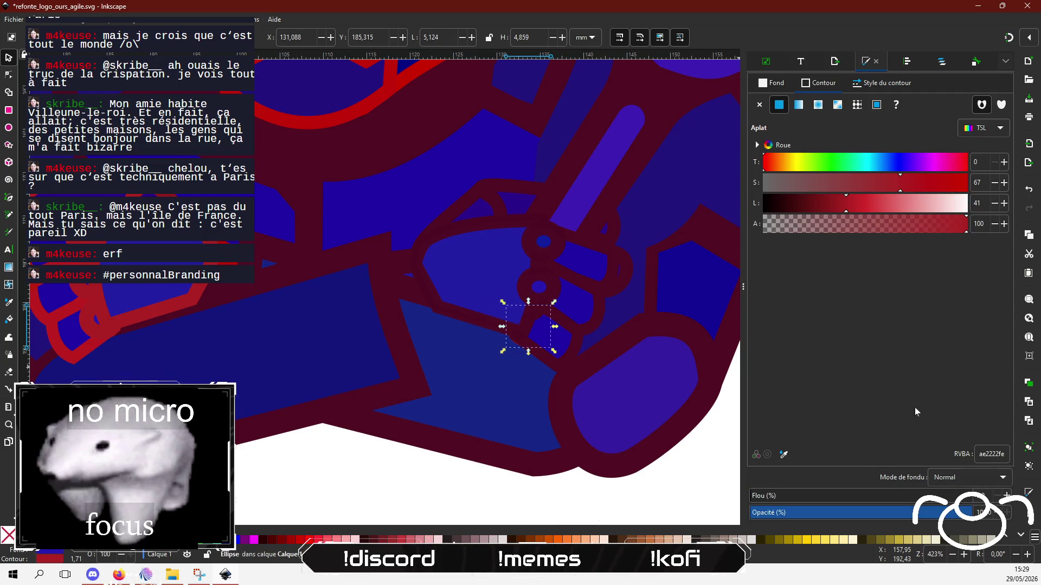
pyautogui.press('Home')
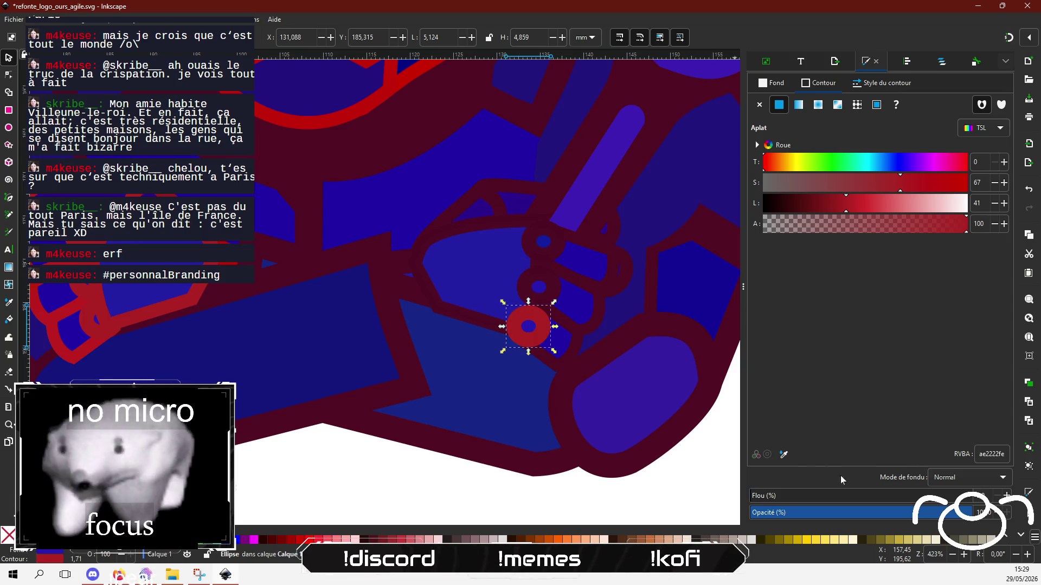
pyautogui.write('500D22')
pyautogui.press('Return')
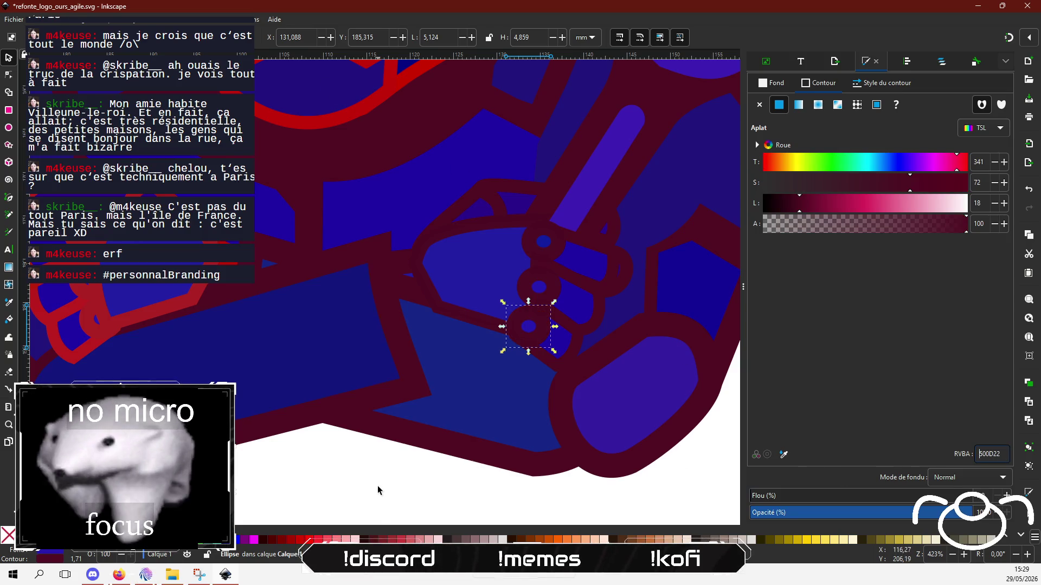
pyautogui.click(378, 488)
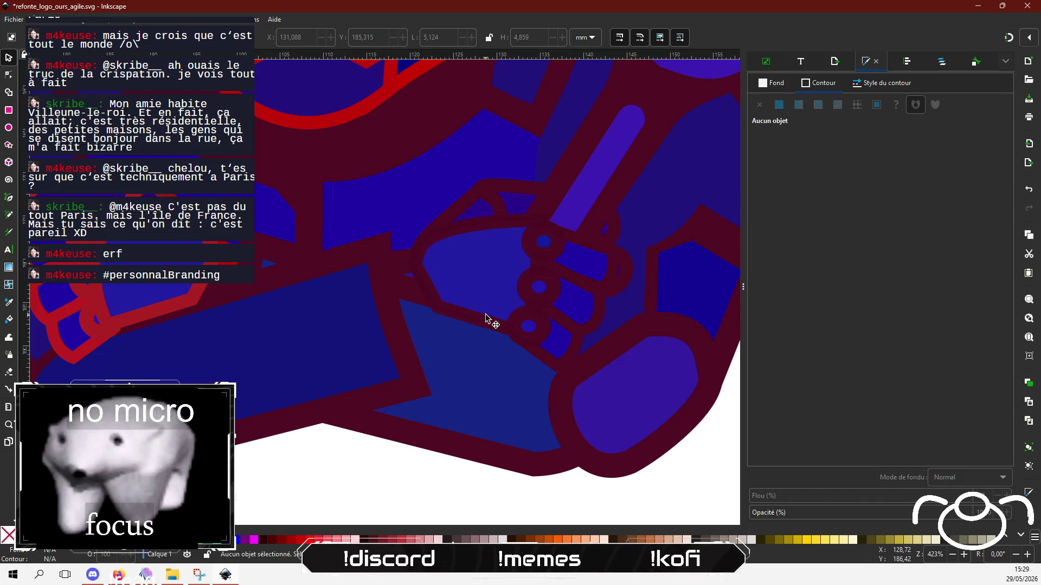
# Bring the hand outline to the top, in front of the rings.
pyautogui.click(477, 290)
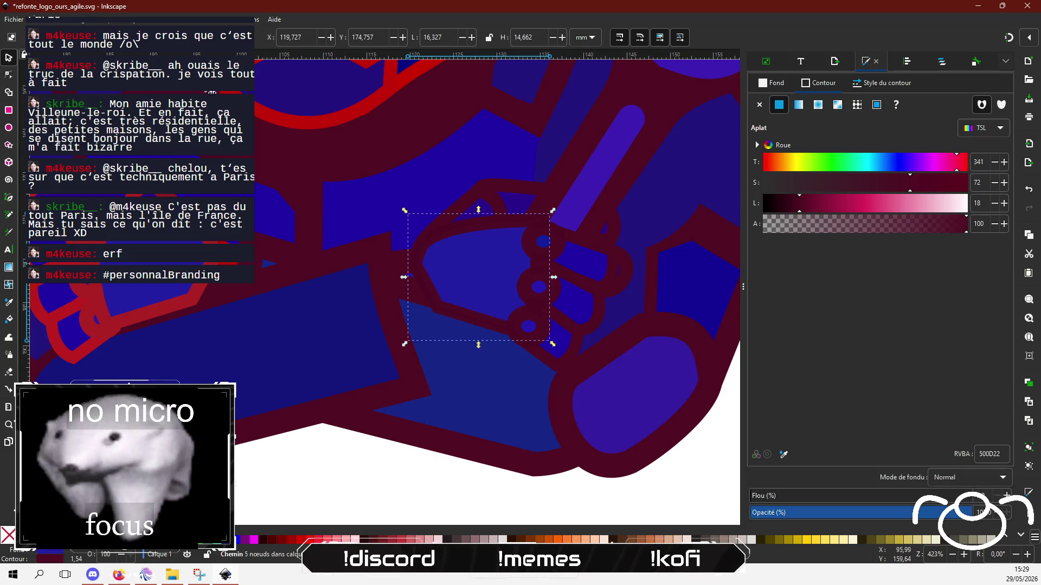
pyautogui.press('Home')
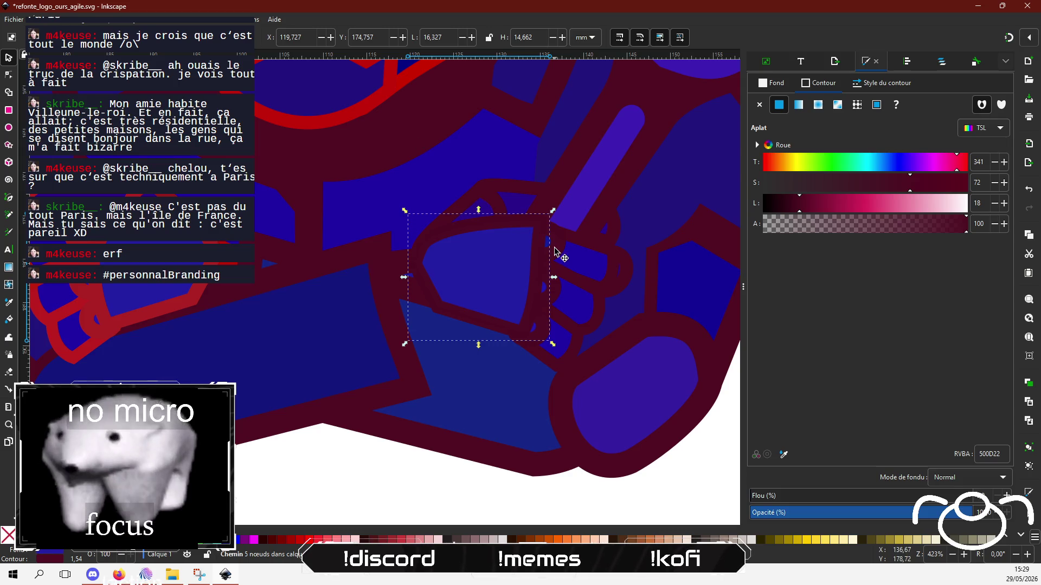
pyautogui.click(538, 228)
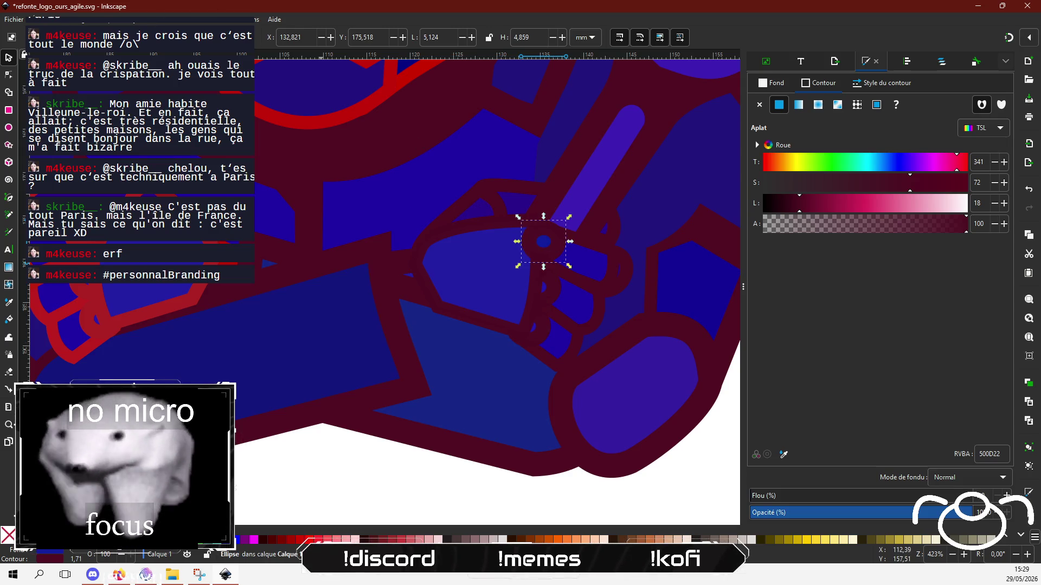
pyautogui.click(304, 474)
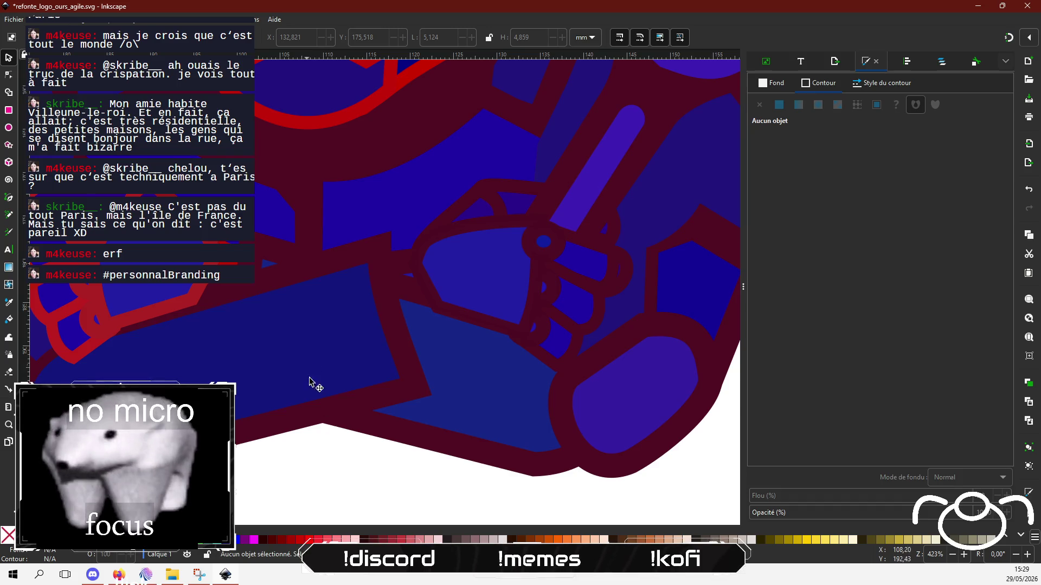
pyautogui.scroll(2, 312, 383)
# Recolour the left hand's red shape, outline, upper piece and band maroon 500D22.
pyautogui.scroll(-2, 367, 385)
pyautogui.hscroll(-5, 396, 326)
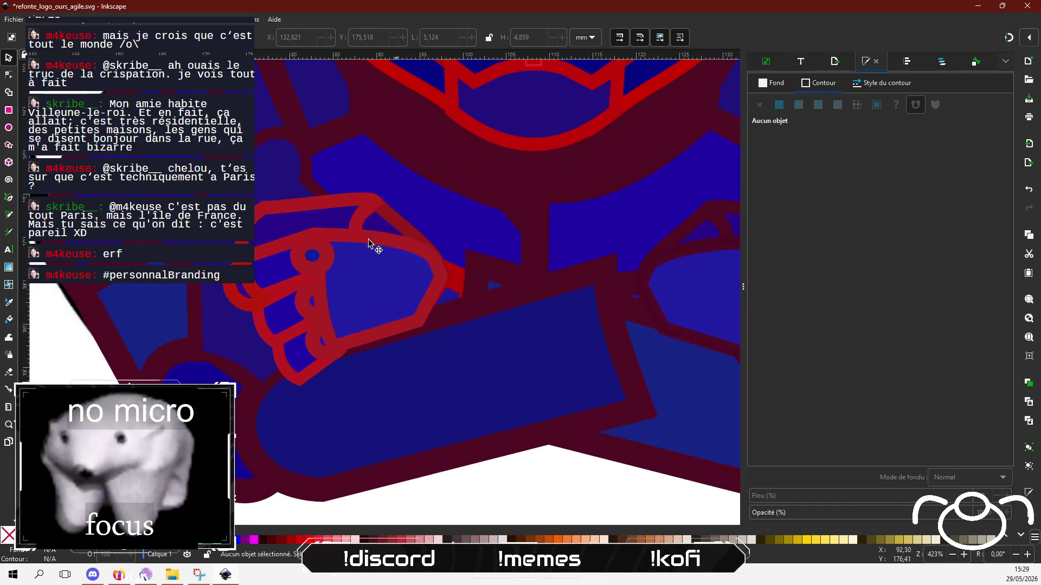
pyautogui.click(457, 281)
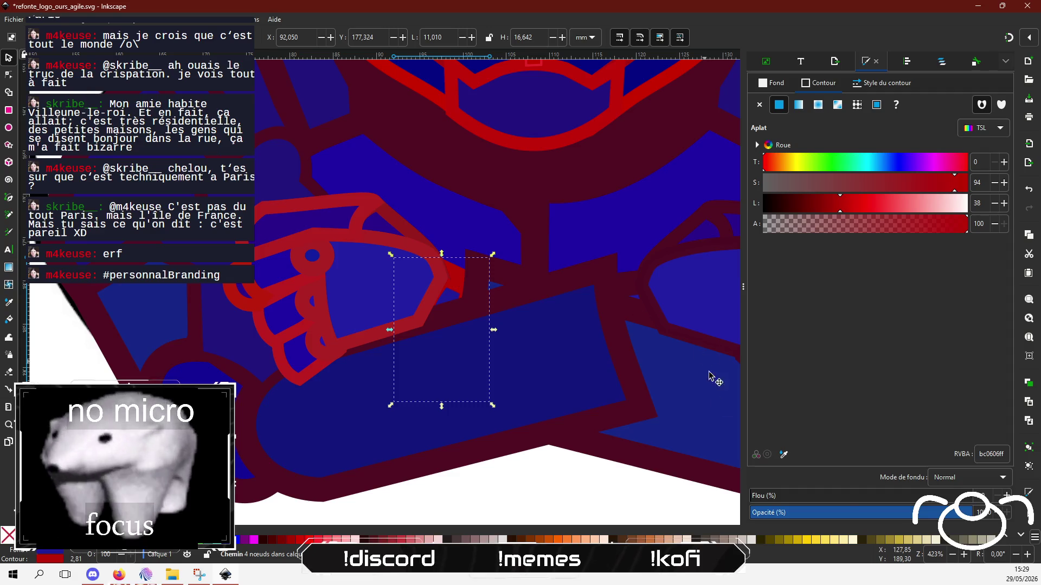
pyautogui.write('500D22')
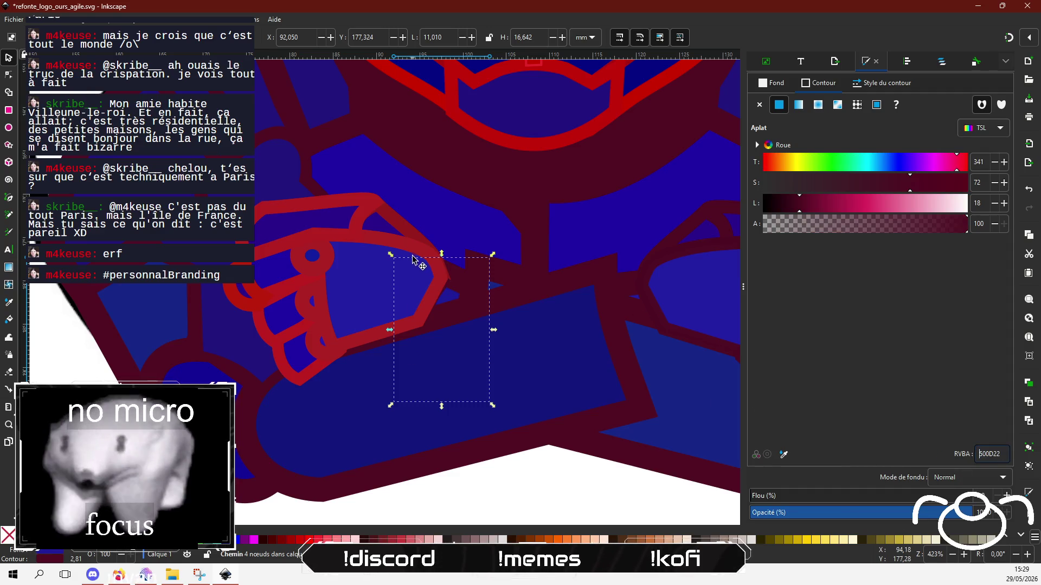
pyautogui.click(415, 261)
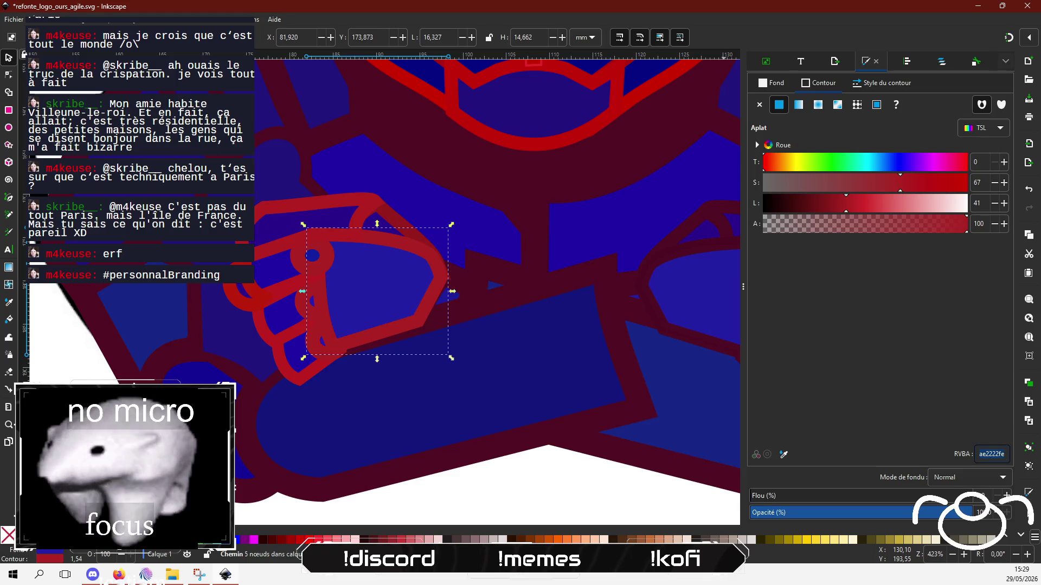
pyautogui.write('500D22')
pyautogui.click(430, 237)
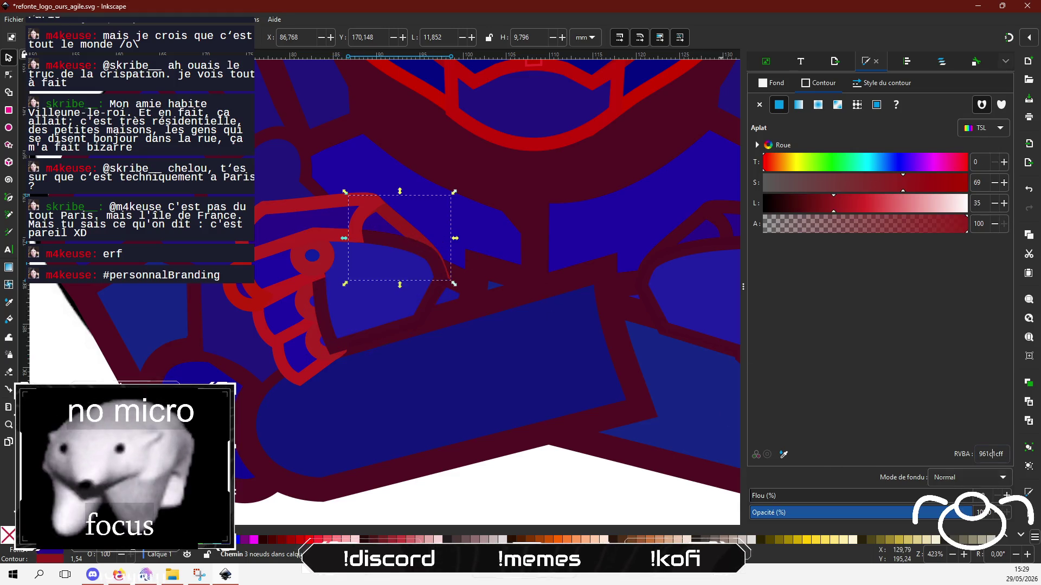
pyautogui.write('500D22')
pyautogui.click(328, 213)
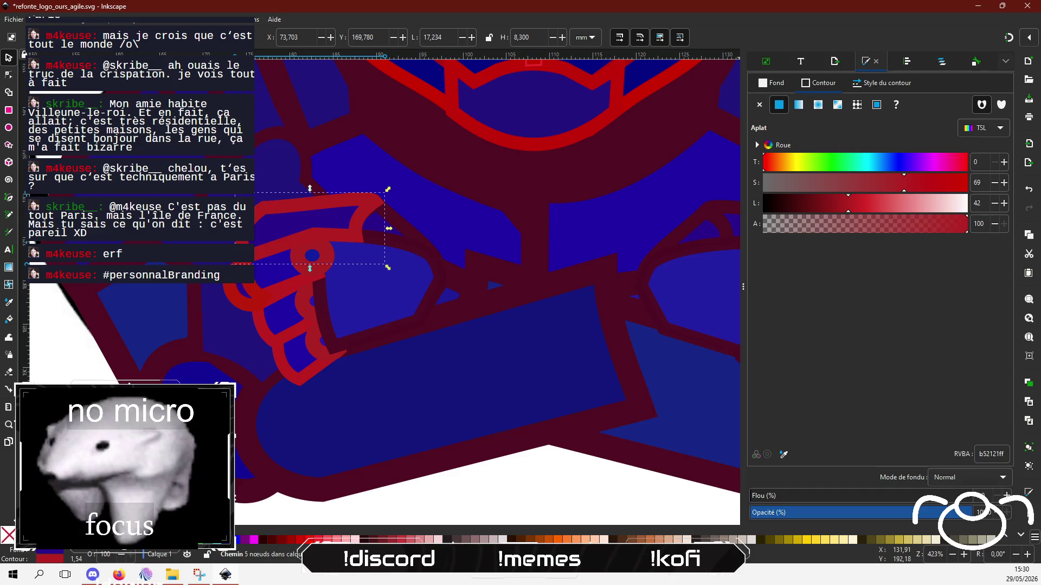
pyautogui.write('500D22')
# Paste the maroon 500D22 style onto the small red rings on the hand.
pyautogui.click(282, 293)
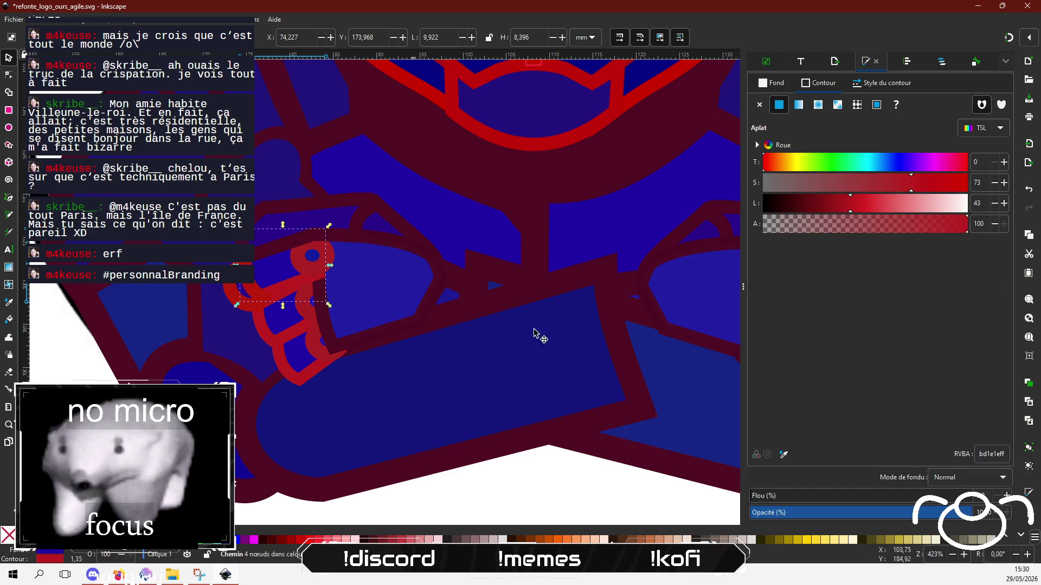
pyautogui.click(322, 274)
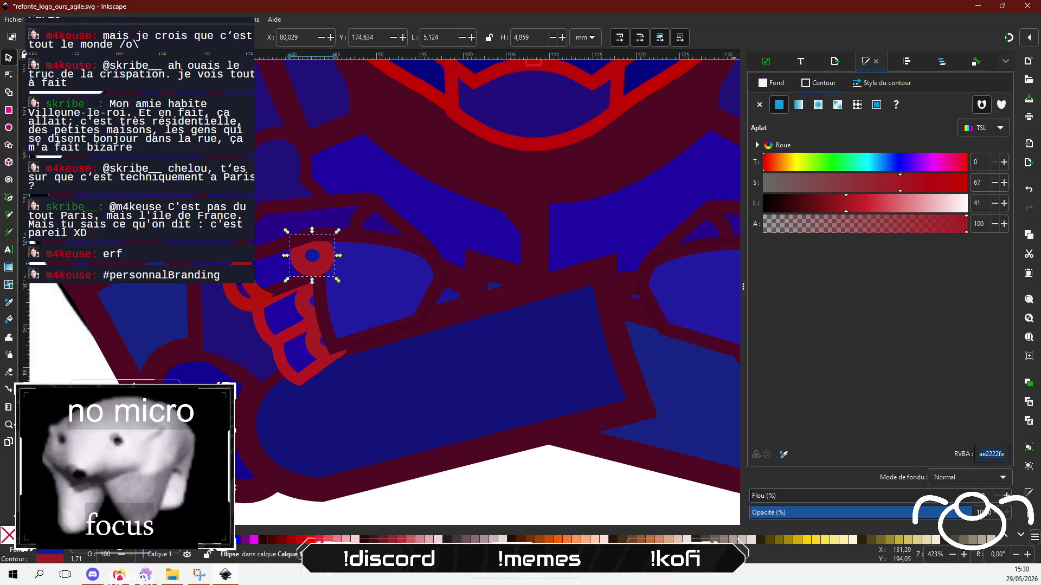
pyautogui.hotkey('ctrl', 'shift', 'v')
pyautogui.click(298, 310)
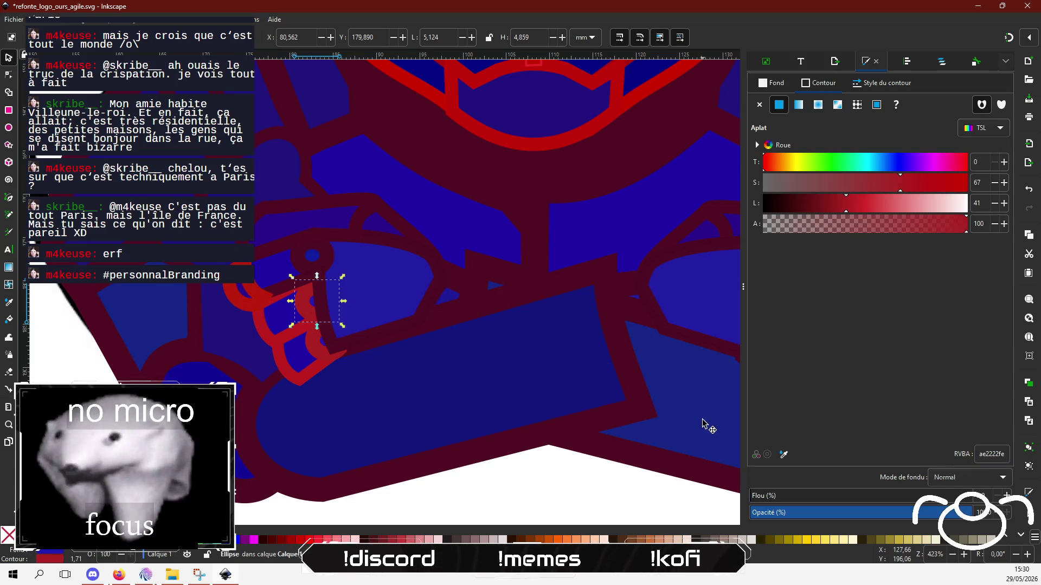
pyautogui.hotkey('ctrl', 'shift', 'v')
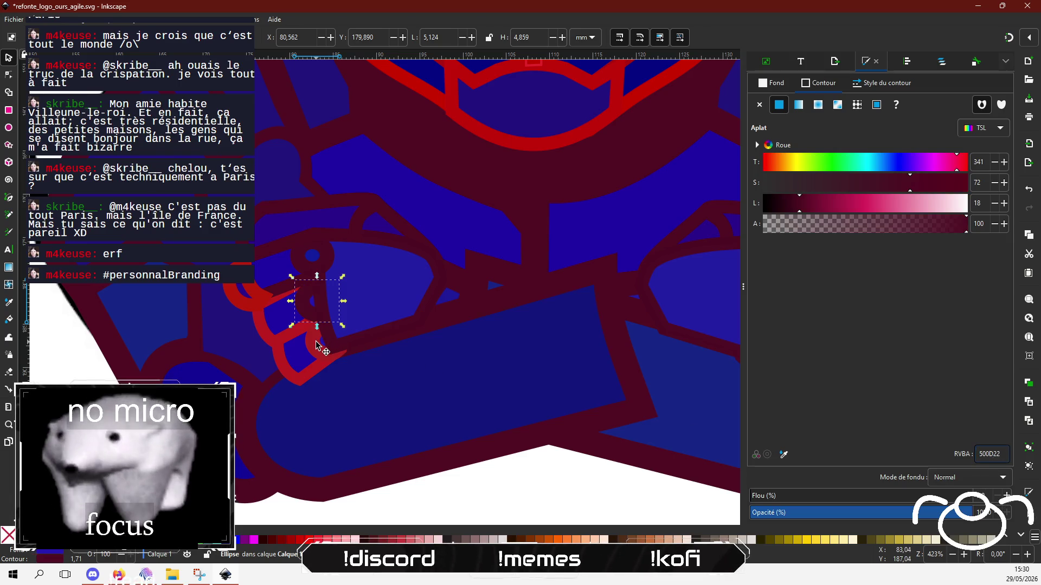
pyautogui.click(327, 345)
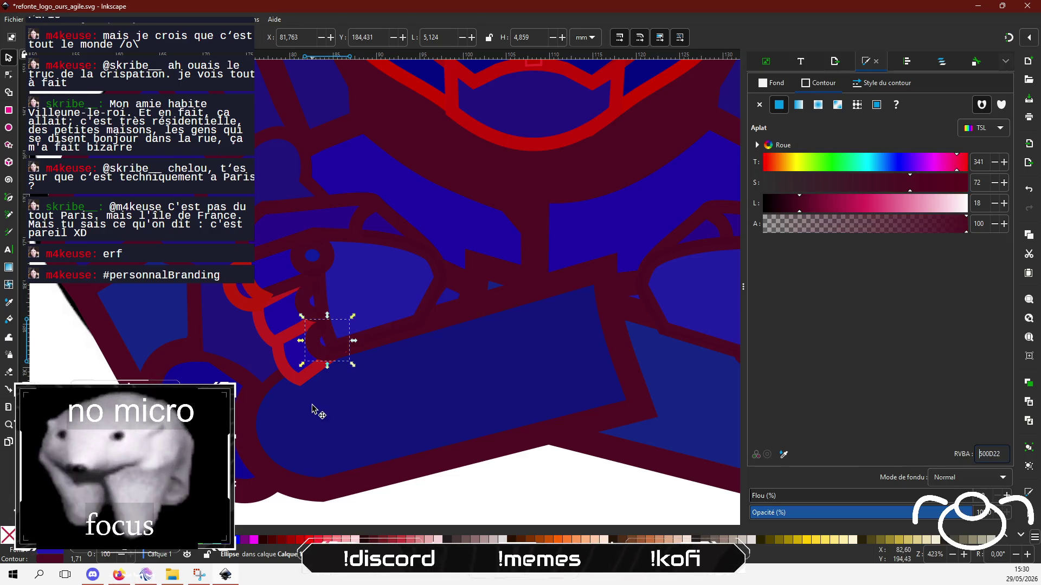
# Nudge the four-node finger path up-left and set its and its neighbour's outlines to 500D22.
pyautogui.click(301, 383)
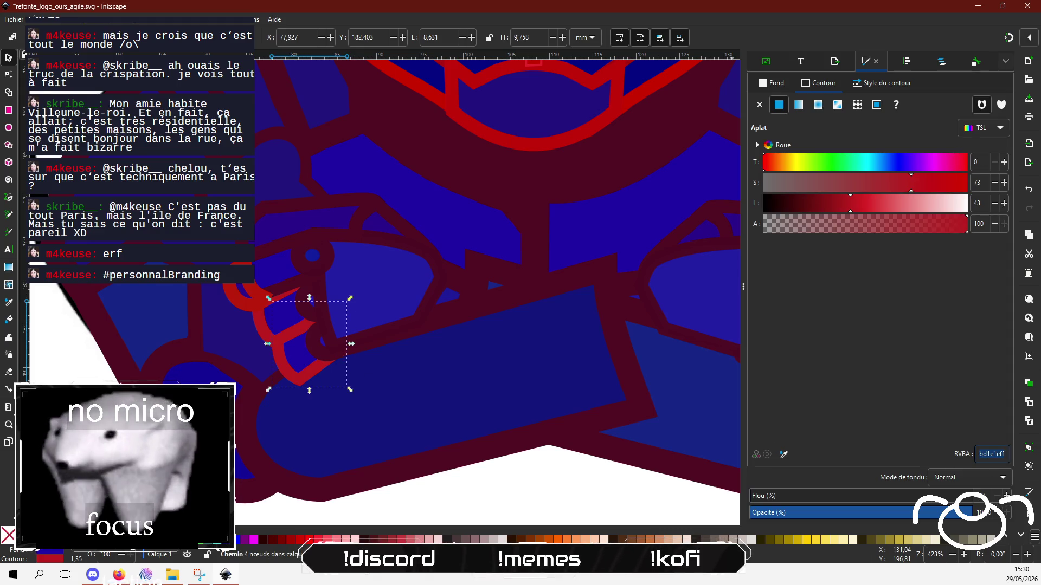
pyautogui.moveTo(278, 359); pyautogui.dragTo(258, 324)
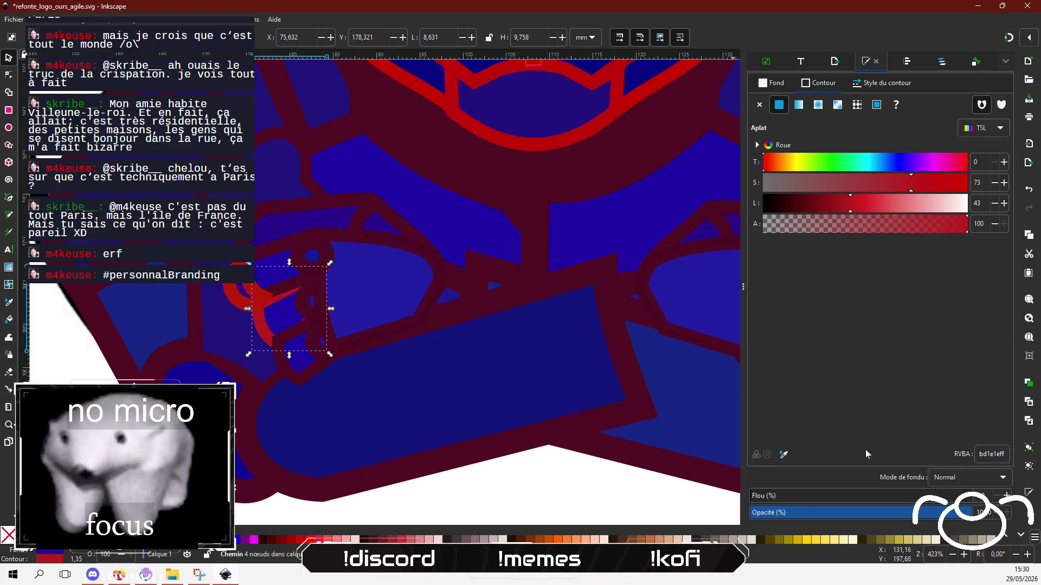
pyautogui.write('500D22')
pyautogui.press('Return')
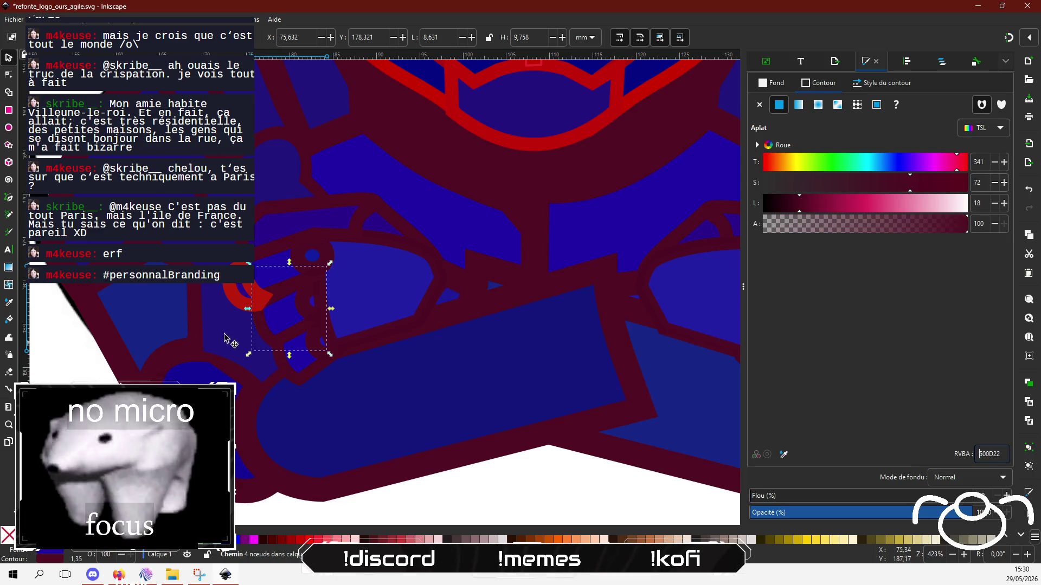
pyautogui.click(234, 305)
pyautogui.hotkey('ctrl', 'v')
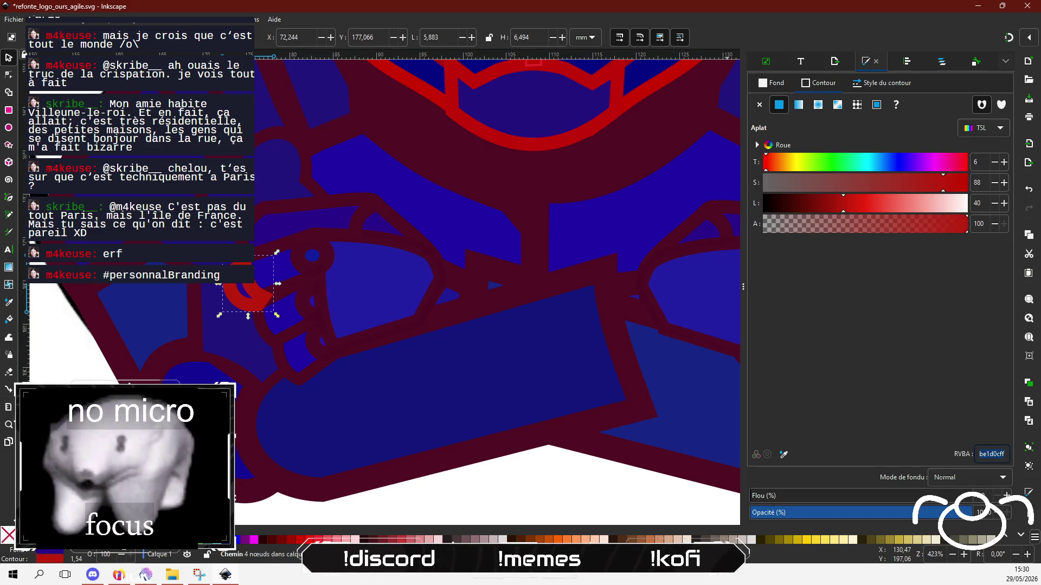
pyautogui.press('Return')
pyautogui.scroll(-2, 395, 379)
pyautogui.press('Escape')
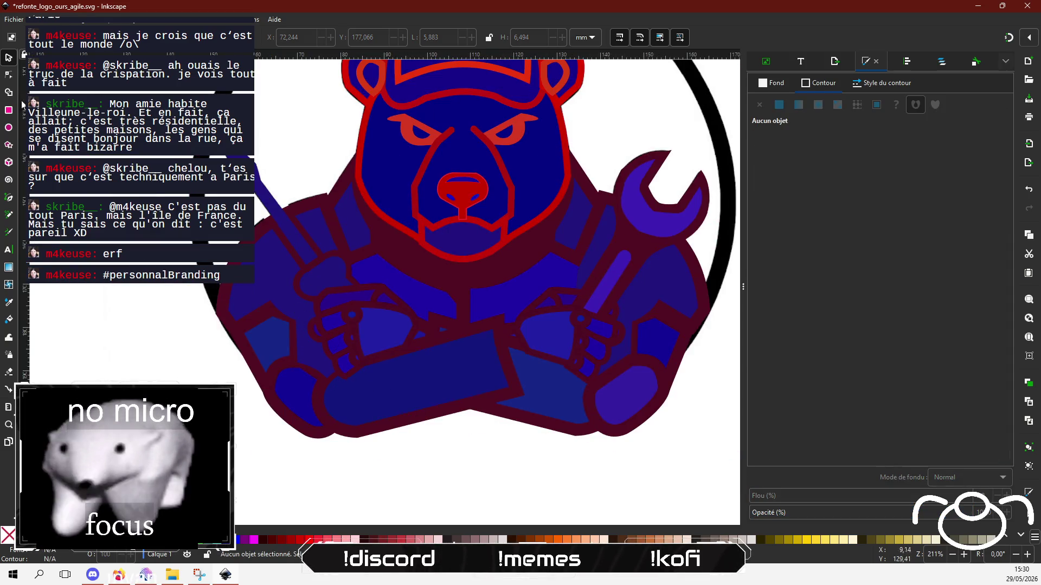
# Pull a finger outline node upward and nudge the larger hand path's bottom node slightly up.
pyautogui.click(8, 75)
pyautogui.scroll(3, 274, 347)
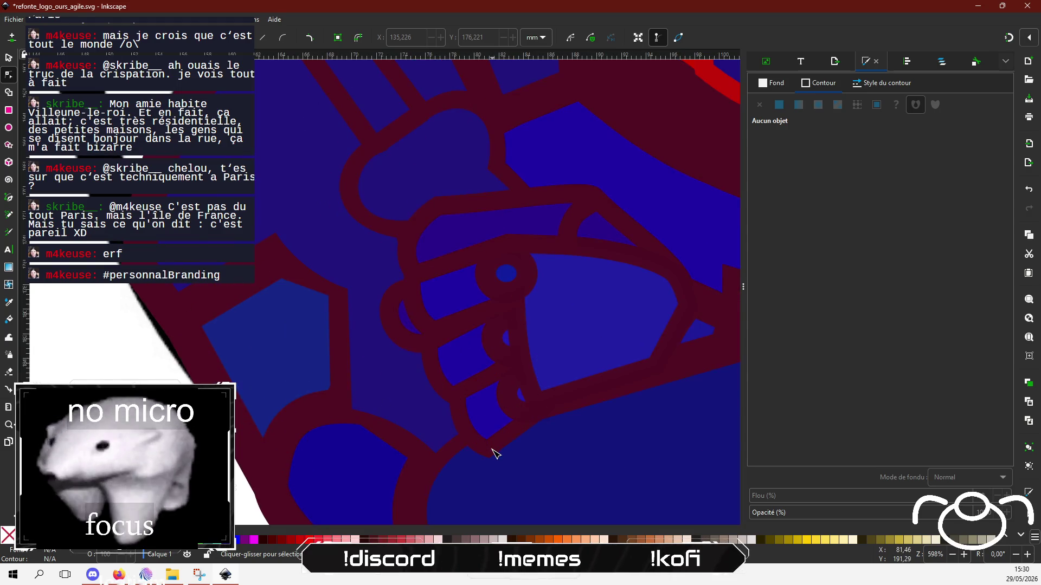
pyautogui.click(494, 452)
pyautogui.moveTo(492, 454); pyautogui.dragTo(481, 440)
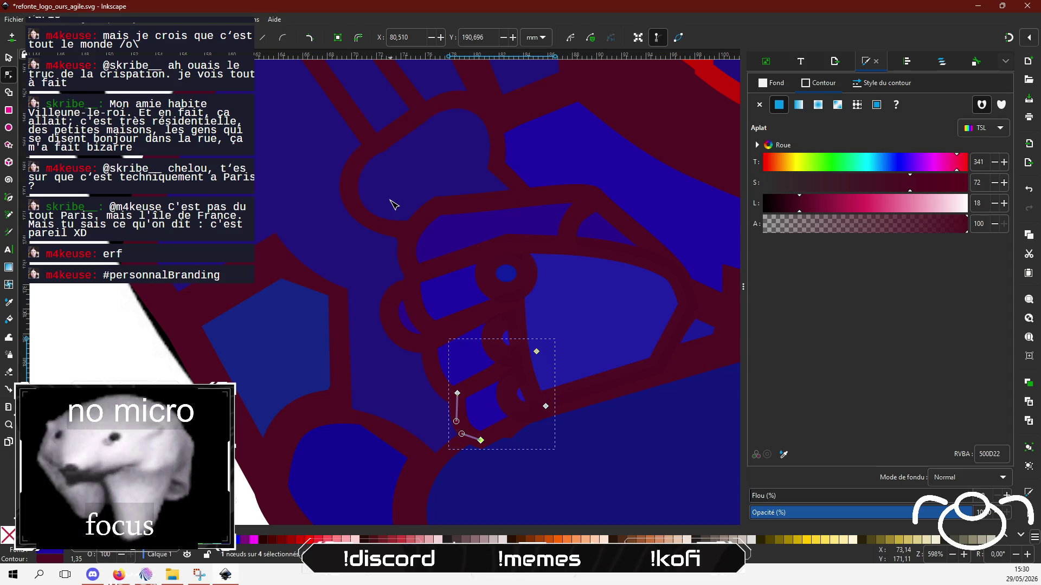
pyautogui.click(512, 436)
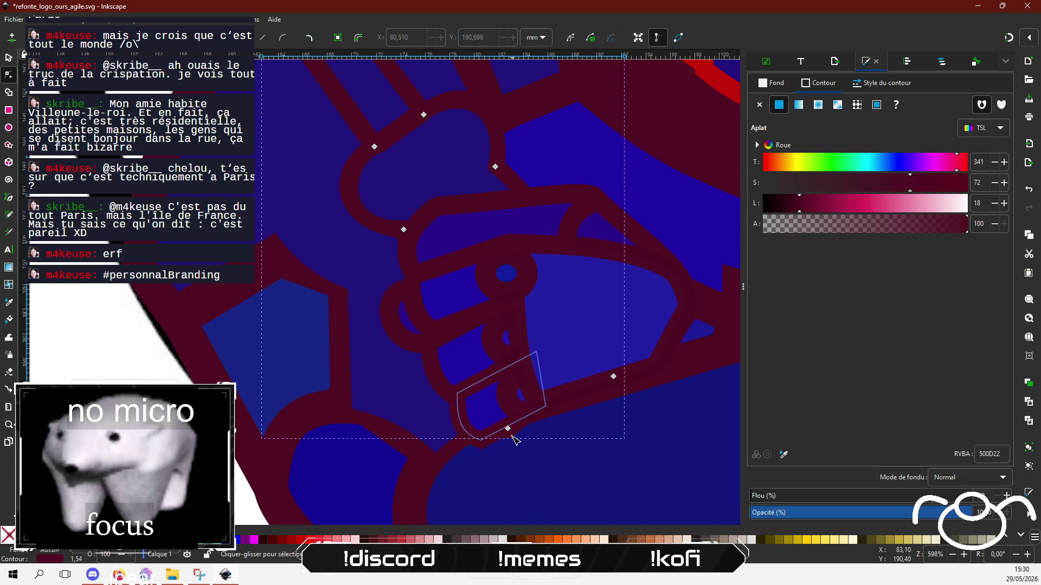
pyautogui.click(377, 225)
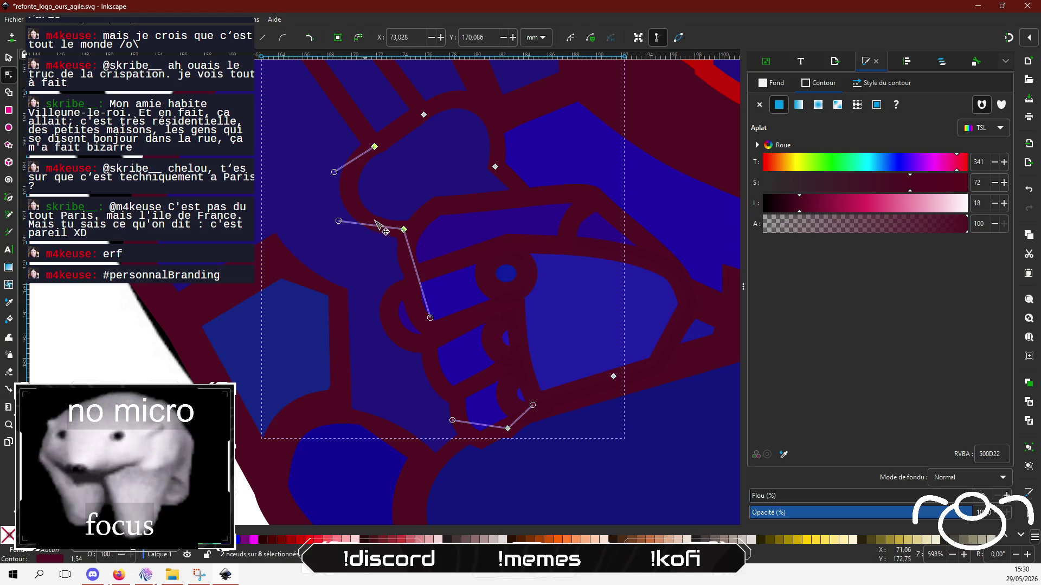
pyautogui.moveTo(507, 428); pyautogui.dragTo(510, 426)
pyautogui.scroll(-2, 437, 433)
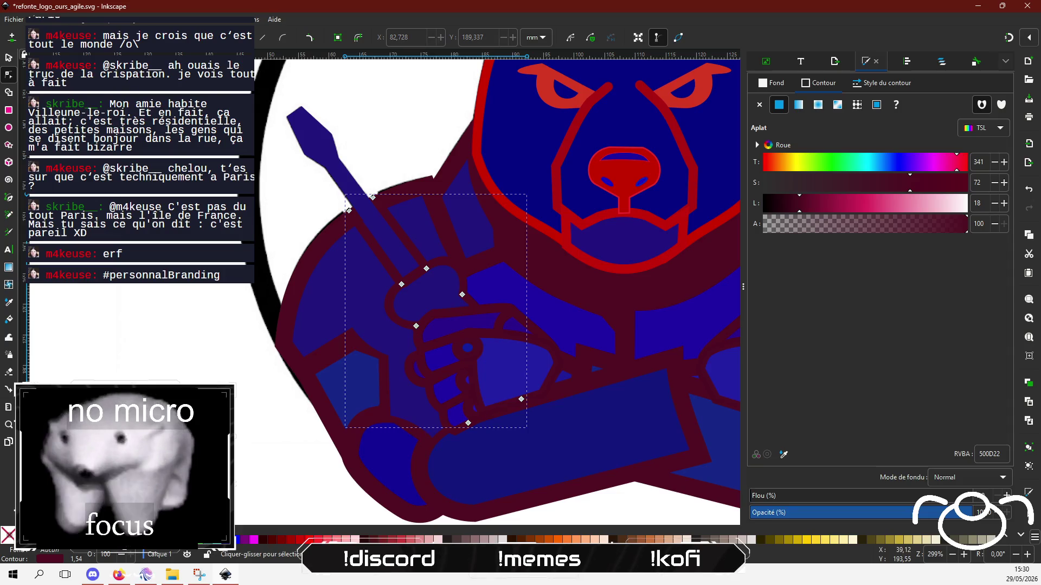
pyautogui.scroll(-4, 133, 331)
pyautogui.click(134, 332)
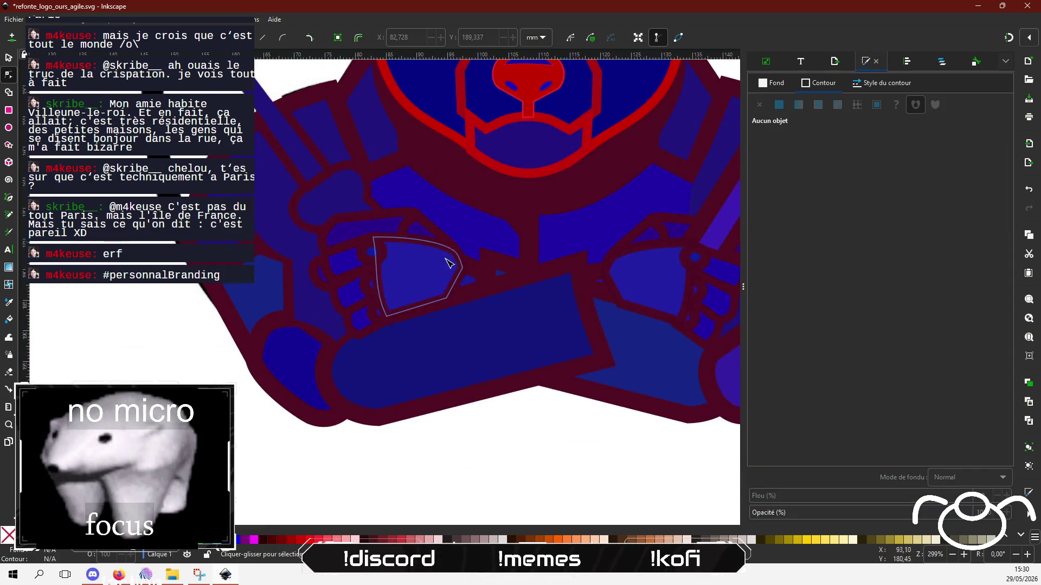
# Set the inner face outline and the mouth outline to maroon 500D22.
pyautogui.hscroll(10, 182, 359)
pyautogui.scroll(4, 183, 359)
pyautogui.hscroll(-8, 182, 359)
pyautogui.scroll(2, 325, 461)
pyautogui.scroll(2, 272, 321)
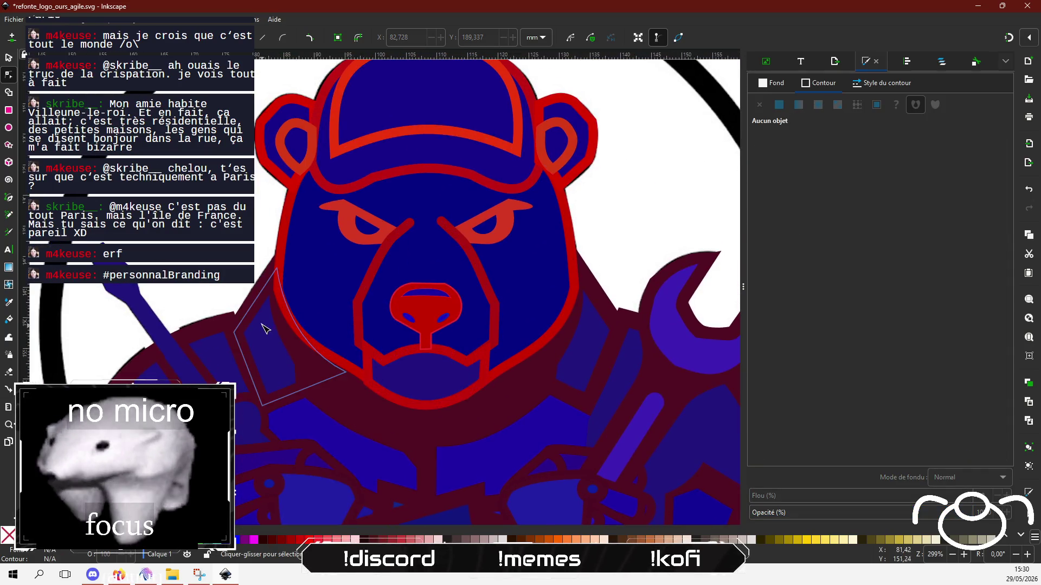
pyautogui.click(282, 300)
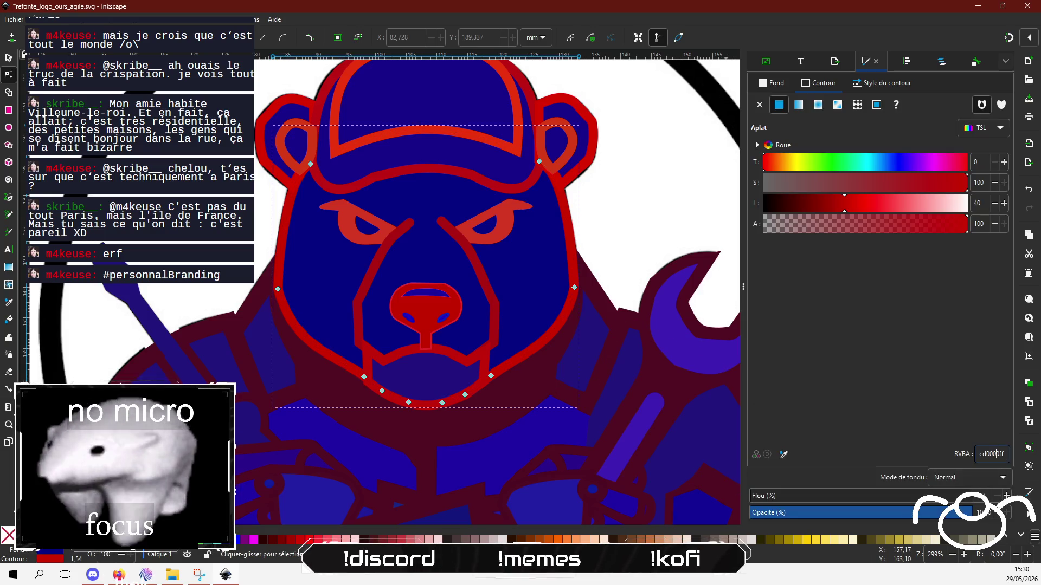
pyautogui.click(494, 335)
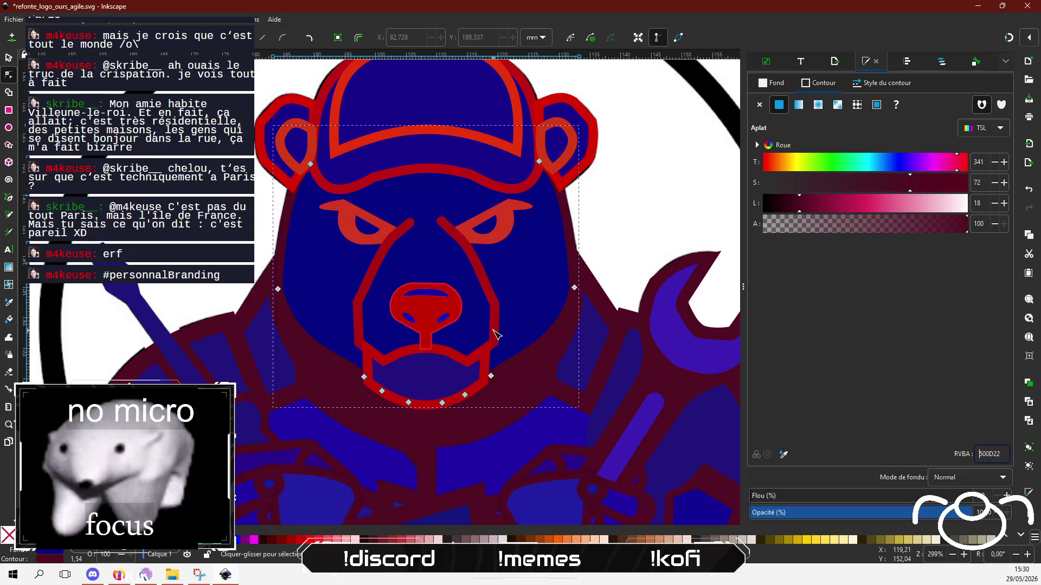
pyautogui.tripleClick(988, 455)
pyautogui.write('500D22')
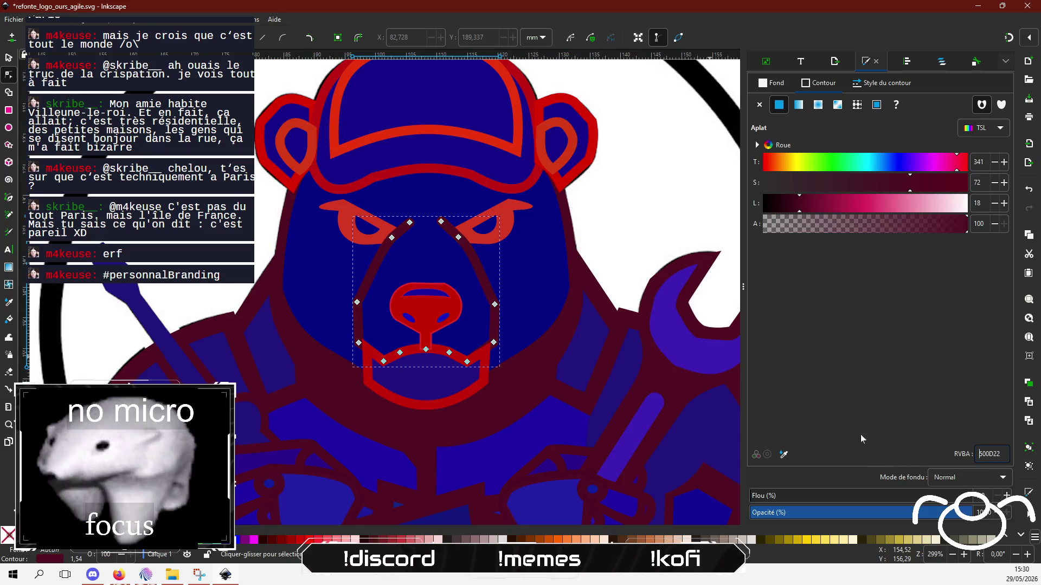
pyautogui.click(489, 383)
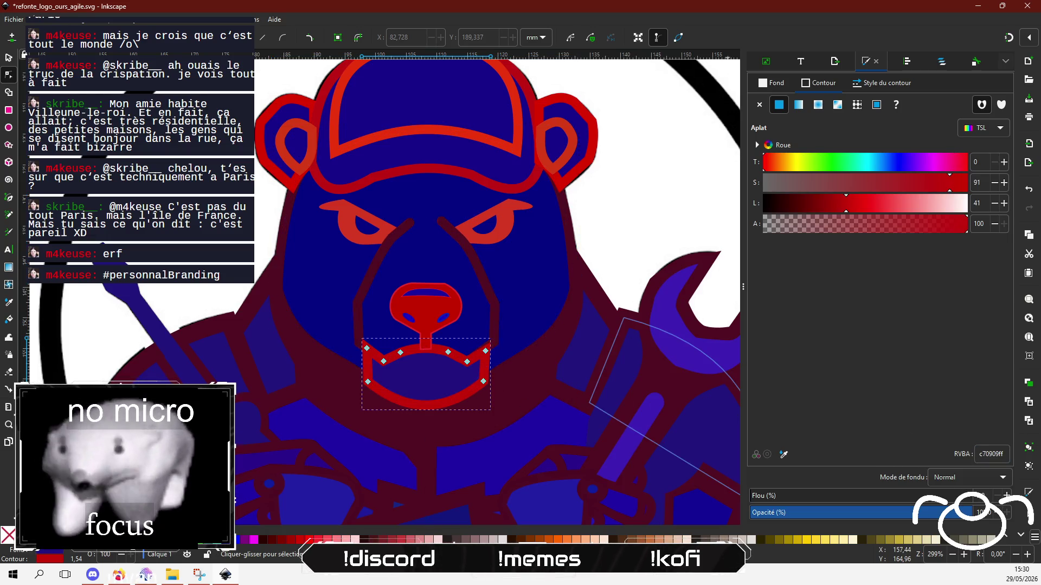
pyautogui.tripleClick(992, 454)
pyautogui.write('500D22')
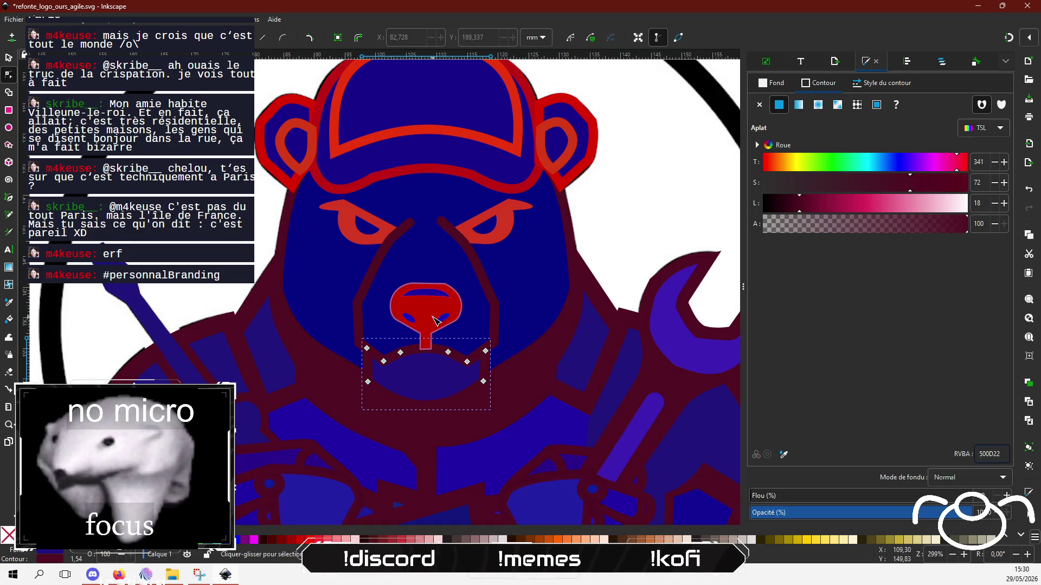
# Make the nose's fill and outline maroon 500D22 and remove the blue arc's stroke.
pyautogui.click(432, 314)
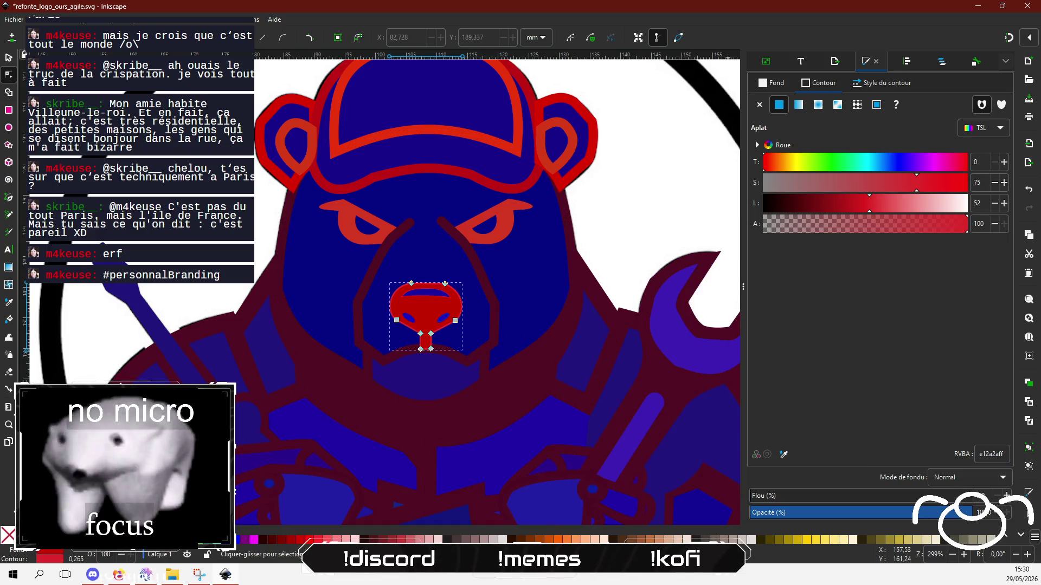
pyautogui.write('500D22')
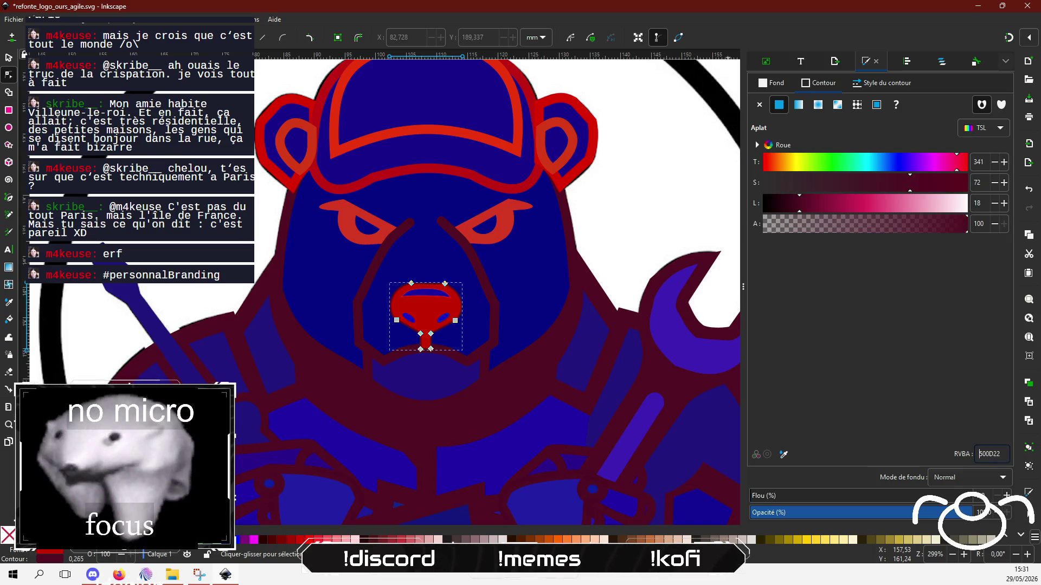
pyautogui.click(765, 85)
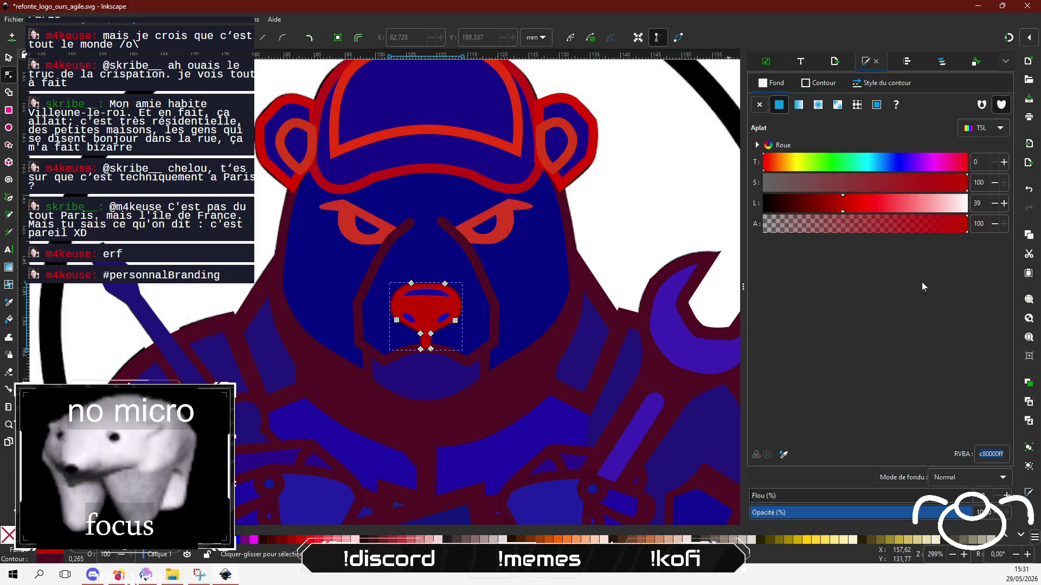
pyautogui.write('500D22')
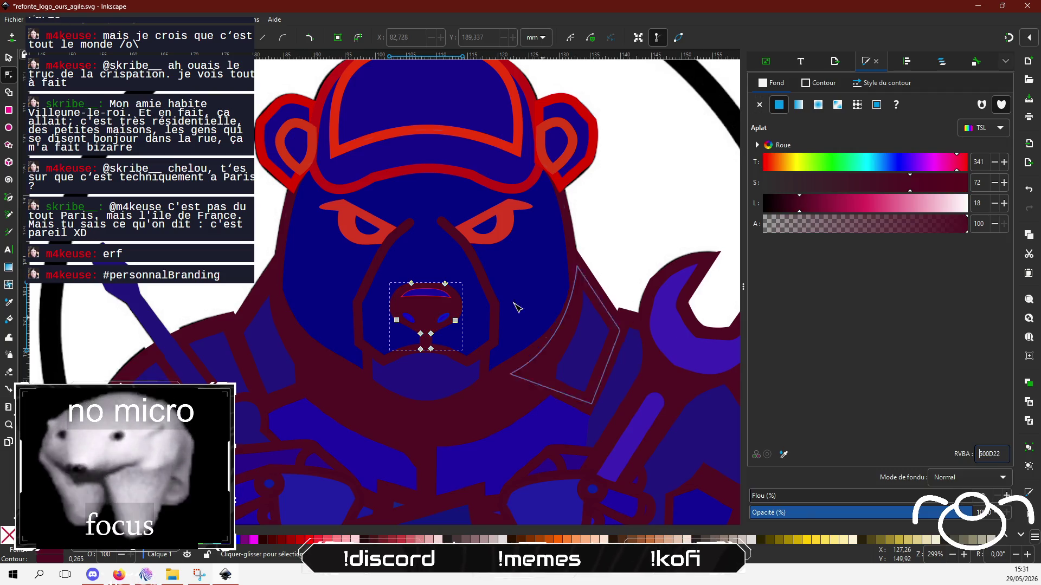
pyautogui.scroll(1, 488, 304)
pyautogui.scroll(1, 458, 305)
pyautogui.click(416, 292)
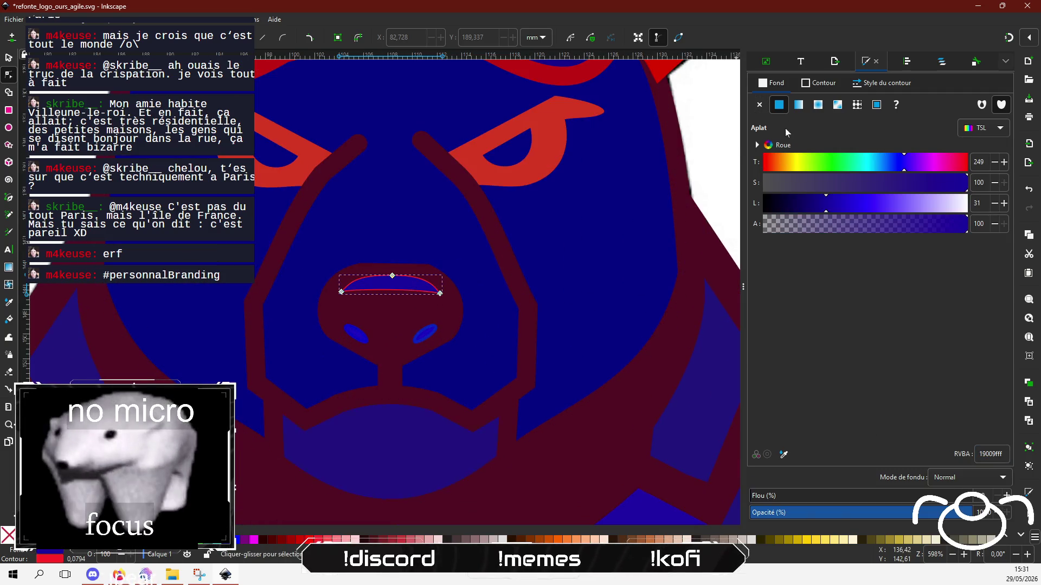
pyautogui.click(810, 84)
pyautogui.click(759, 105)
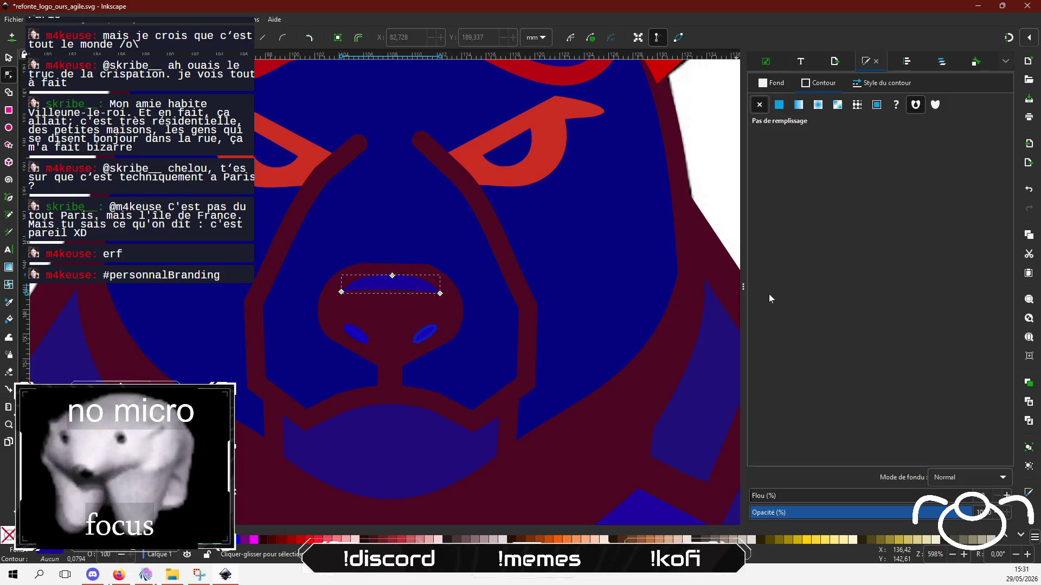
pyautogui.scroll(-2, 379, 330)
pyautogui.scroll(-1, 371, 333)
pyautogui.click(68, 372)
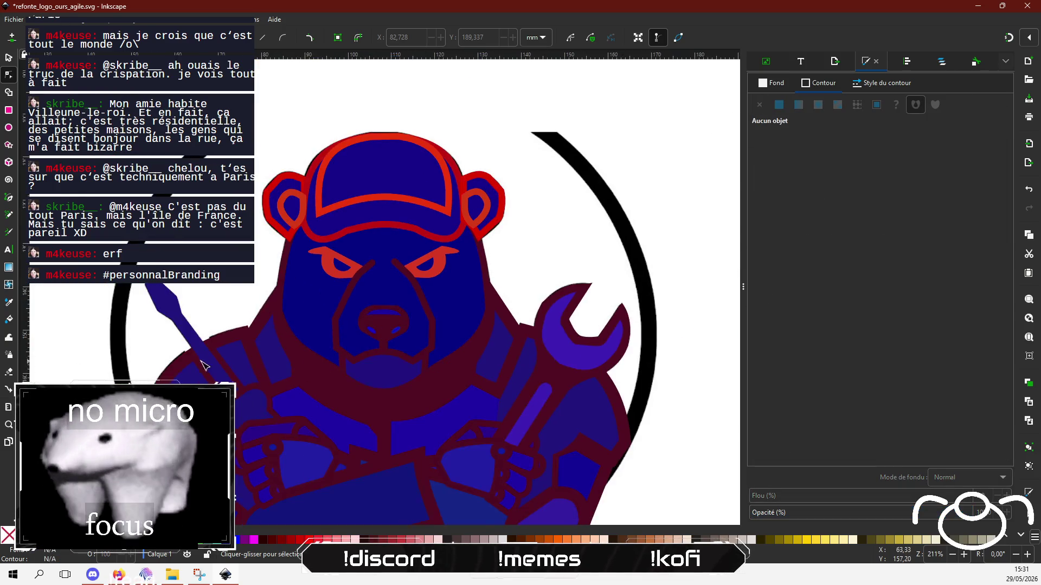
# Recolour the bear's eyes maroon 500D22.
pyautogui.scroll(-4, 271, 379)
pyautogui.scroll(4, 272, 388)
pyautogui.scroll(2, 349, 329)
pyautogui.hscroll(-2, 349, 329)
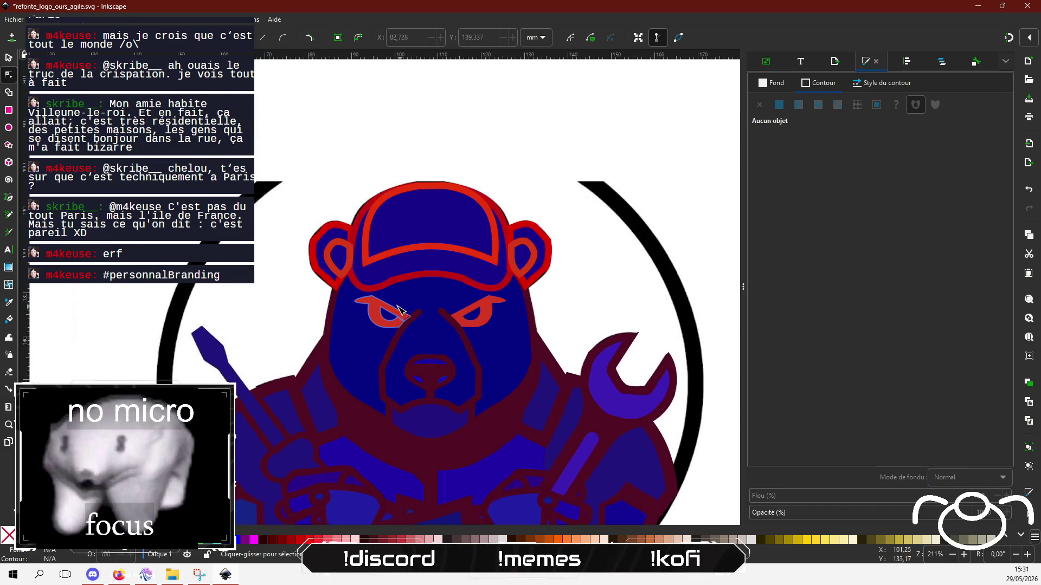
pyautogui.click(377, 307)
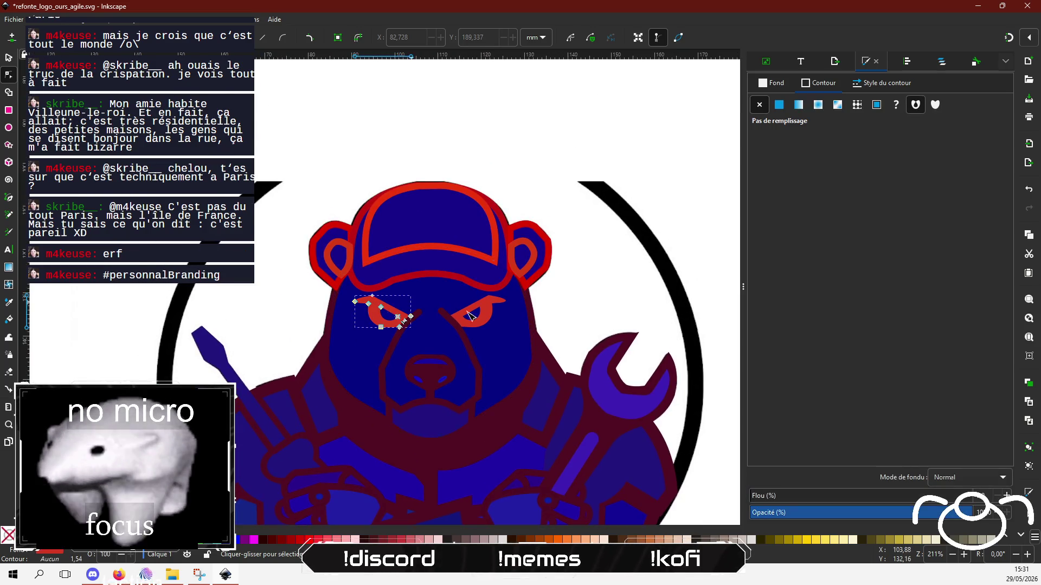
pyautogui.click(771, 84)
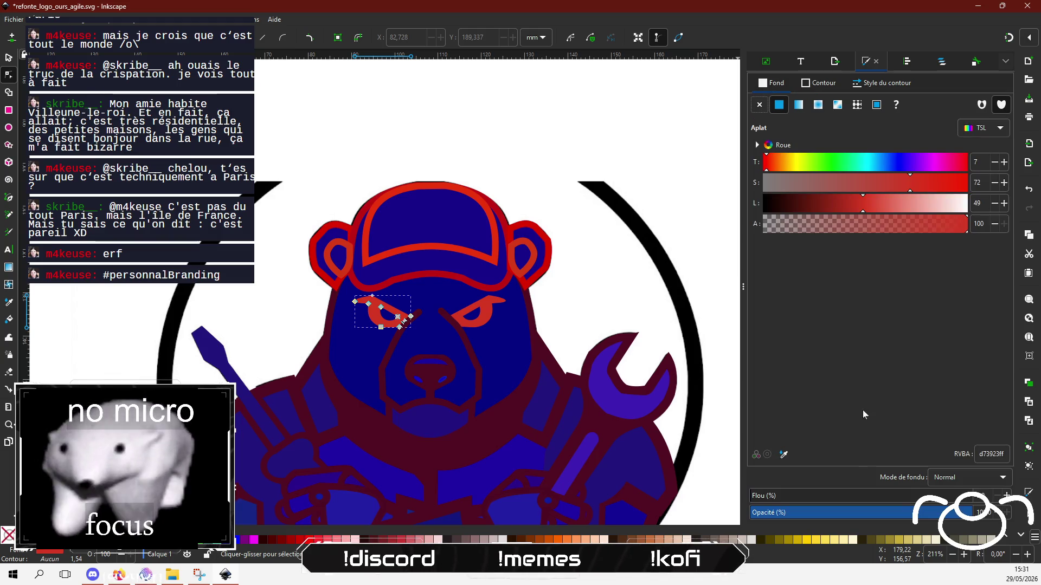
pyautogui.click(463, 316)
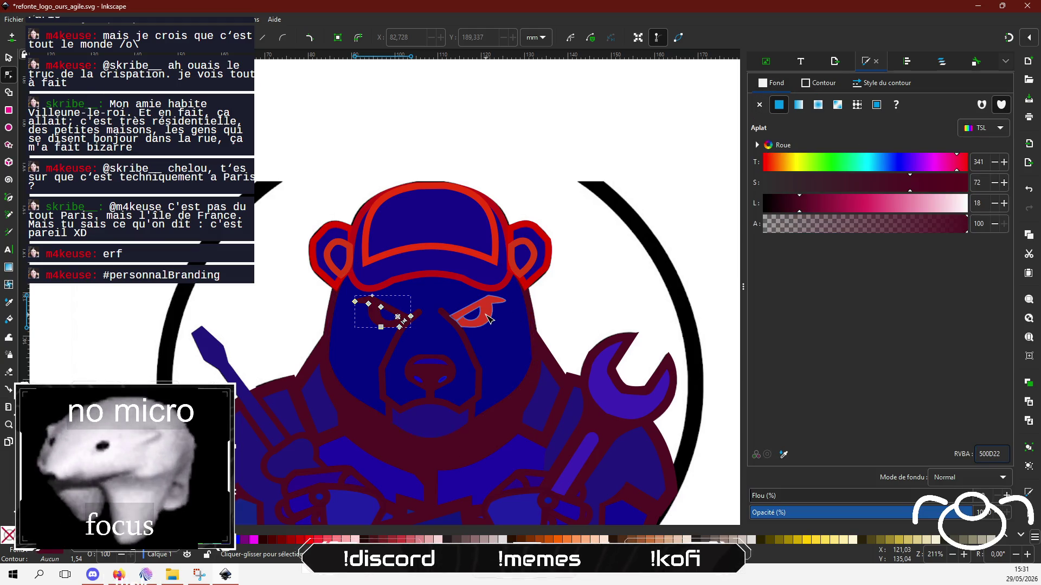
pyautogui.tripleClick(990, 454)
pyautogui.write('500D22')
pyautogui.press('Return')
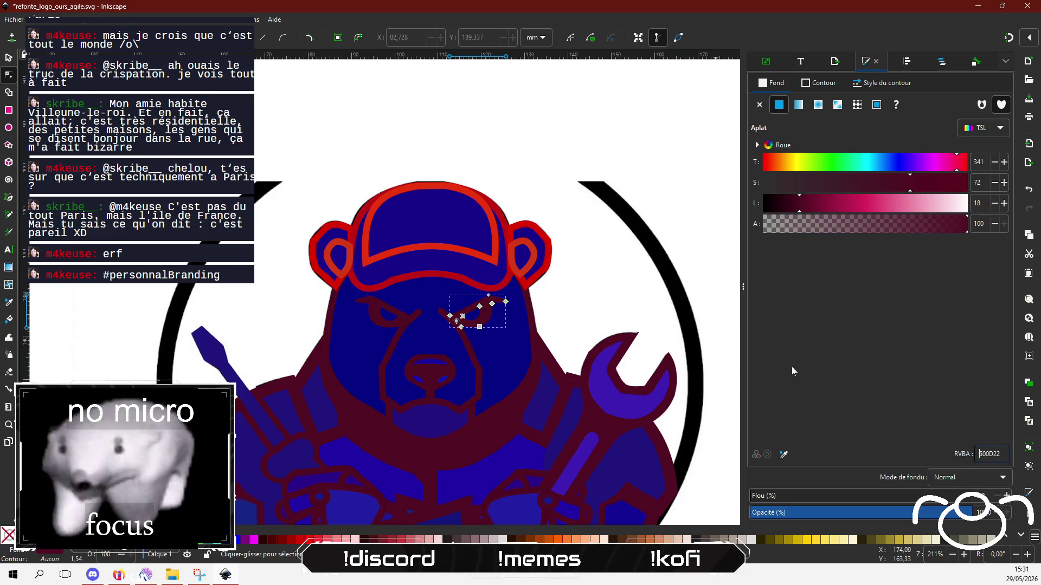
# Set the cap outline's stroke colour to maroon 500D22.
pyautogui.click(499, 223)
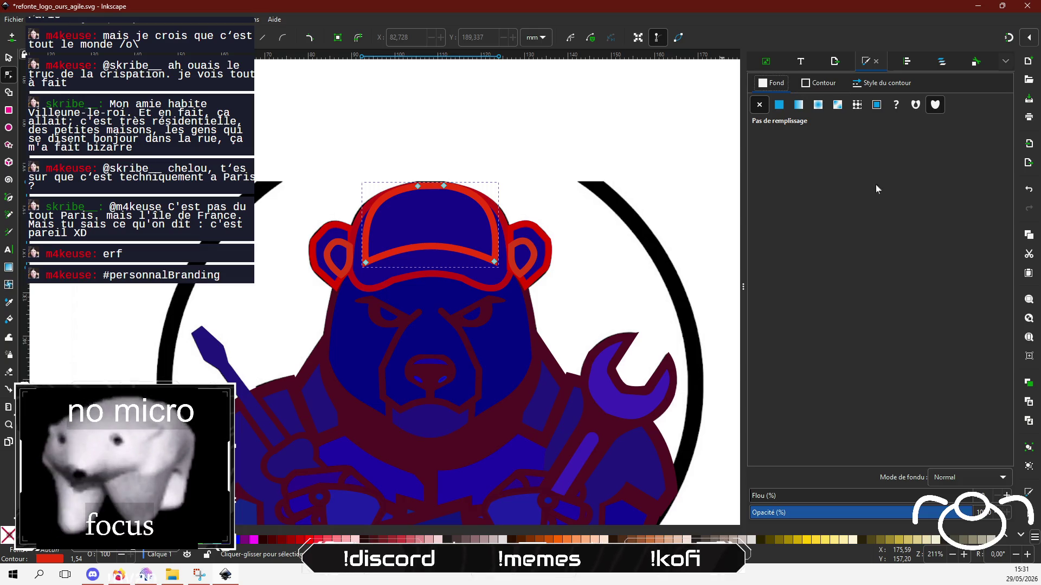
pyautogui.click(830, 85)
pyautogui.tripleClick(991, 453)
pyautogui.write('500D22')
pyautogui.press('Return')
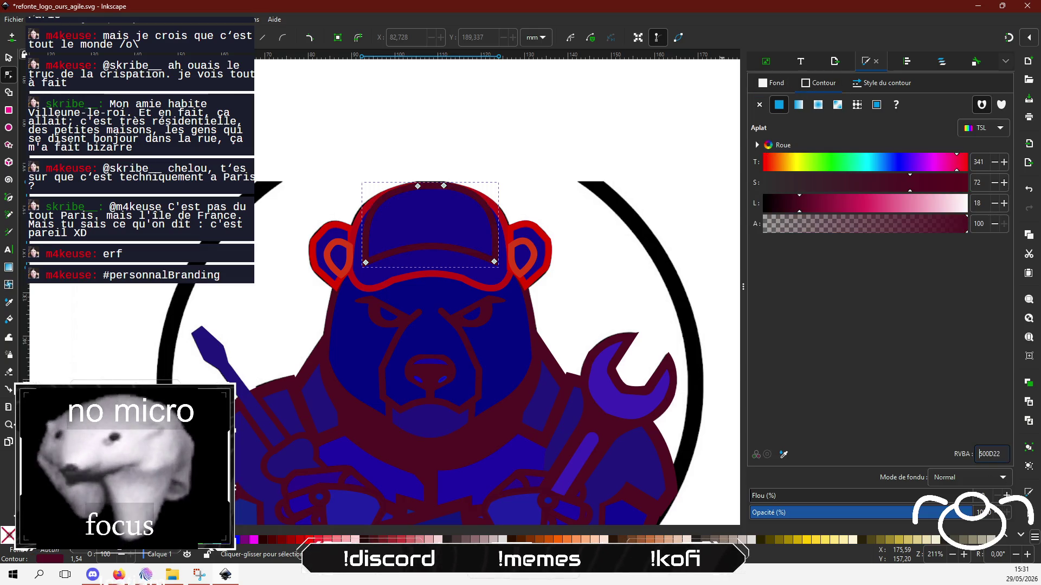
pyautogui.click(497, 291)
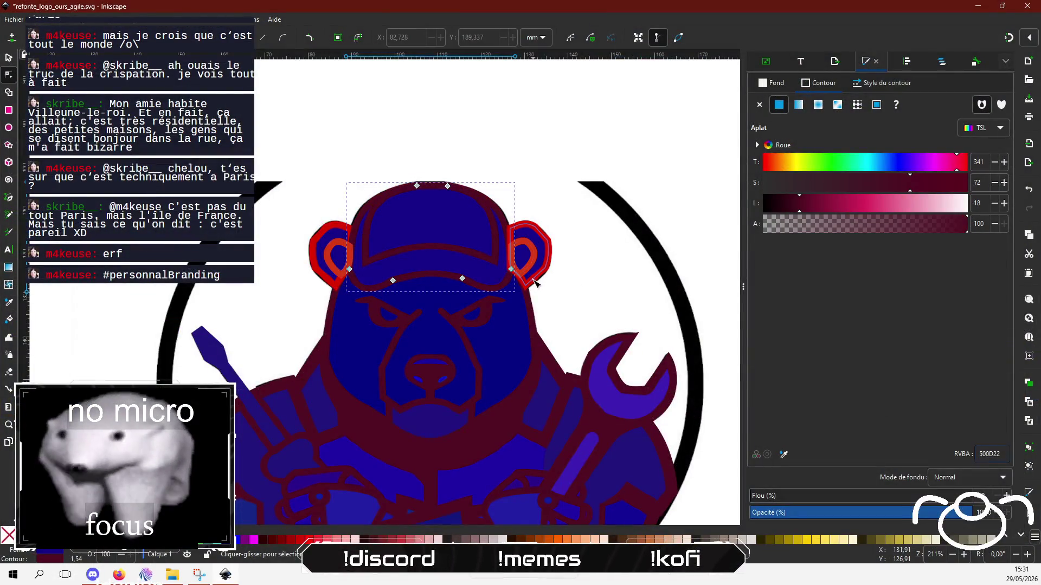
# Turn the outer and inner outlines of both ears maroon 500D22.
pyautogui.click(536, 279)
pyautogui.tripleClick(986, 454)
pyautogui.write('500D22')
pyautogui.press('Return')
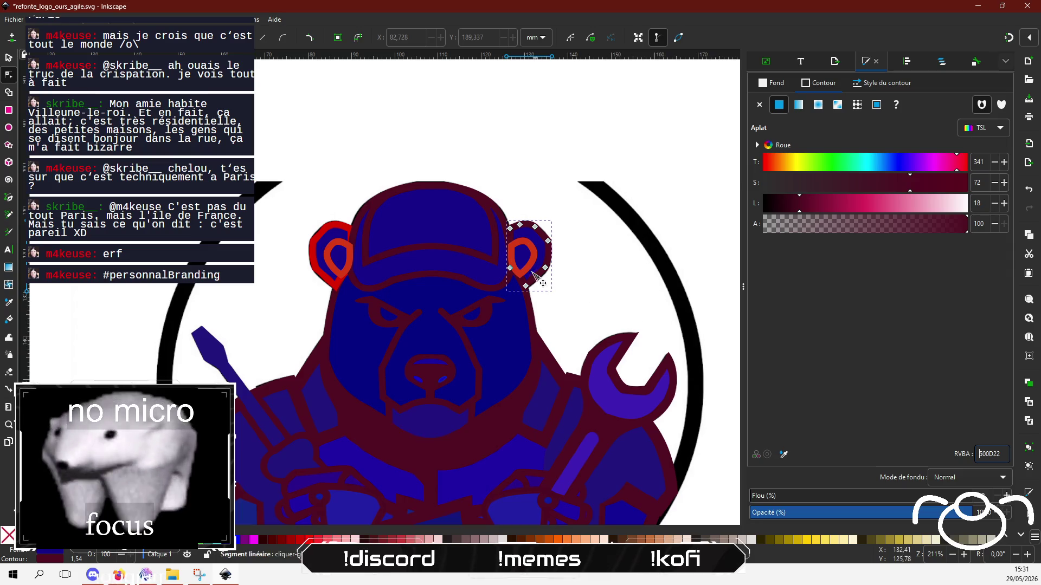
pyautogui.click(522, 255)
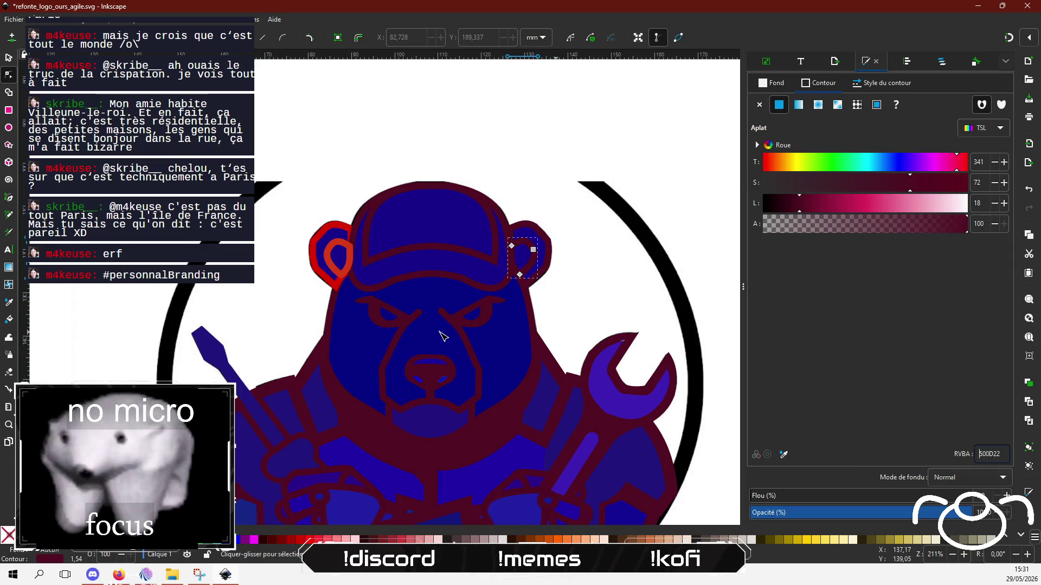
pyautogui.click(336, 230)
pyautogui.tripleClick(986, 454)
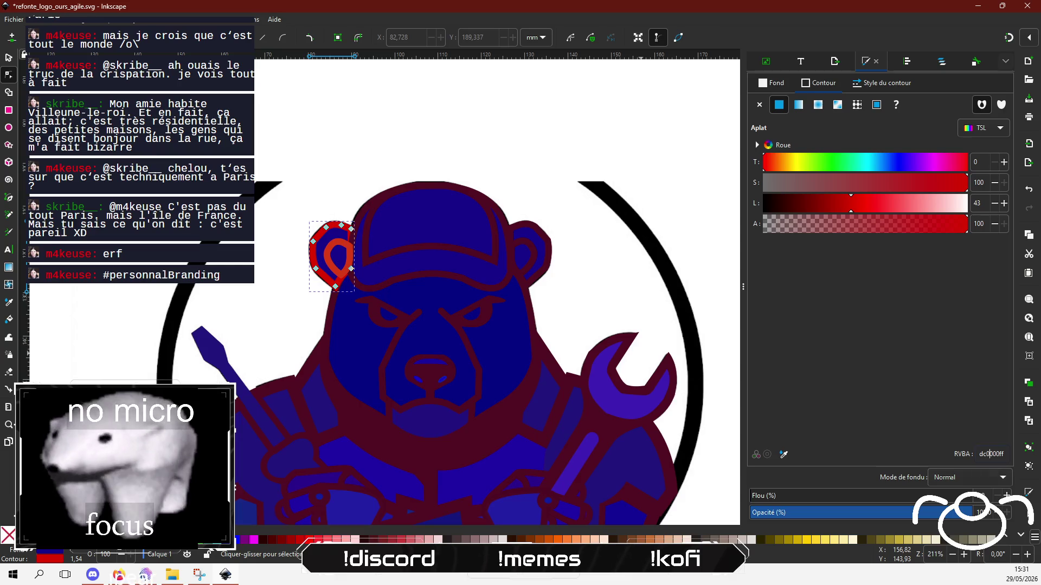
pyautogui.write('600D22')
pyautogui.press('Return')
pyautogui.click(330, 268)
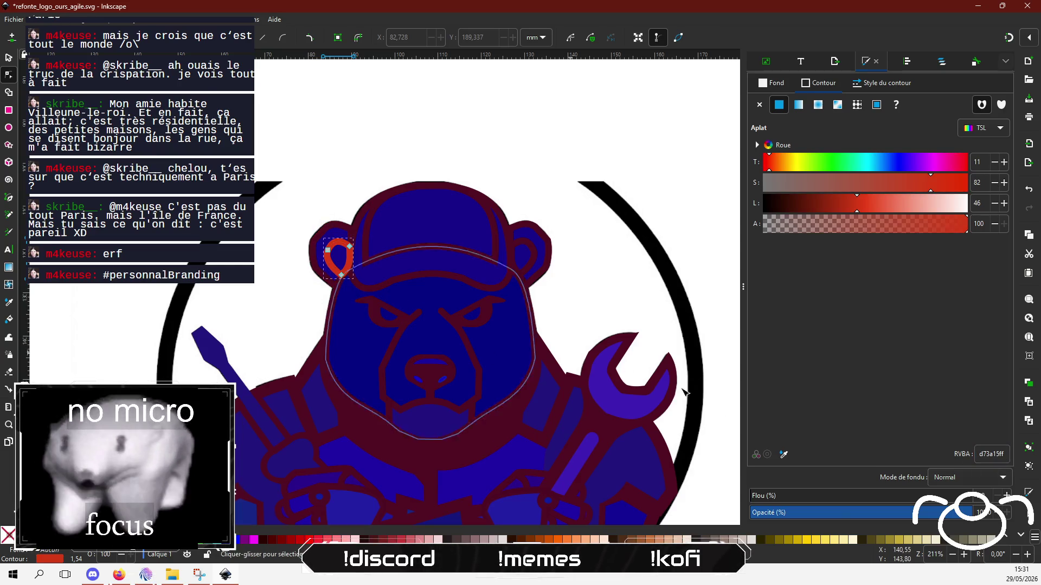
pyautogui.hotkey('ctrl', 'shift', 'v')
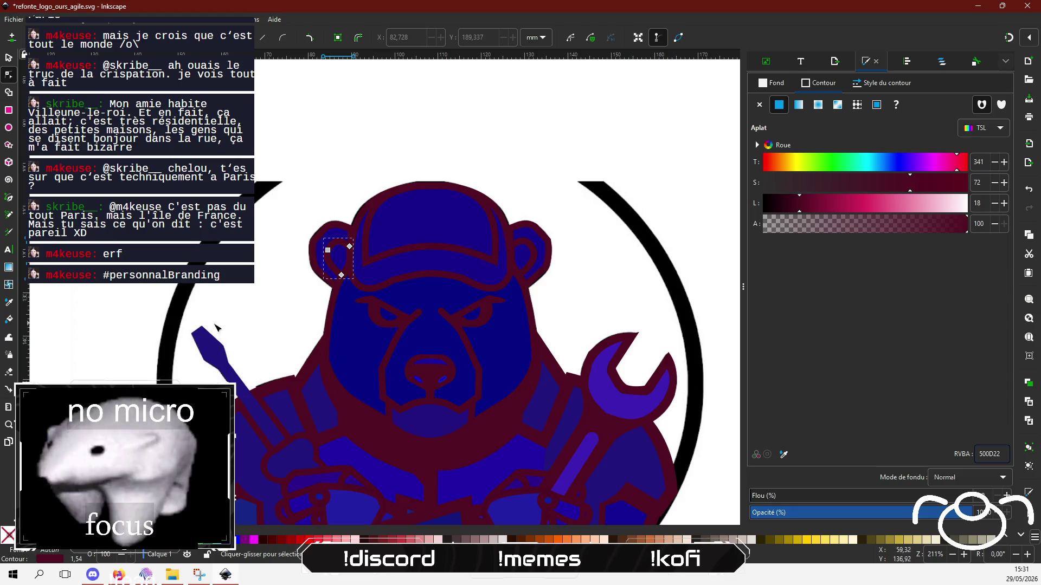
pyautogui.press('Escape')
pyautogui.scroll(-1, 139, 278)
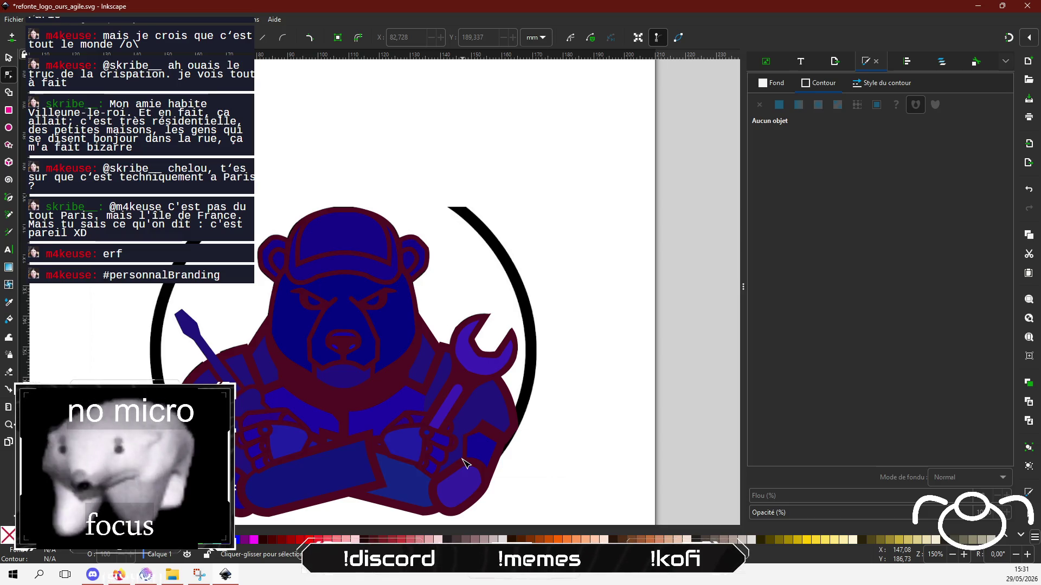
# Switch to Firefox's Coolors tab showing 000000, FFFFFF, 500D22 and 000052, briefly checking the chat.
pyautogui.hotkey('alt', 'Tab')
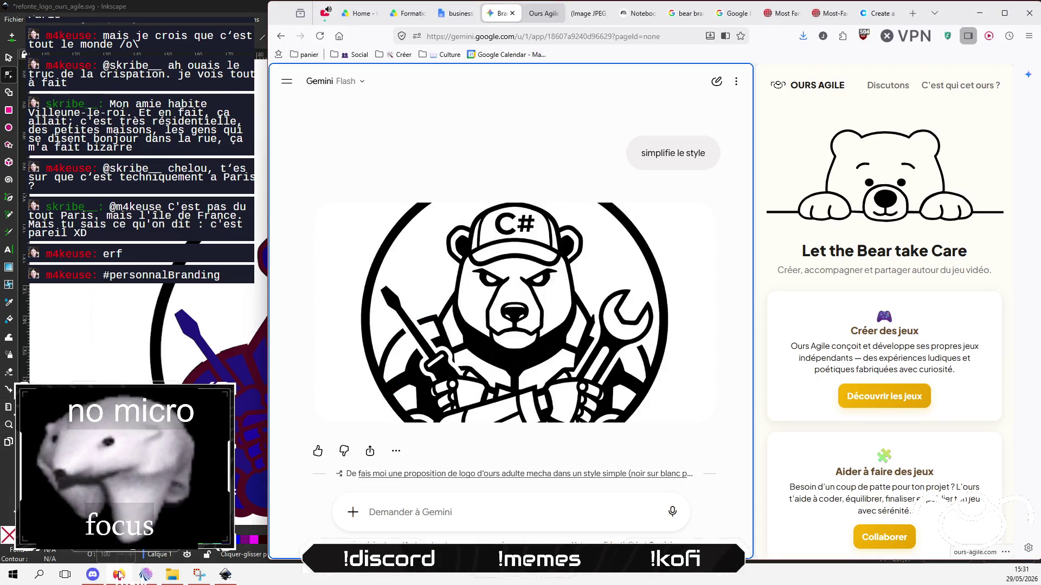
pyautogui.click(874, 13)
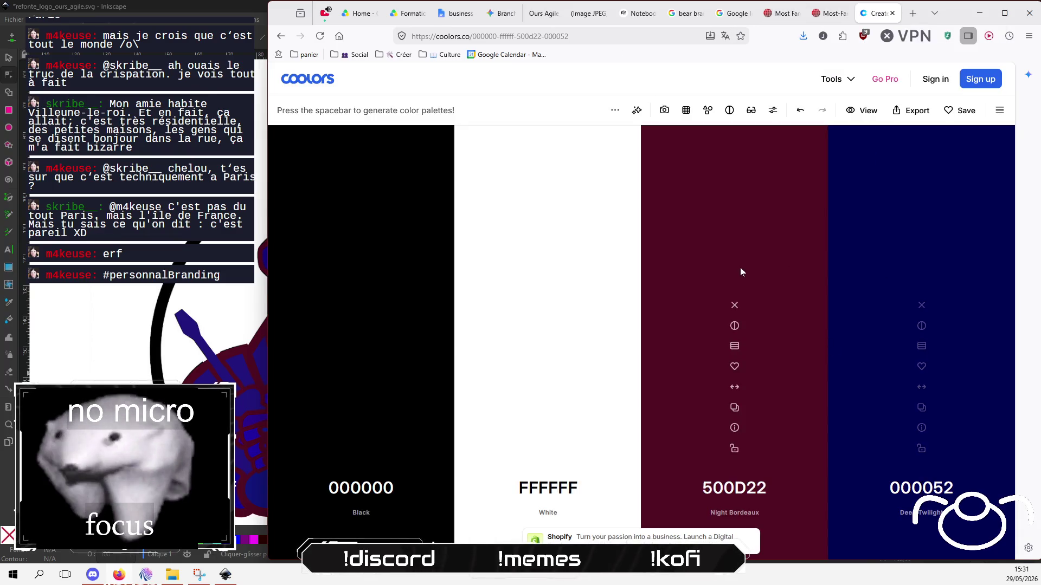
pyautogui.moveTo(837, 276)
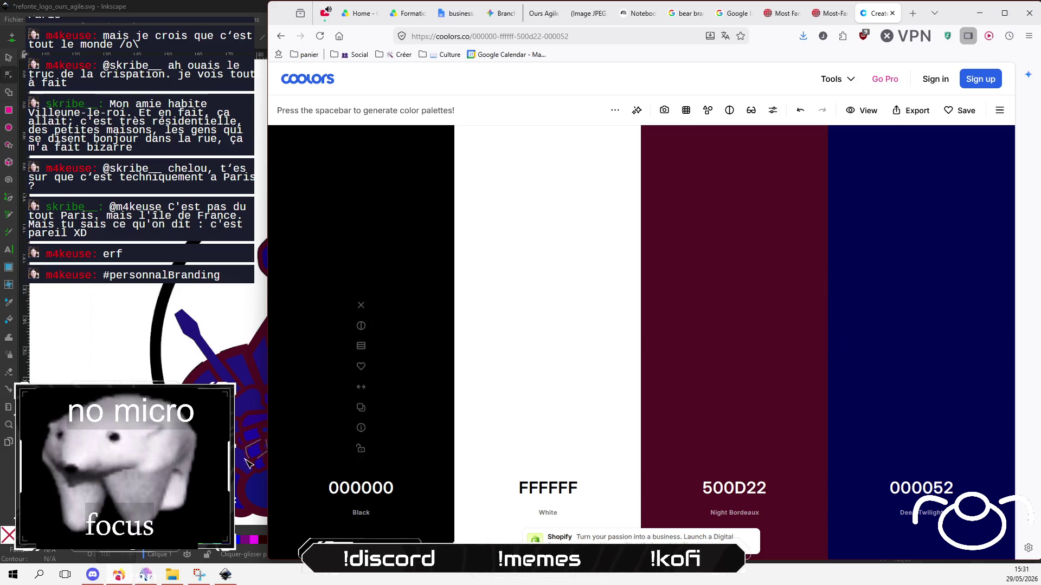
pyautogui.click(146, 576)
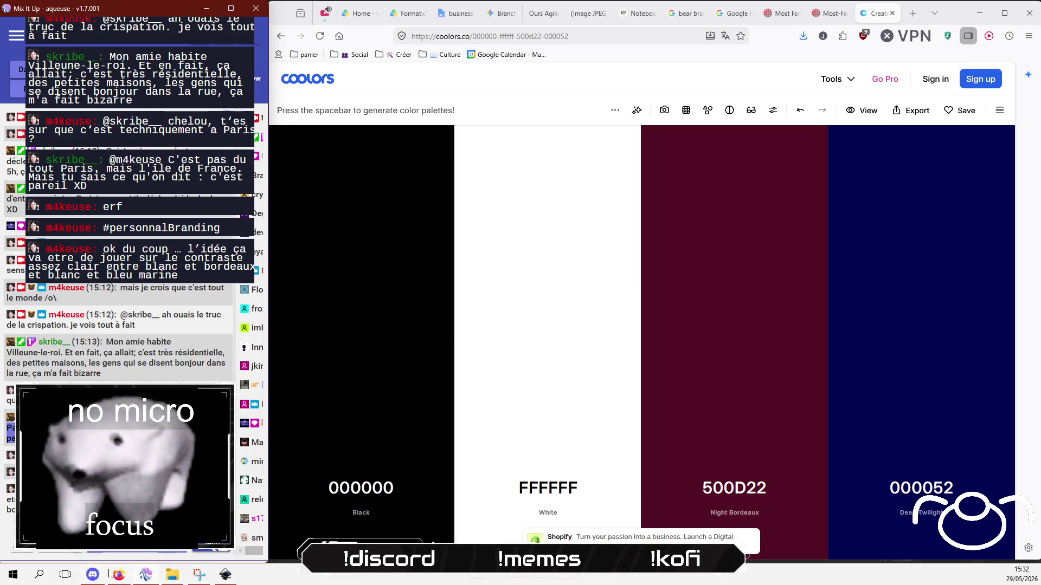
pyautogui.click(119, 576)
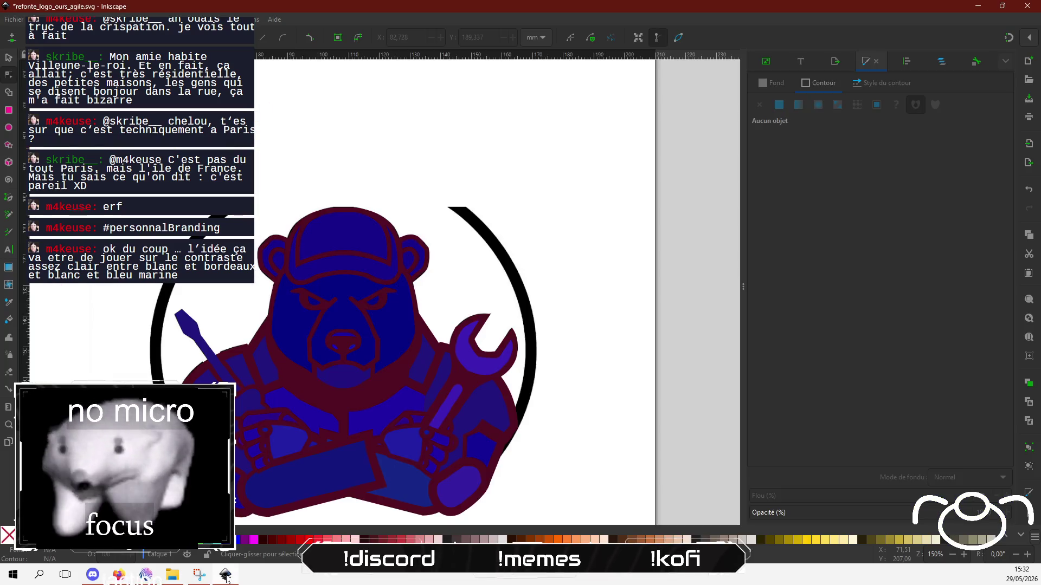
# Resize the Inkscape window to full height beside the chat window.
pyautogui.click(225, 574)
pyautogui.doubleClick(407, 4)
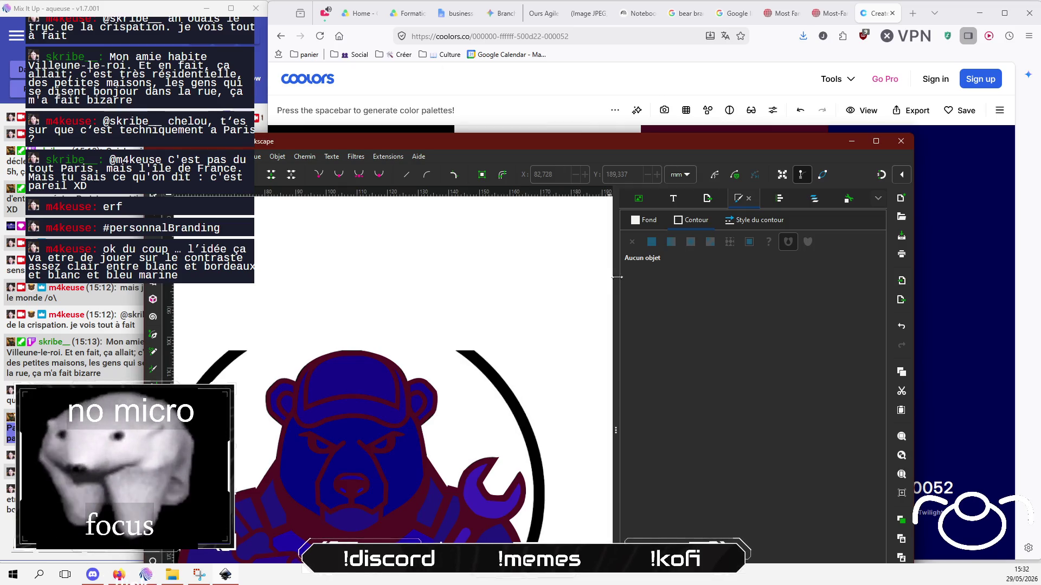
pyautogui.moveTo(717, 143); pyautogui.dragTo(824, 12)
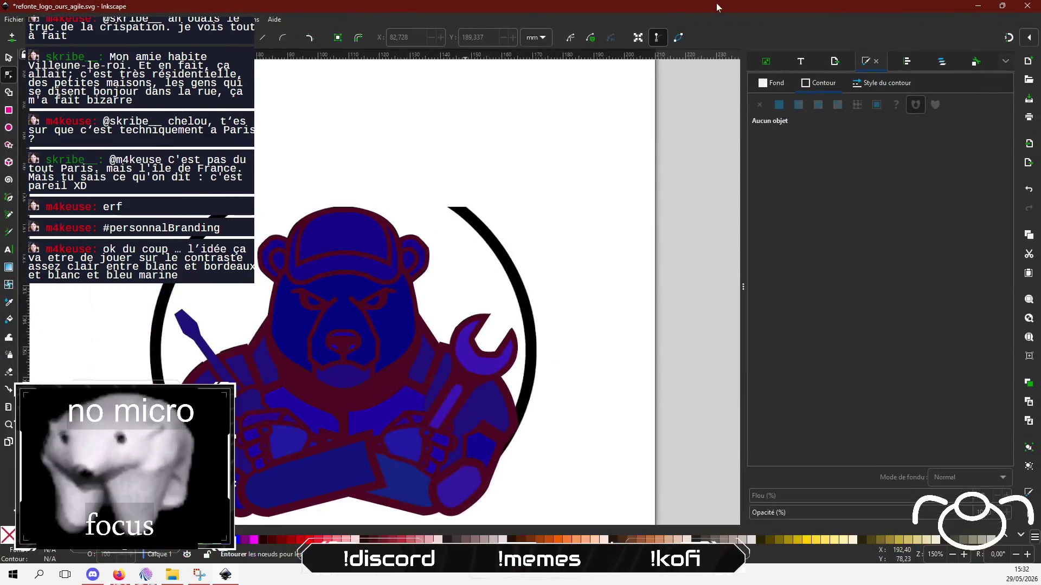
pyautogui.moveTo(717, 2); pyautogui.dragTo(666, 22)
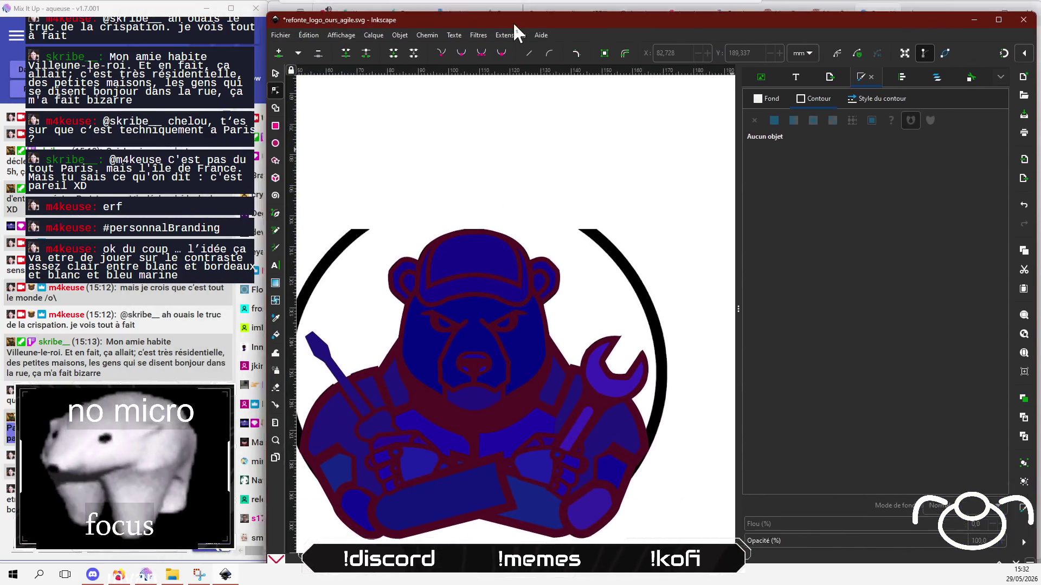
pyautogui.moveTo(512, 36); pyautogui.dragTo(519, 8)
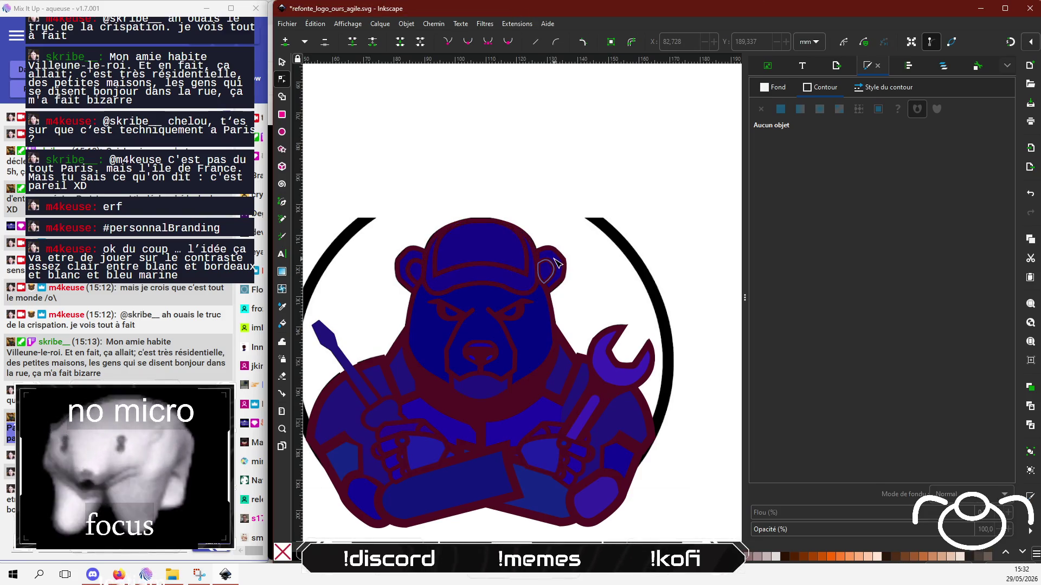
pyautogui.scroll(-3, 562, 298)
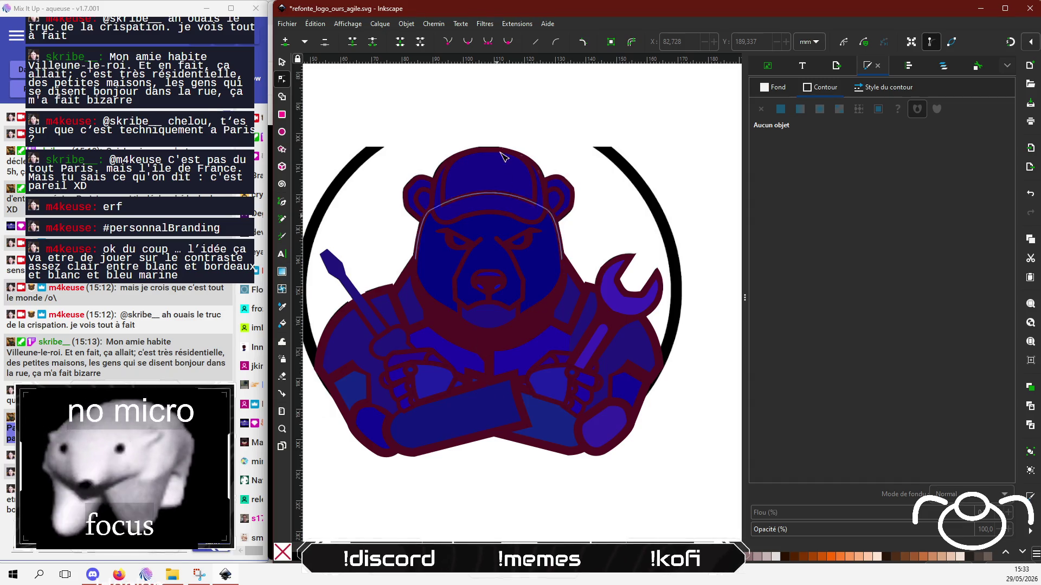
# Set the cap crown and brim fills to white with the L slider.
pyautogui.click(487, 184)
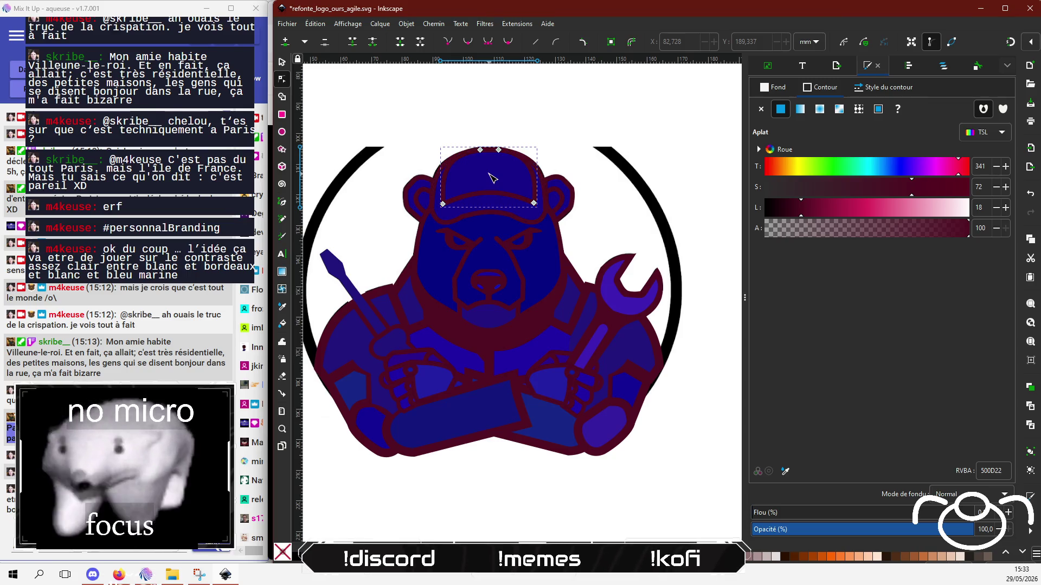
pyautogui.click(778, 87)
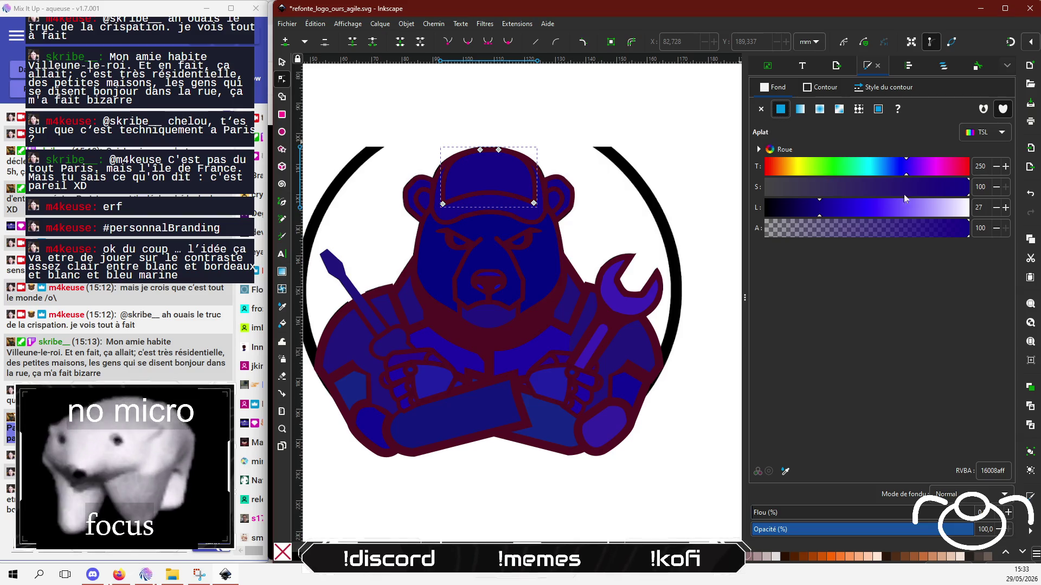
pyautogui.moveTo(903, 207); pyautogui.dragTo(986, 206)
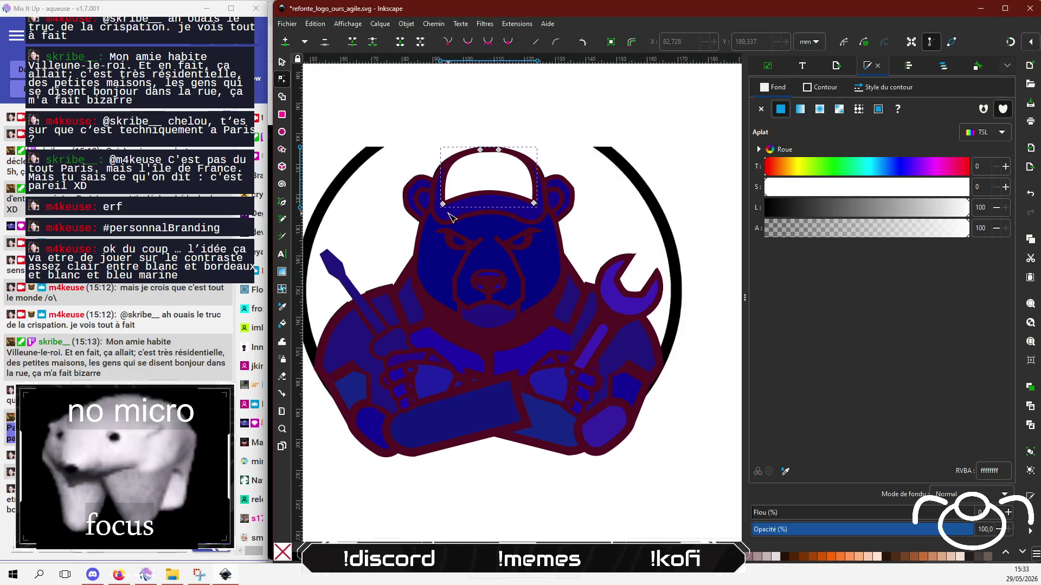
pyautogui.click(445, 219)
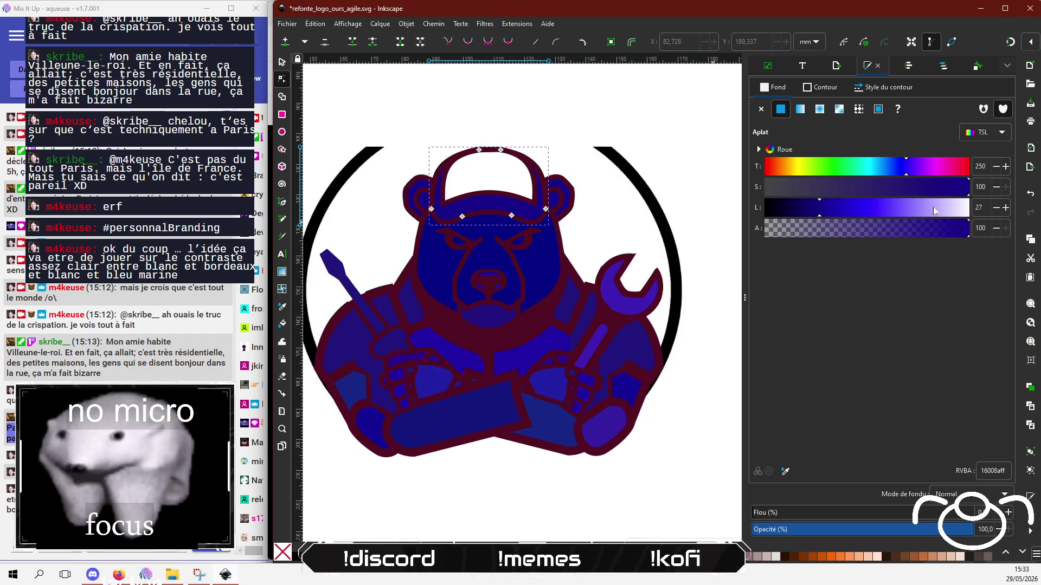
pyautogui.click(964, 213)
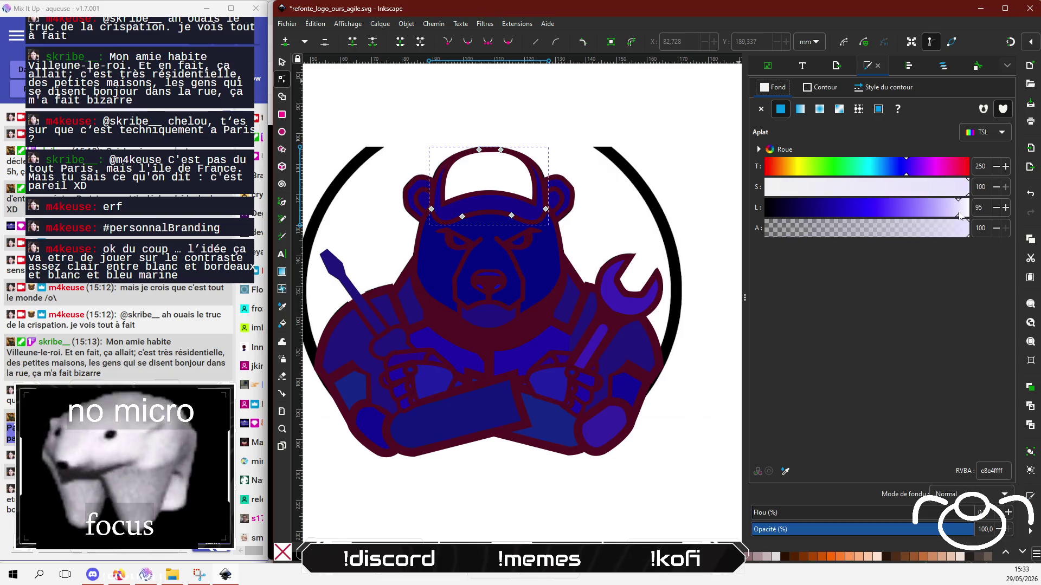
pyautogui.click(967, 212)
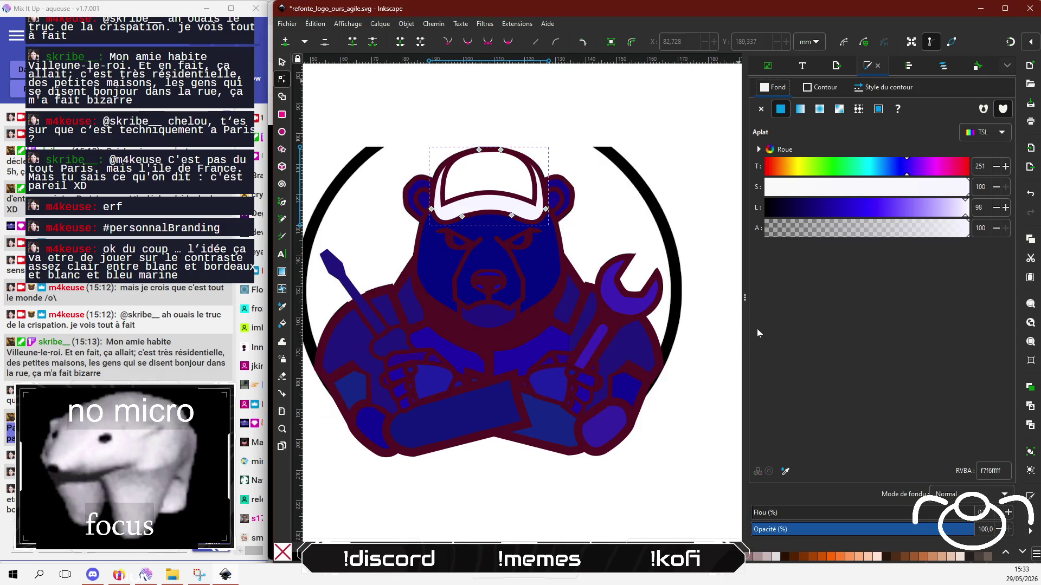
# Lighten the wrench head and handle fills to white.
pyautogui.click(613, 308)
pyautogui.moveTo(911, 207); pyautogui.dragTo(983, 206)
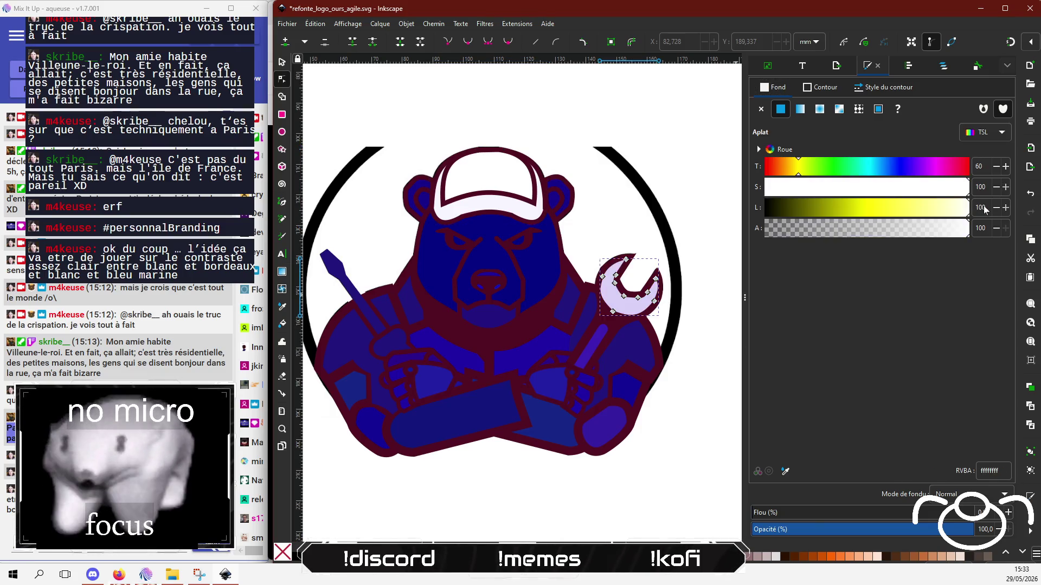
pyautogui.click(594, 345)
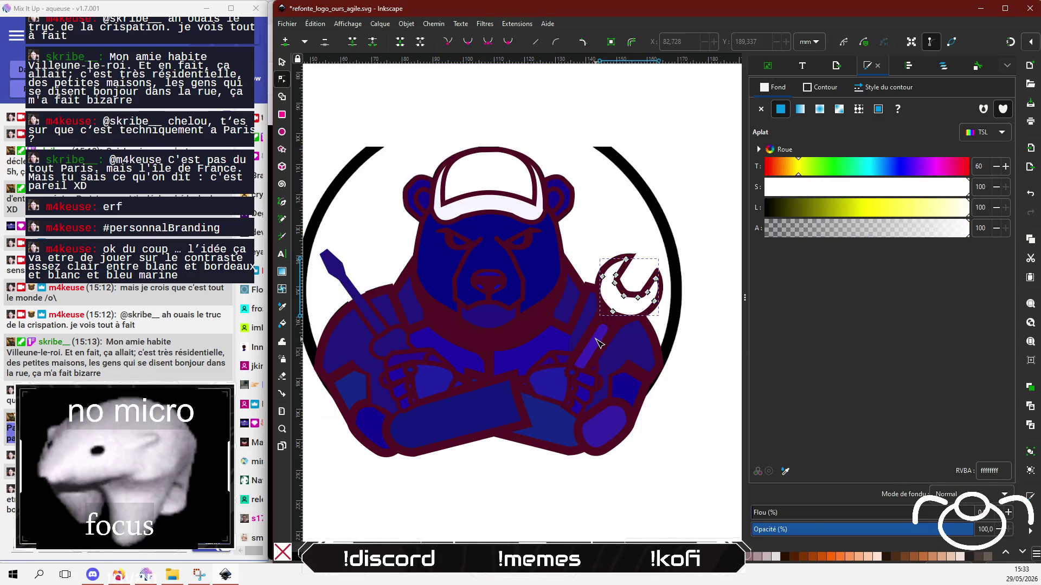
pyautogui.moveTo(905, 209); pyautogui.dragTo(976, 208)
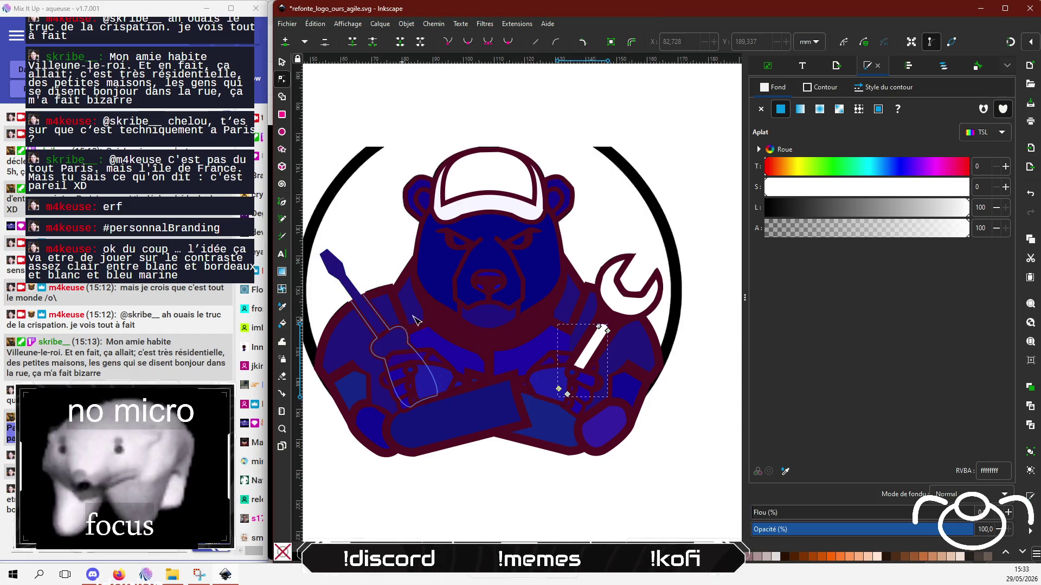
pyautogui.click(515, 486)
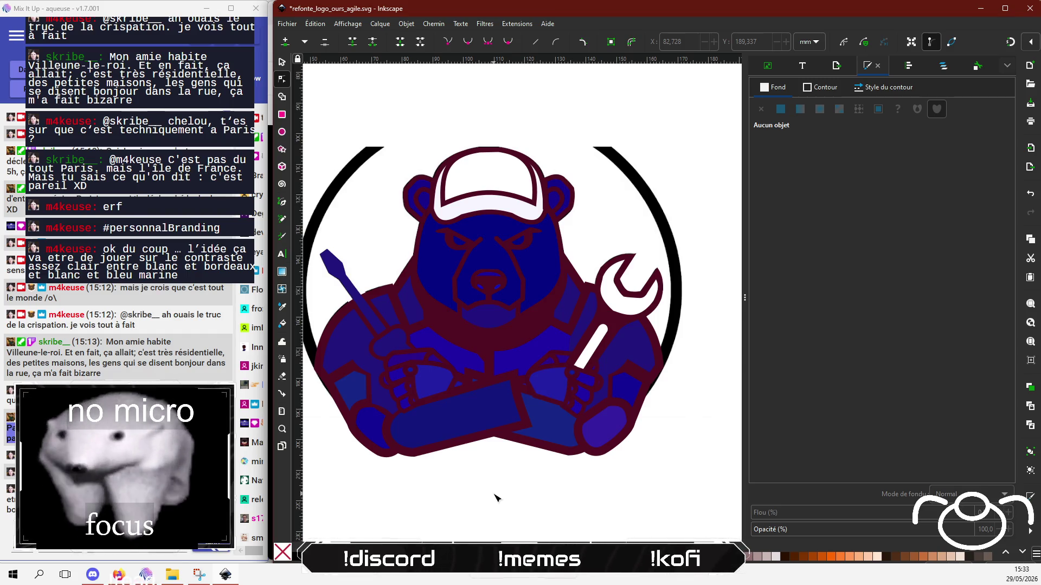
# Make the bear's face, both ears and the muzzle white with Fill L at 100.
pyautogui.click(561, 253)
pyautogui.click(964, 212)
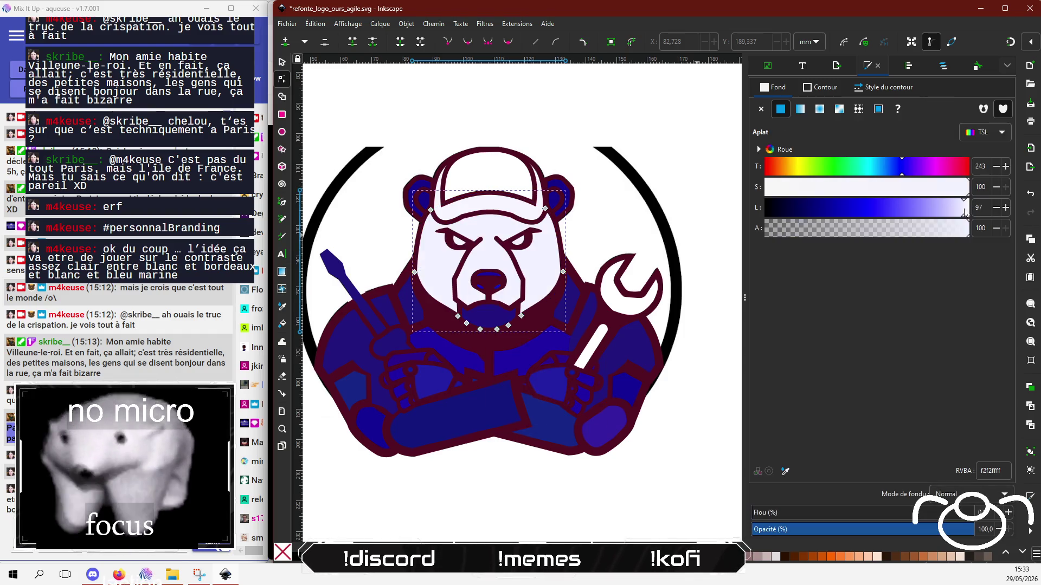
pyautogui.click(561, 195)
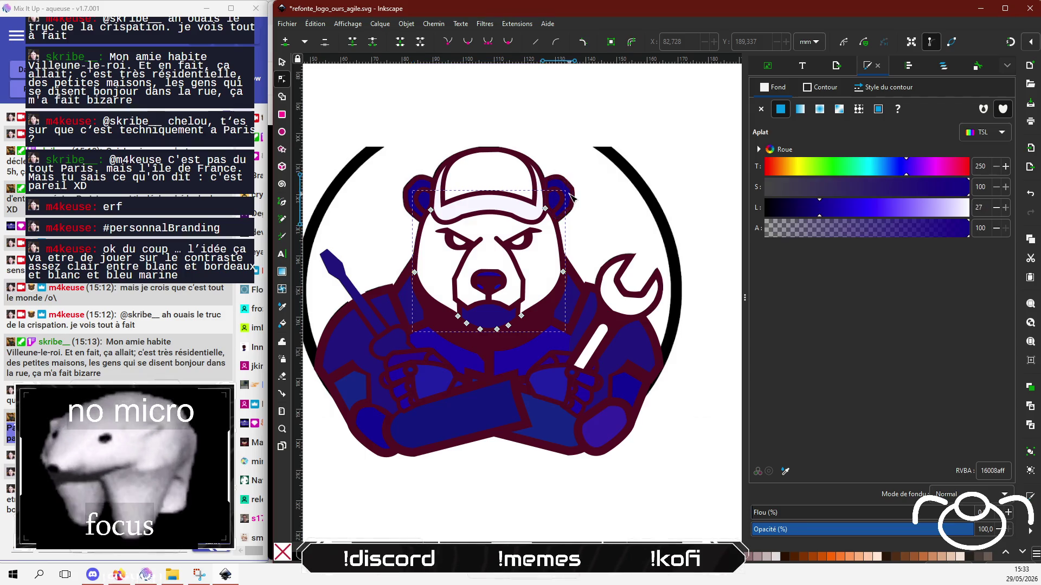
pyautogui.moveTo(917, 207); pyautogui.dragTo(969, 207)
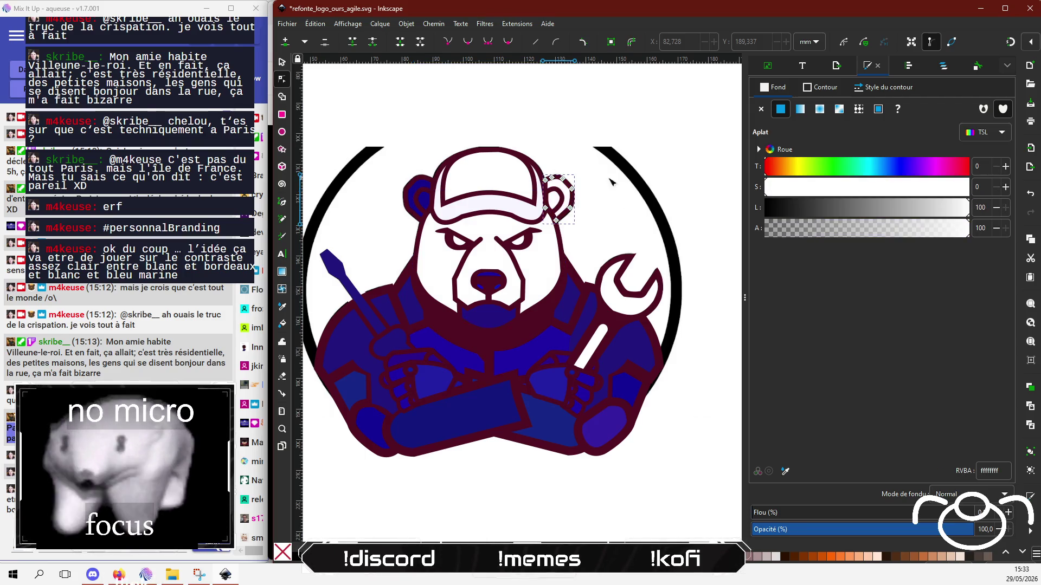
pyautogui.click(410, 191)
pyautogui.moveTo(870, 208); pyautogui.dragTo(969, 207)
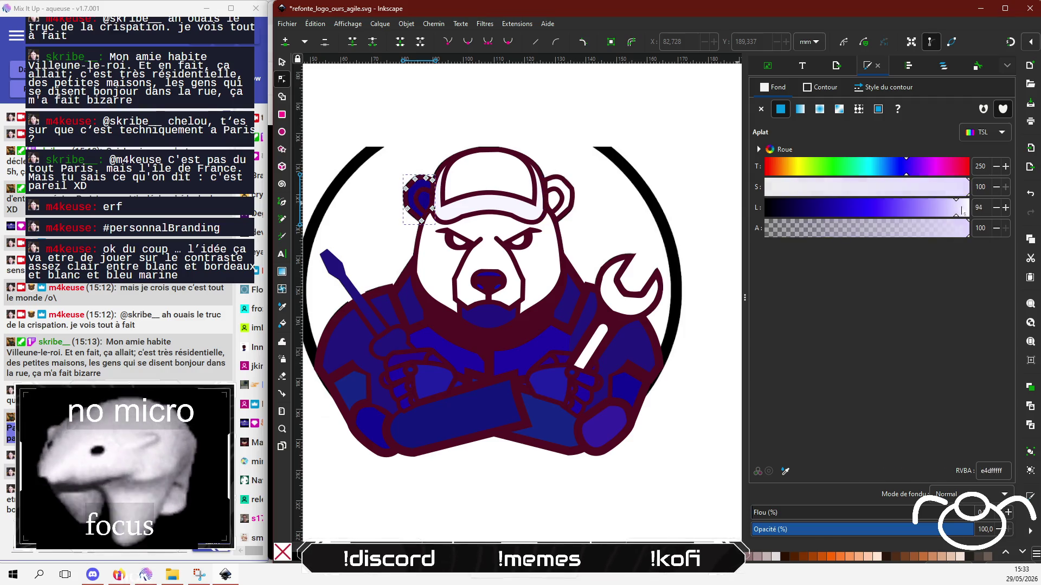
pyautogui.click(491, 314)
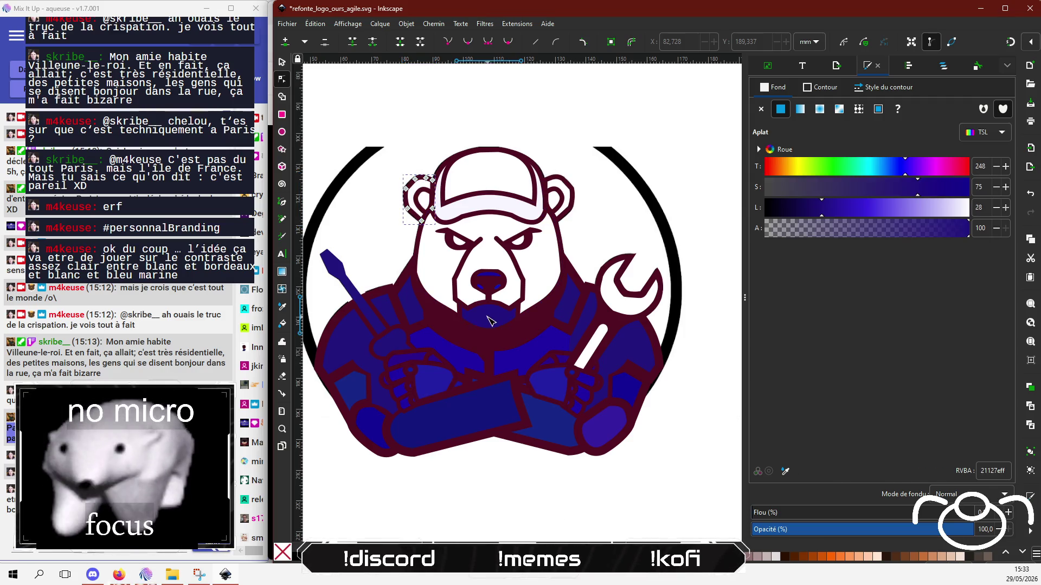
pyautogui.moveTo(954, 210); pyautogui.dragTo(969, 207)
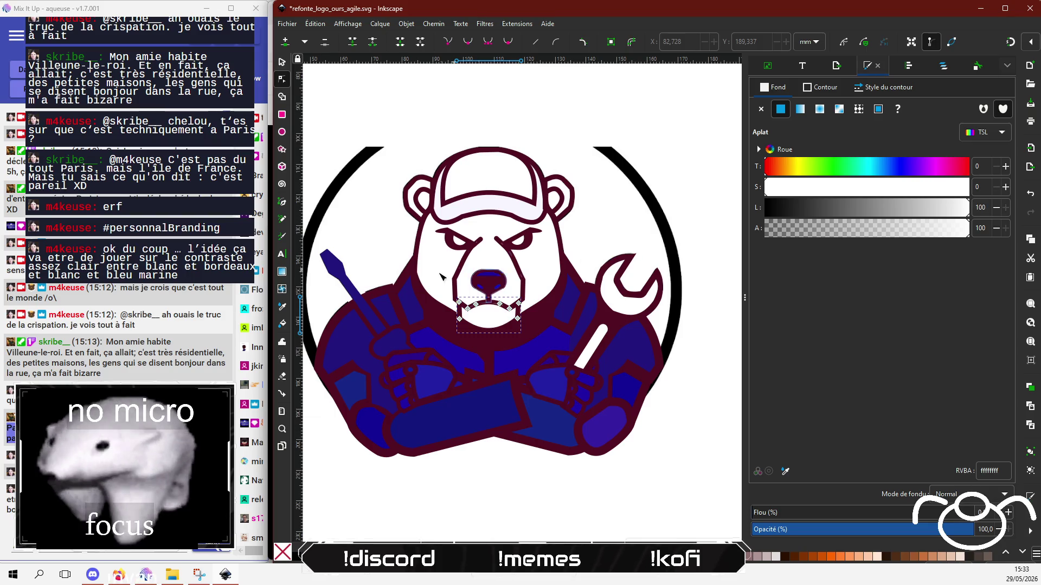
# Whiten the small nose shape and set the two blue nose pieces' fill to none.
pyautogui.click(496, 280)
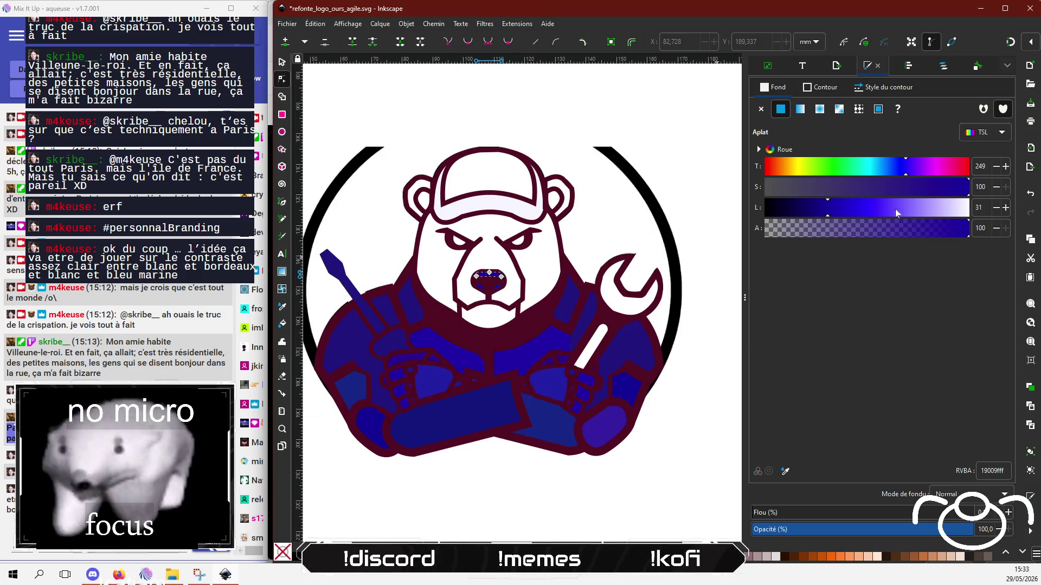
pyautogui.moveTo(895, 209); pyautogui.dragTo(987, 209)
pyautogui.click(497, 285)
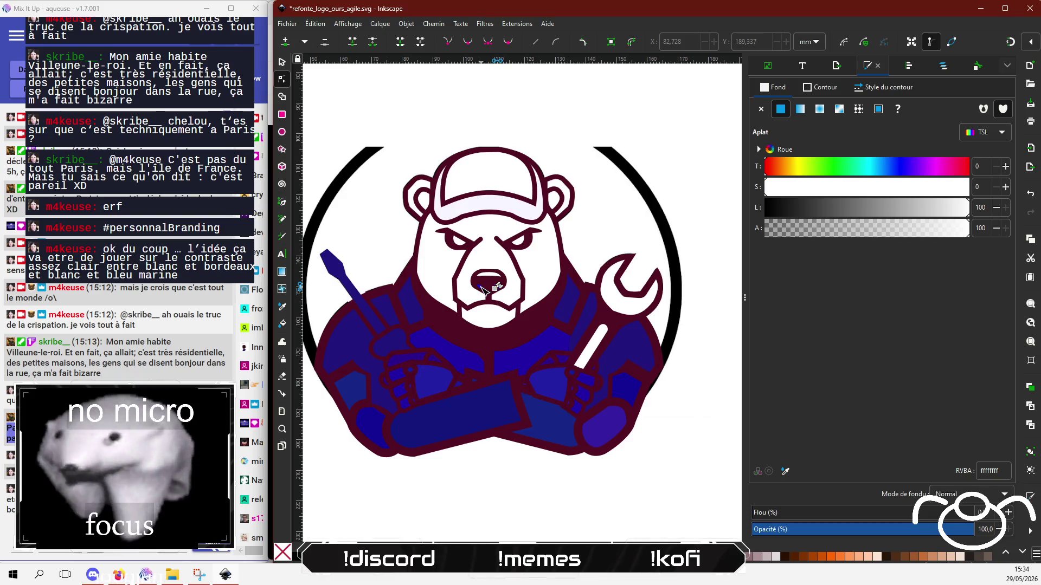
pyautogui.click(485, 291)
pyautogui.moveTo(951, 209); pyautogui.dragTo(993, 209)
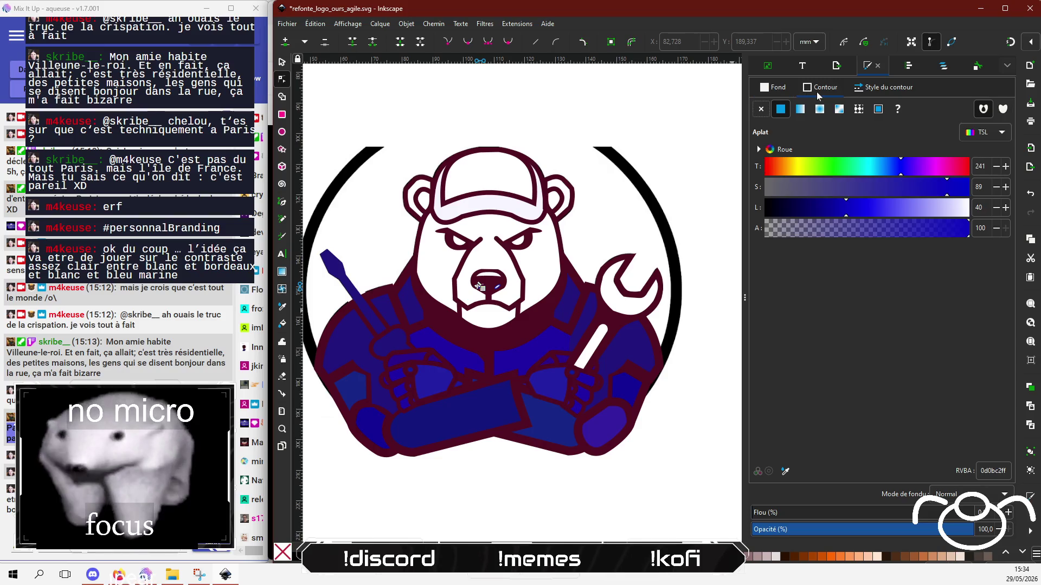
pyautogui.click(762, 110)
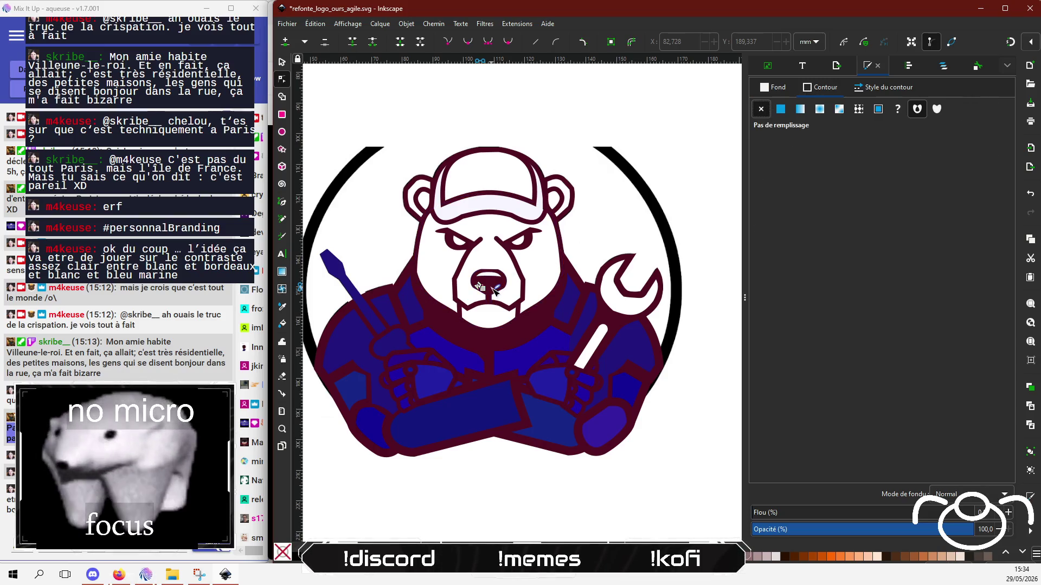
pyautogui.click(499, 292)
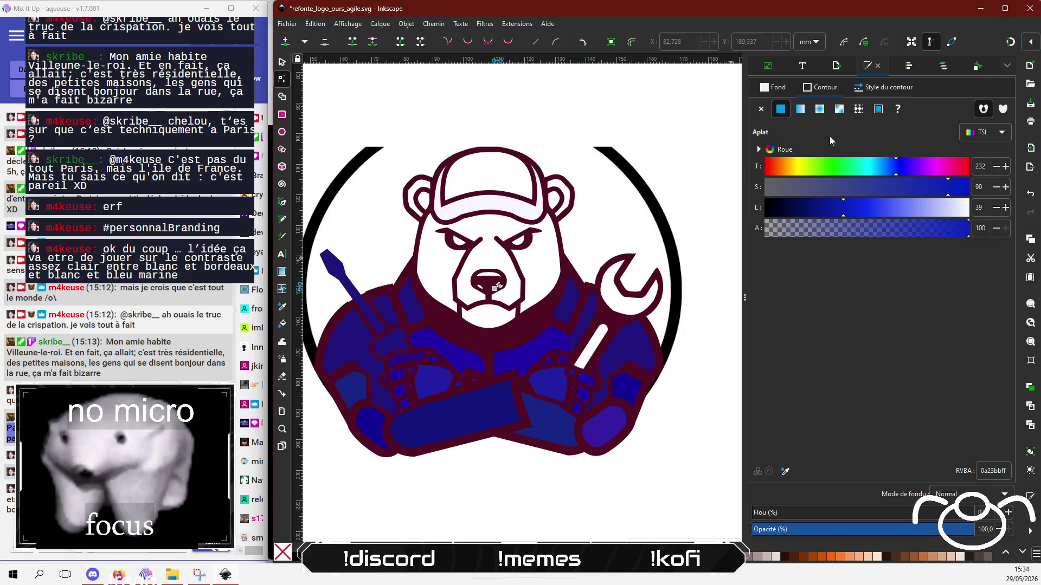
pyautogui.click(761, 109)
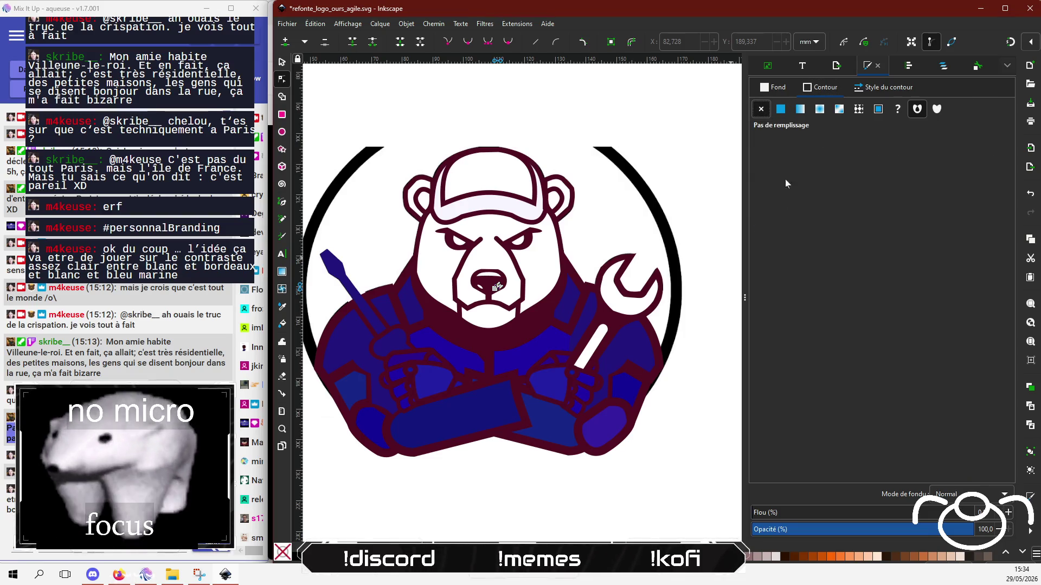
pyautogui.click(507, 495)
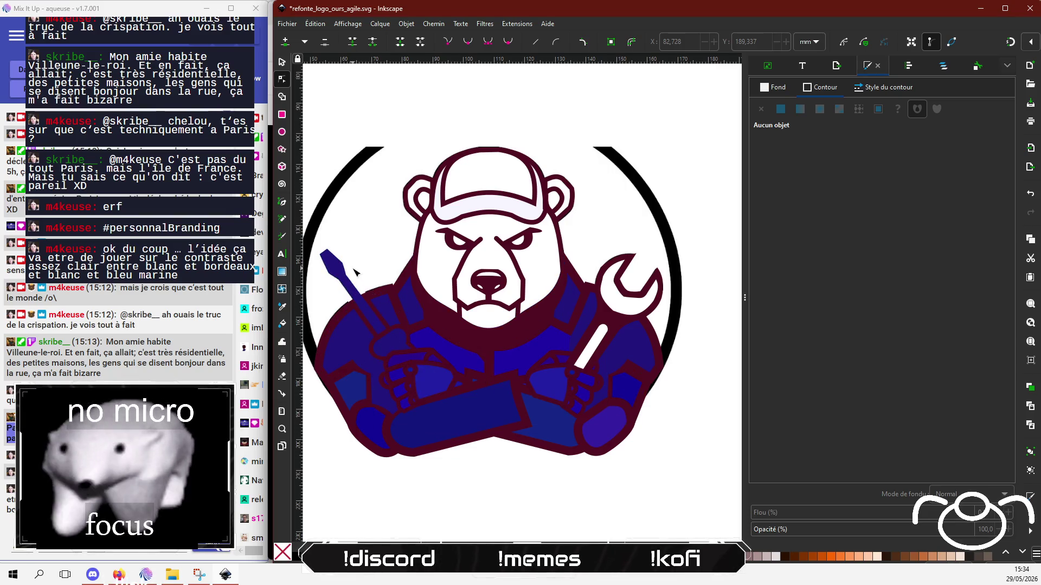
# Fill the plank forearm and right forearm white, undoing the accidental white outline.
pyautogui.click(477, 427)
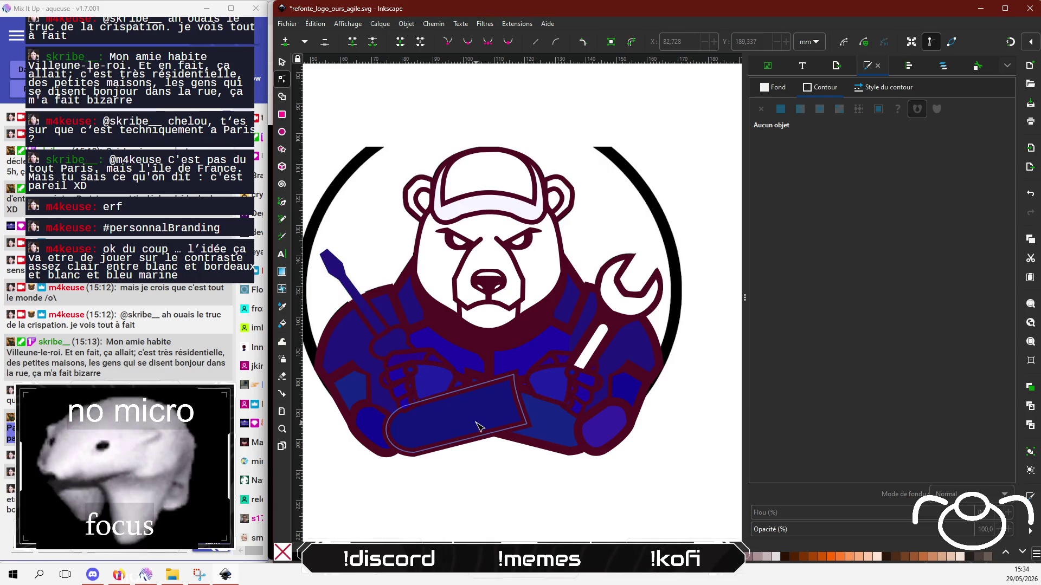
pyautogui.moveTo(961, 211); pyautogui.dragTo(970, 211)
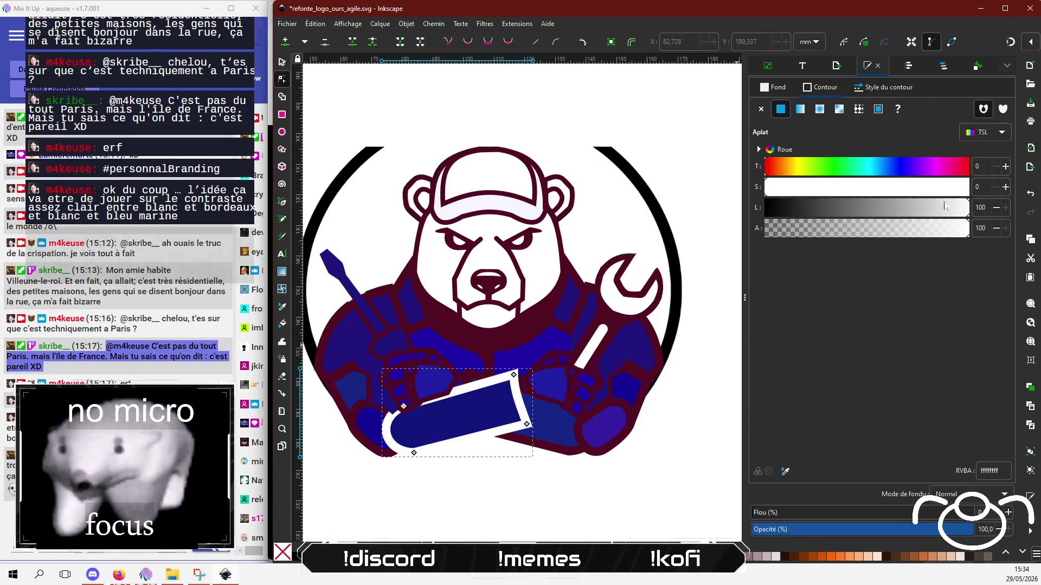
pyautogui.hotkey('ctrl', 'z')
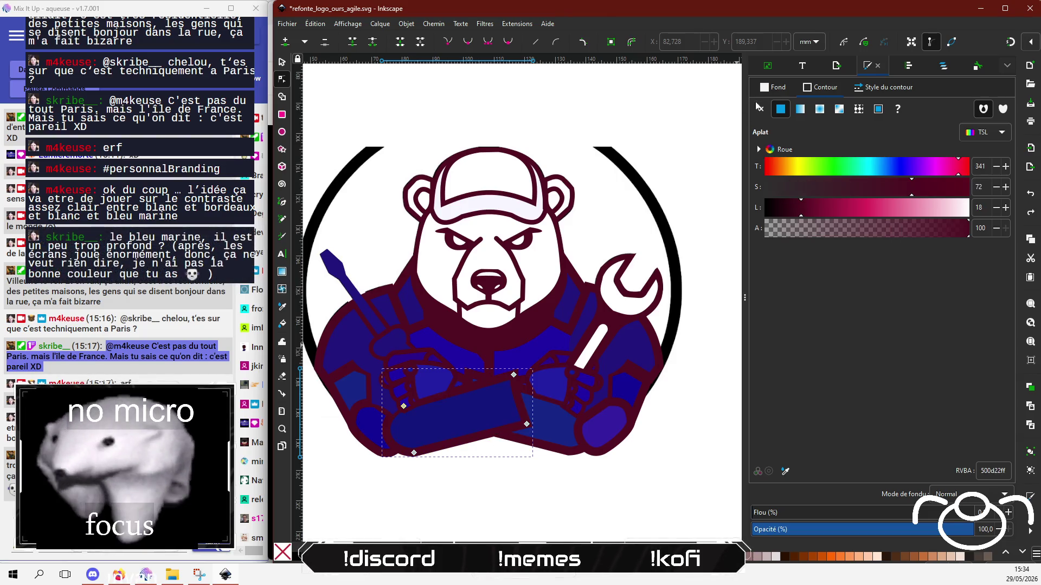
pyautogui.click(773, 88)
pyautogui.moveTo(938, 215); pyautogui.dragTo(968, 216)
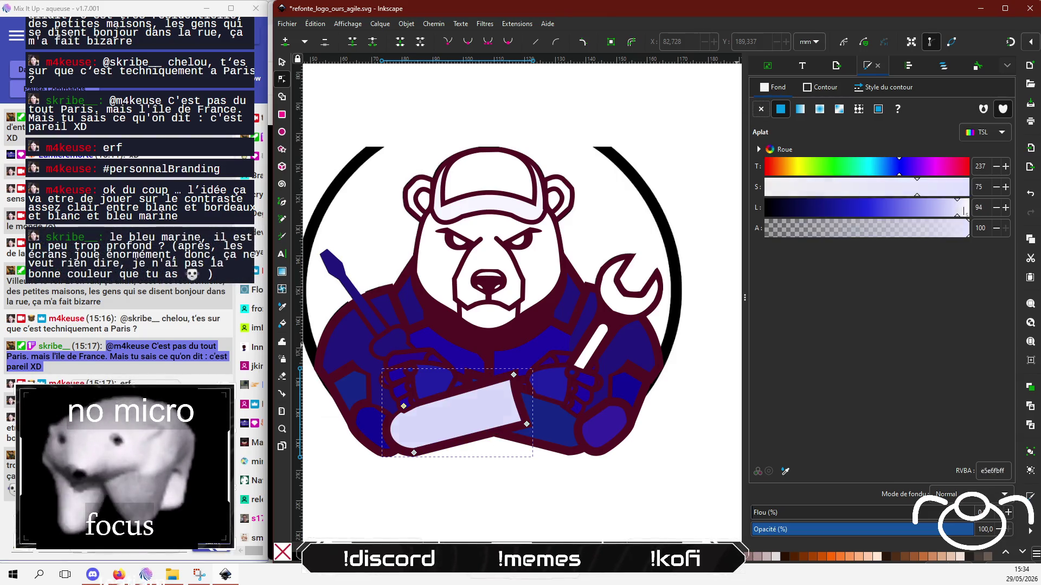
pyautogui.click(555, 442)
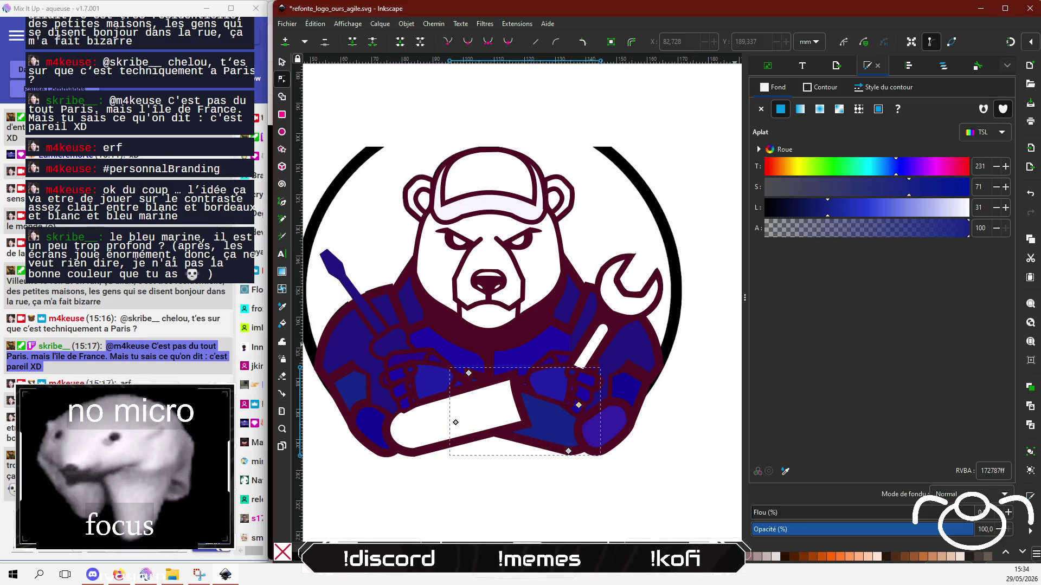
pyautogui.moveTo(960, 215); pyautogui.dragTo(969, 215)
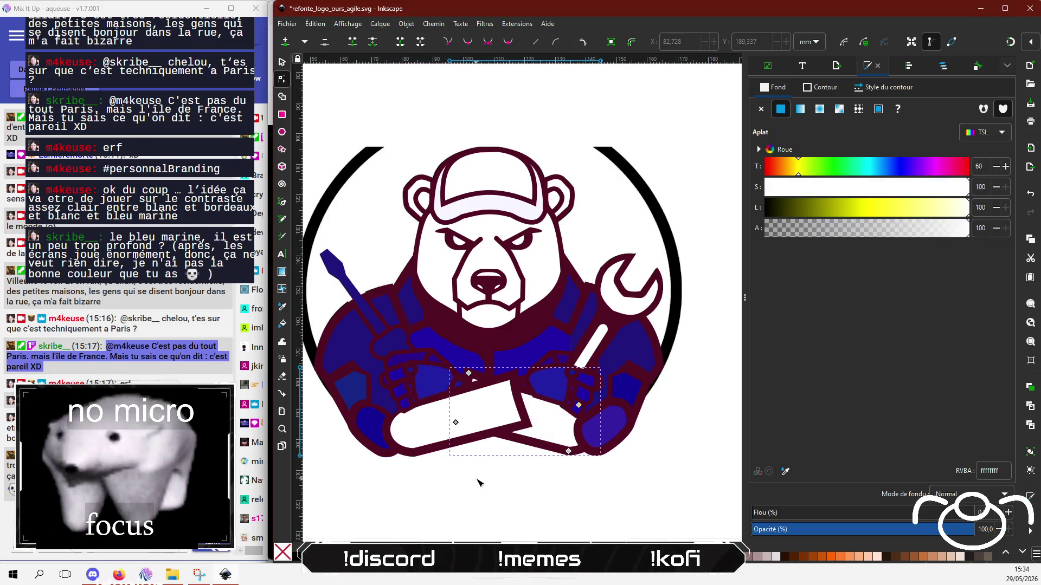
pyautogui.click(478, 513)
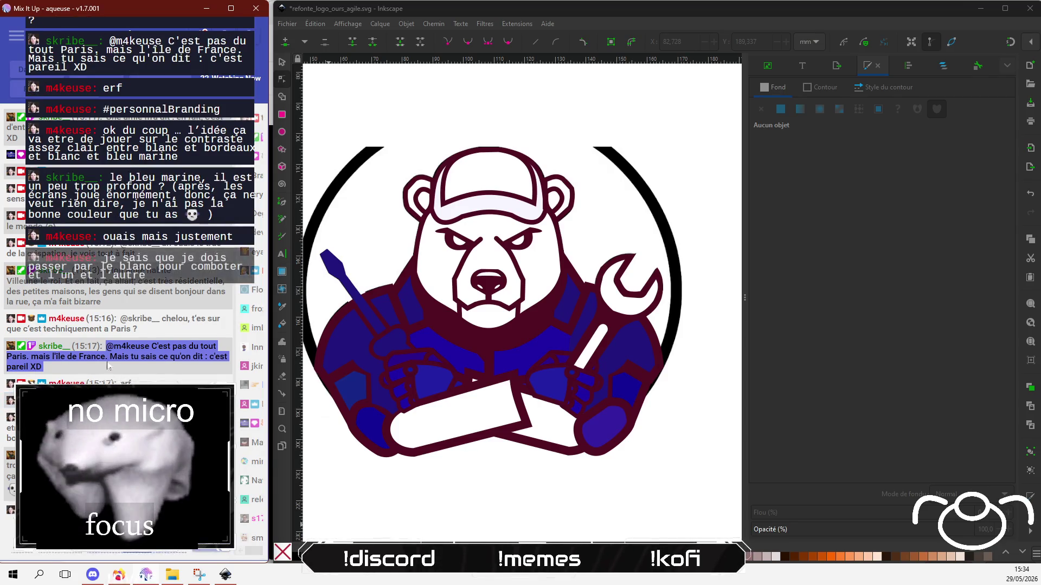
# Make the left and right jacket collar pieces and both fists white.
pyautogui.click(473, 503)
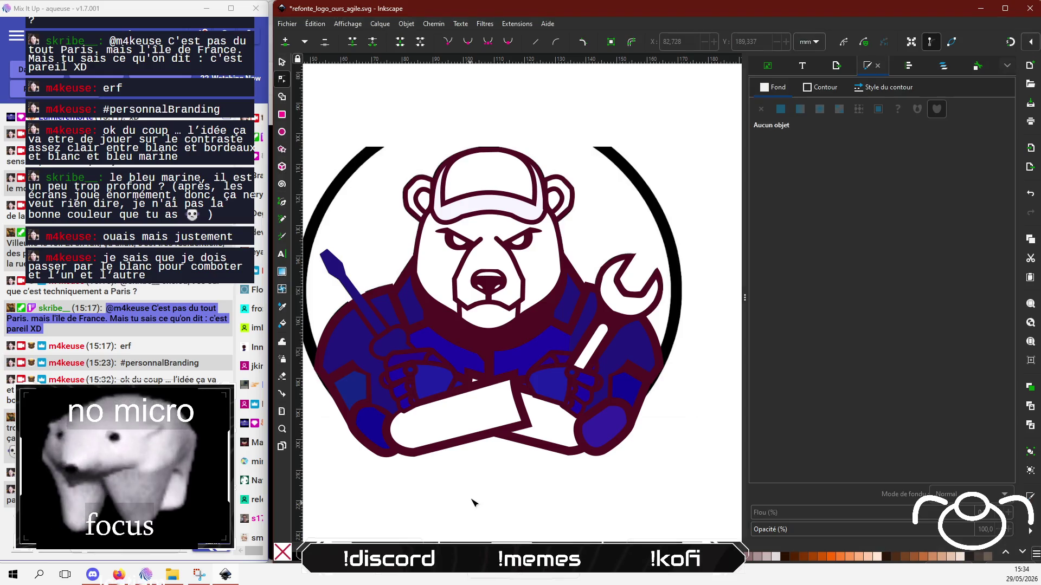
pyautogui.click(406, 290)
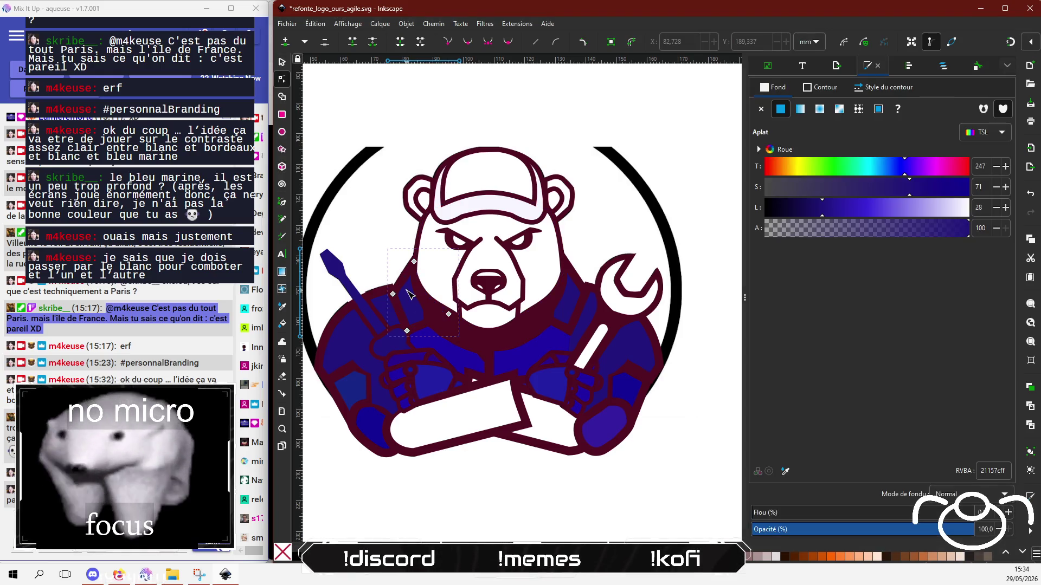
pyautogui.click(967, 210)
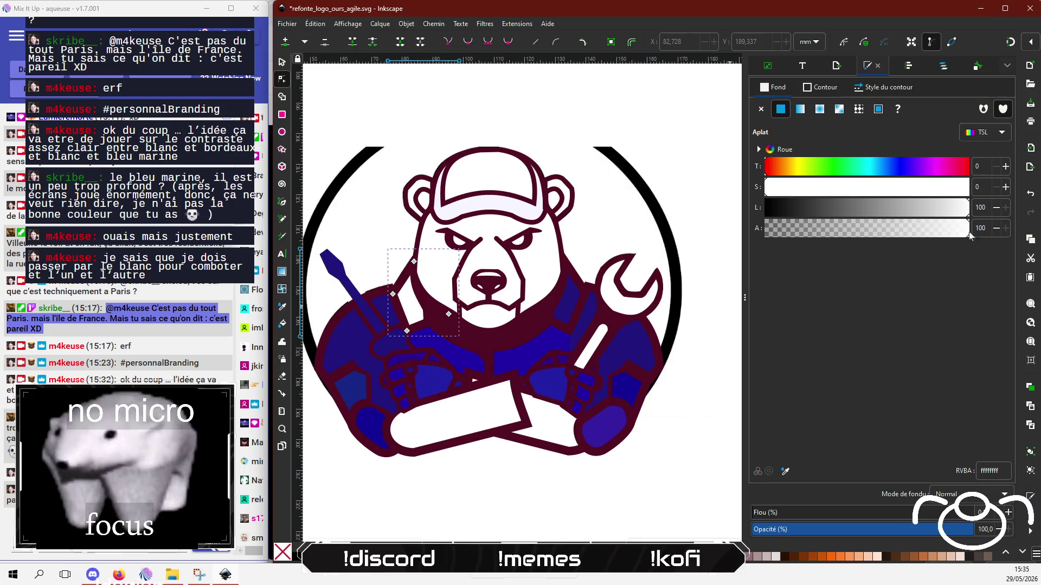
pyautogui.click(578, 295)
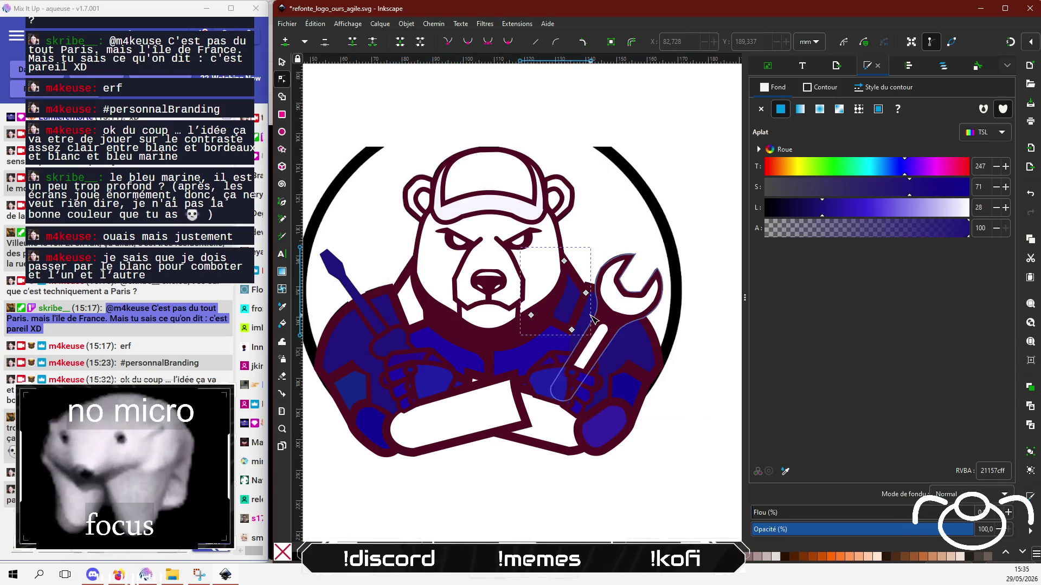
pyautogui.click(962, 209)
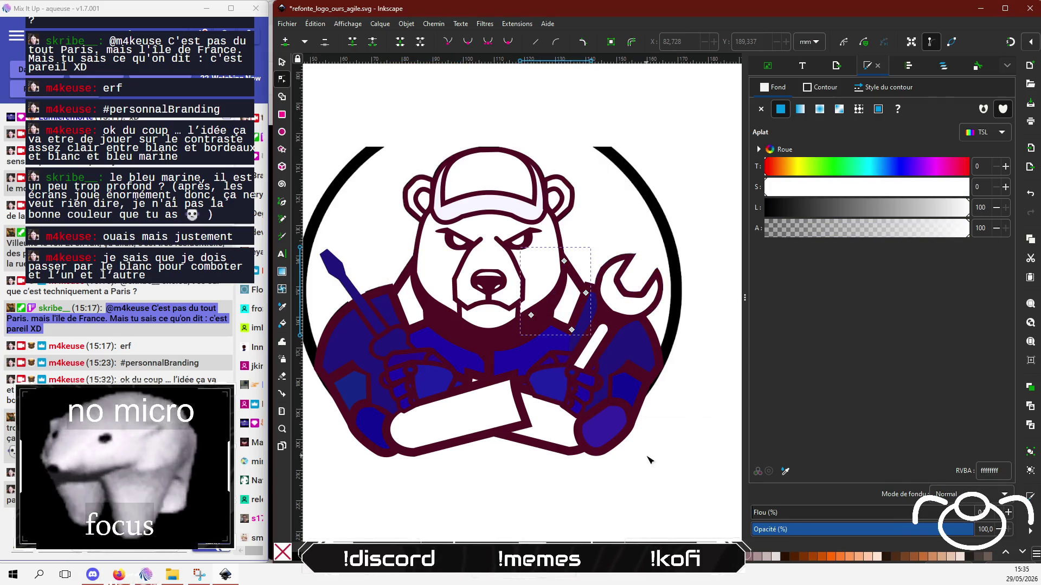
pyautogui.click(644, 340)
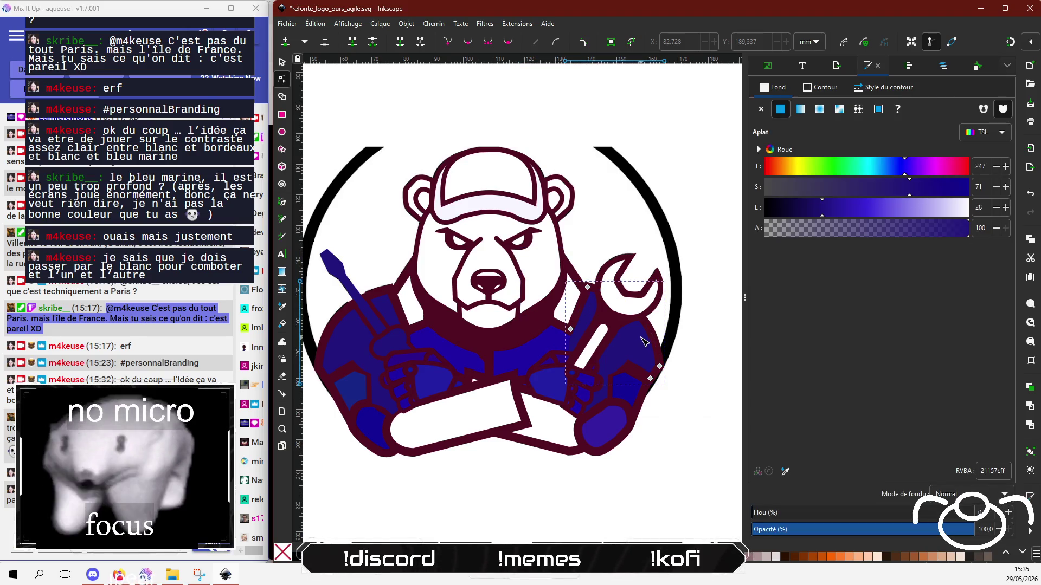
pyautogui.click(603, 428)
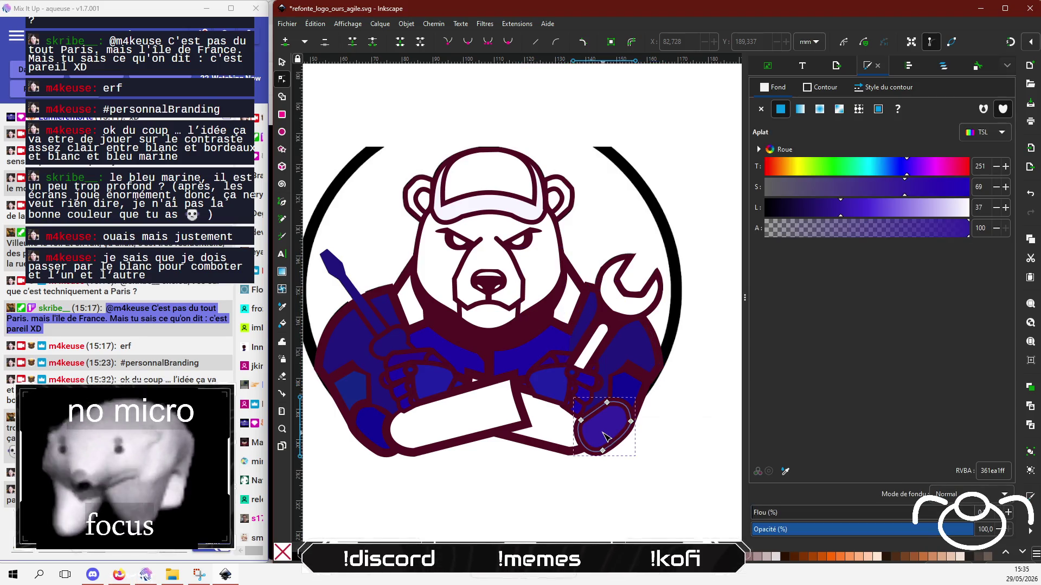
pyautogui.click(968, 208)
pyautogui.click(368, 426)
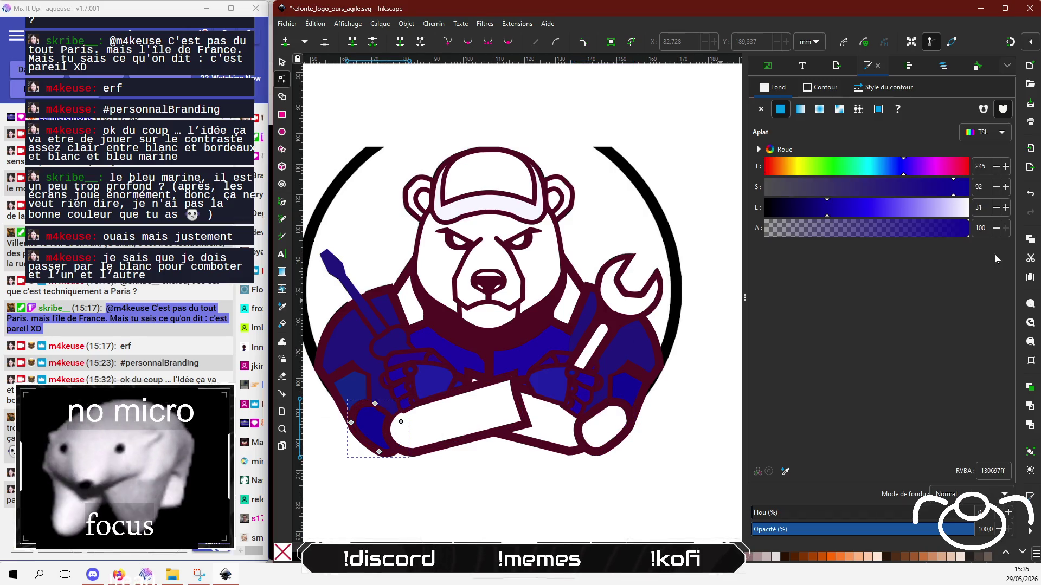
pyautogui.click(958, 212)
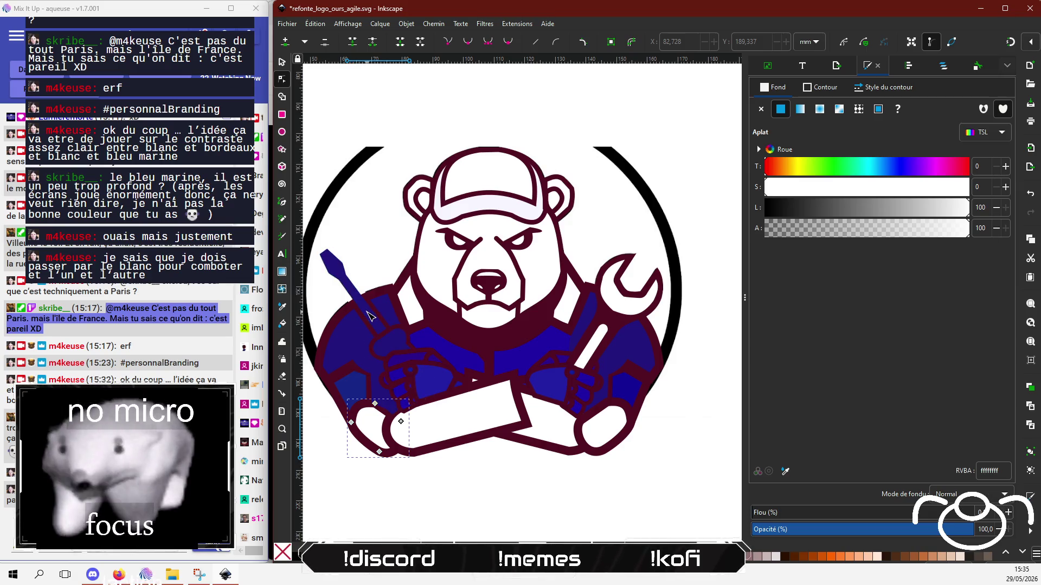
# Turn the blue patch beside the right hand white.
pyautogui.click(526, 358)
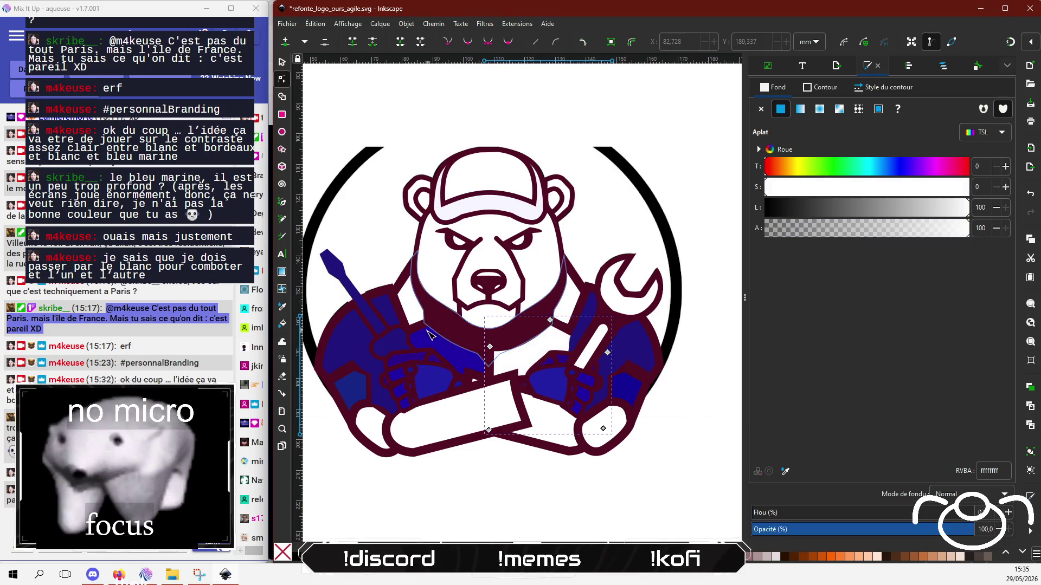
pyautogui.click(428, 339)
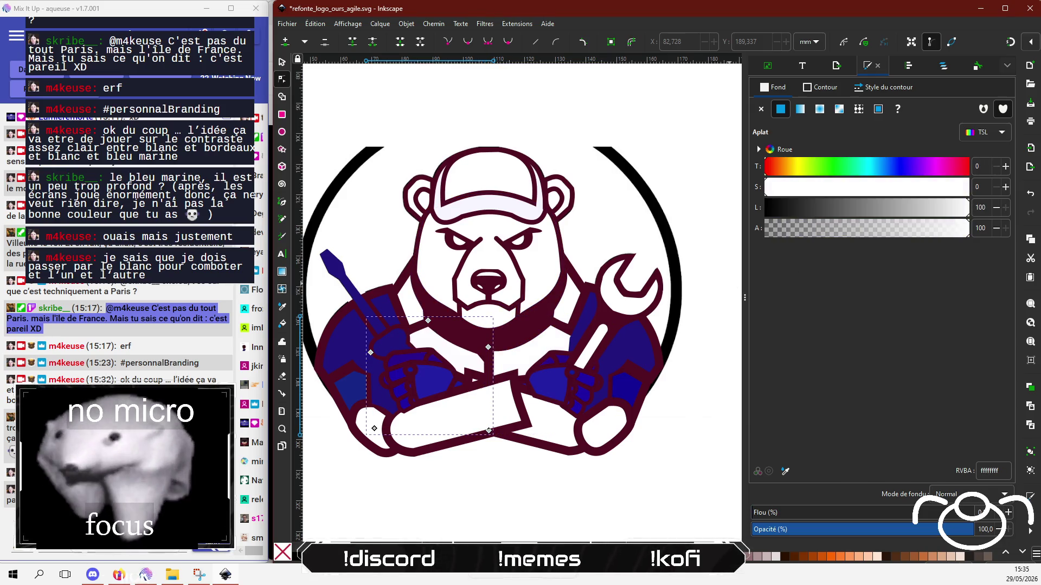
pyautogui.click(534, 494)
pyautogui.click(653, 349)
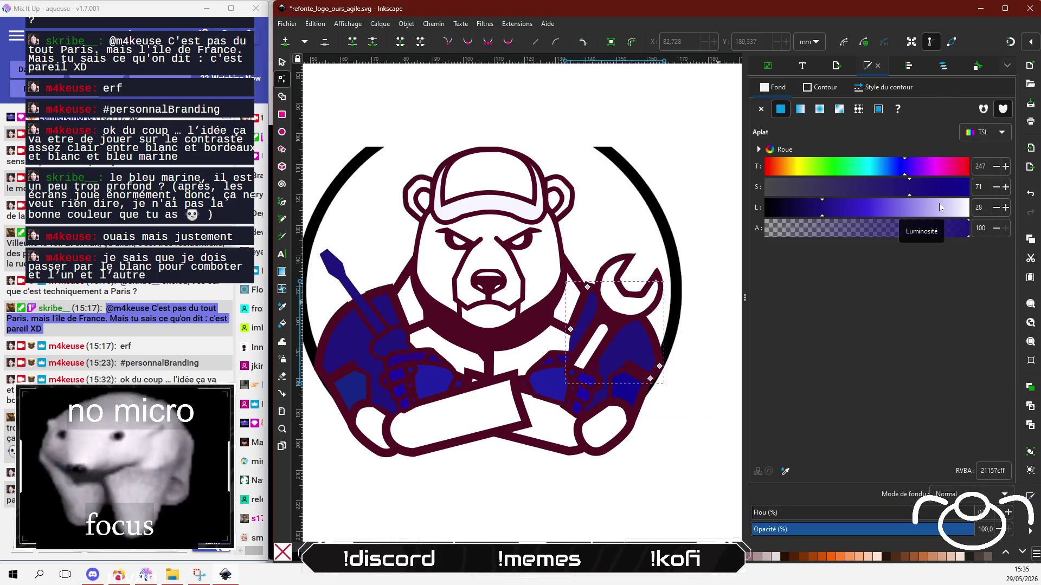
pyautogui.click(445, 508)
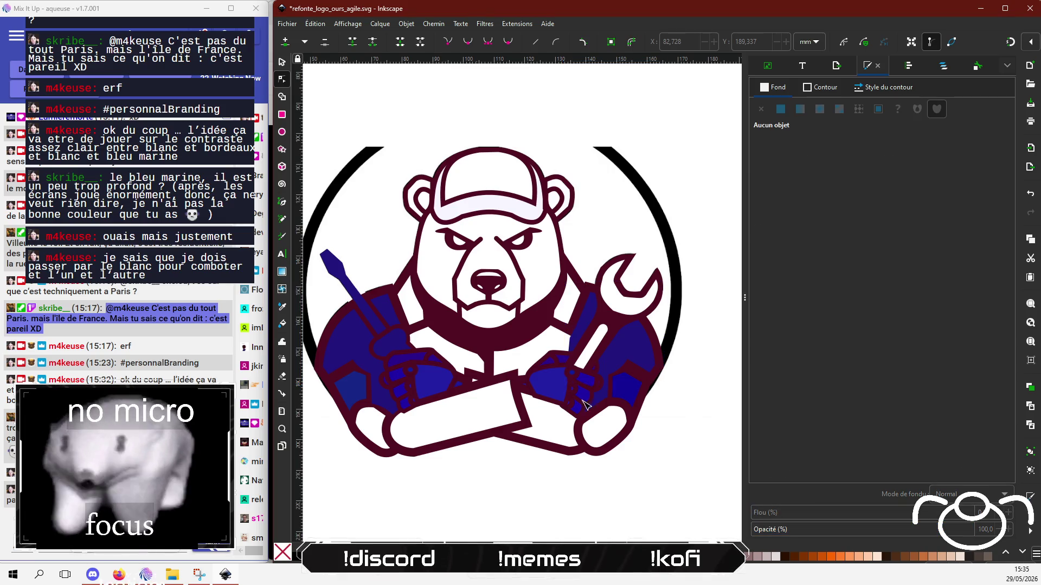
pyautogui.click(355, 395)
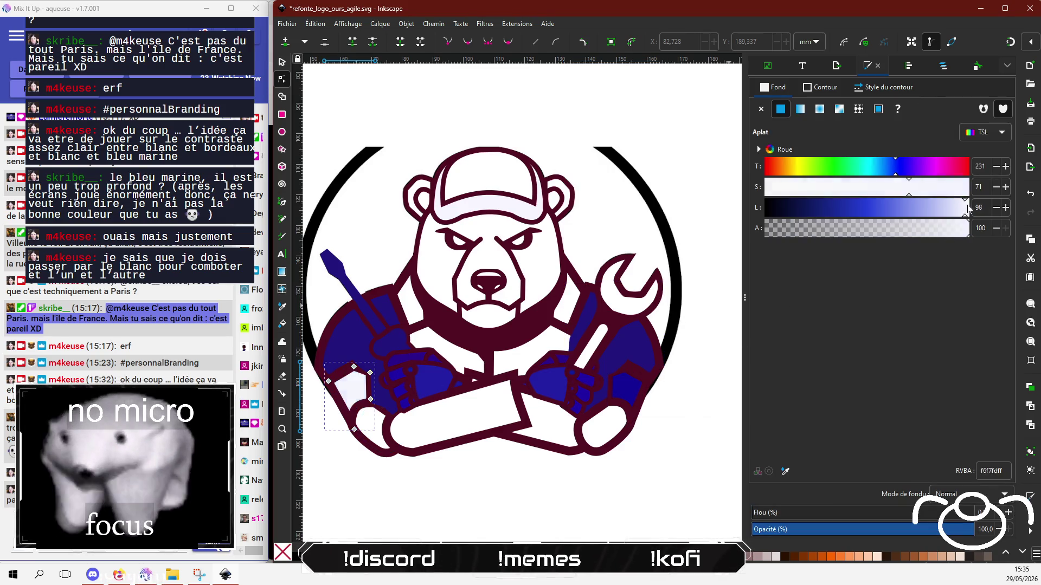
pyautogui.click(626, 396)
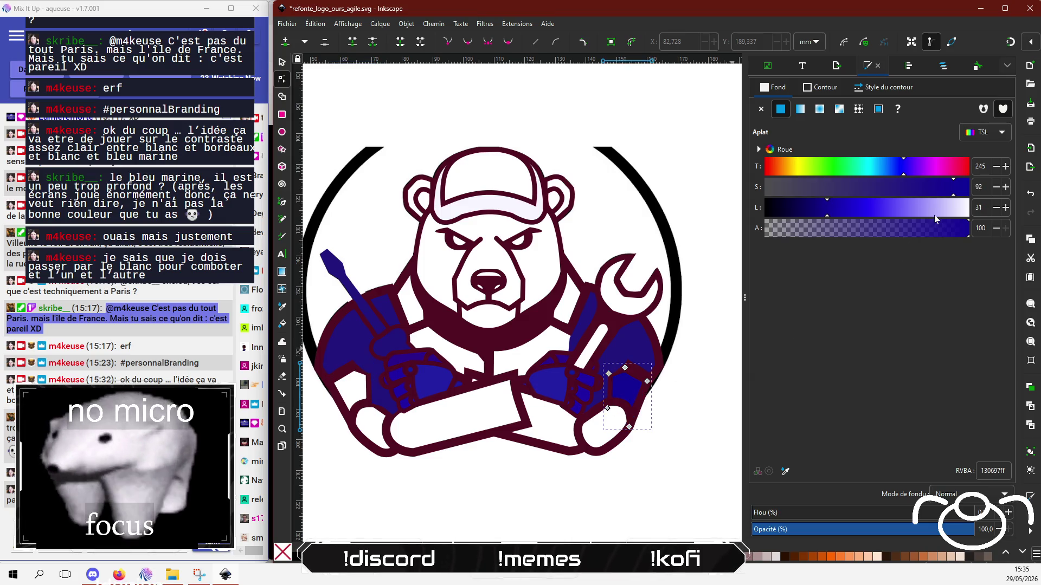
pyautogui.moveTo(935, 215); pyautogui.dragTo(972, 212)
pyautogui.click(469, 498)
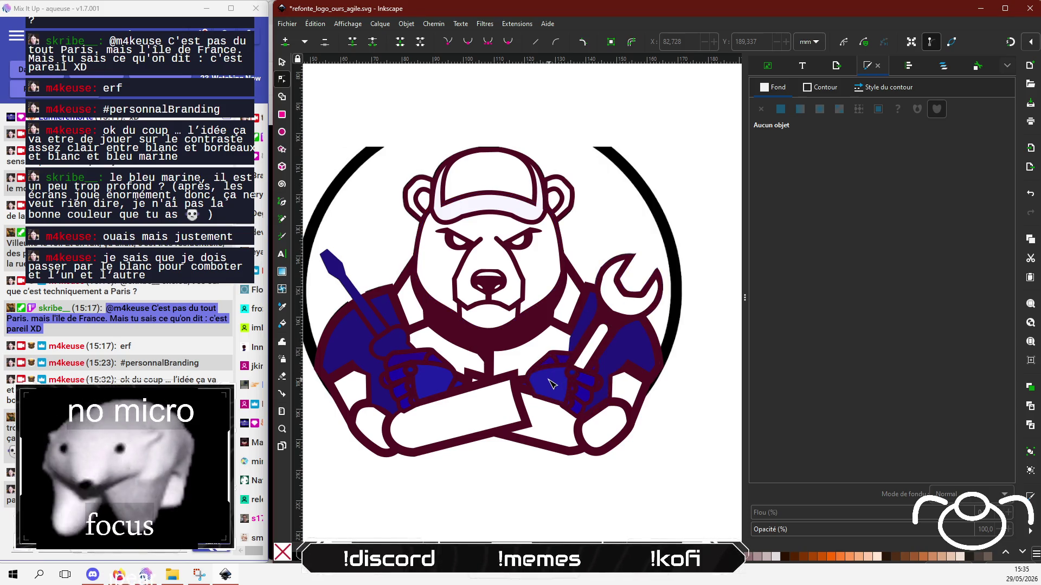
# Turn the right glove's blue piece white, undoing stray changes to neighbouring pieces.
pyautogui.click(550, 384)
pyautogui.moveTo(927, 207); pyautogui.dragTo(1001, 201)
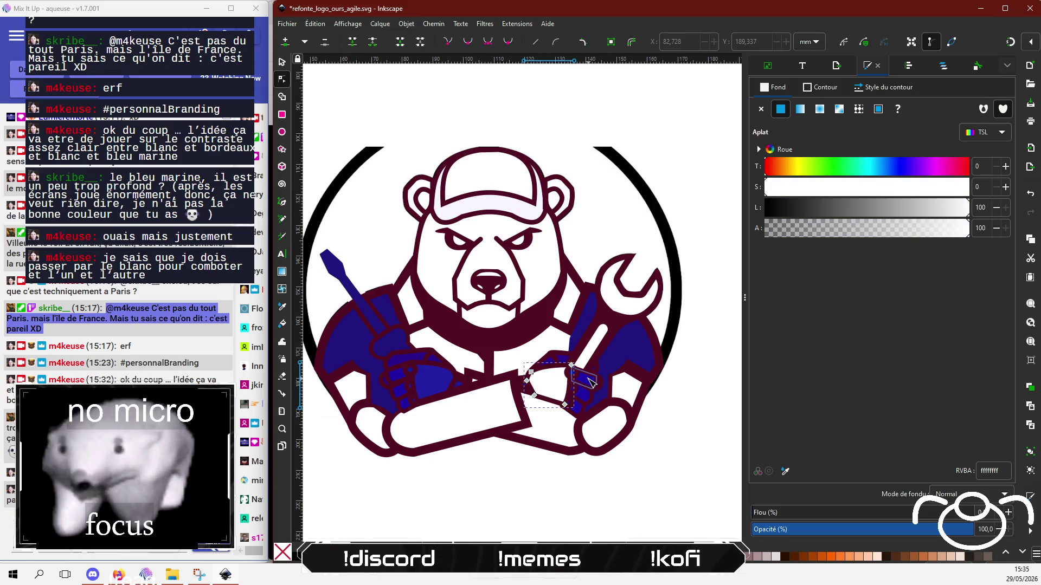
pyautogui.click(440, 381)
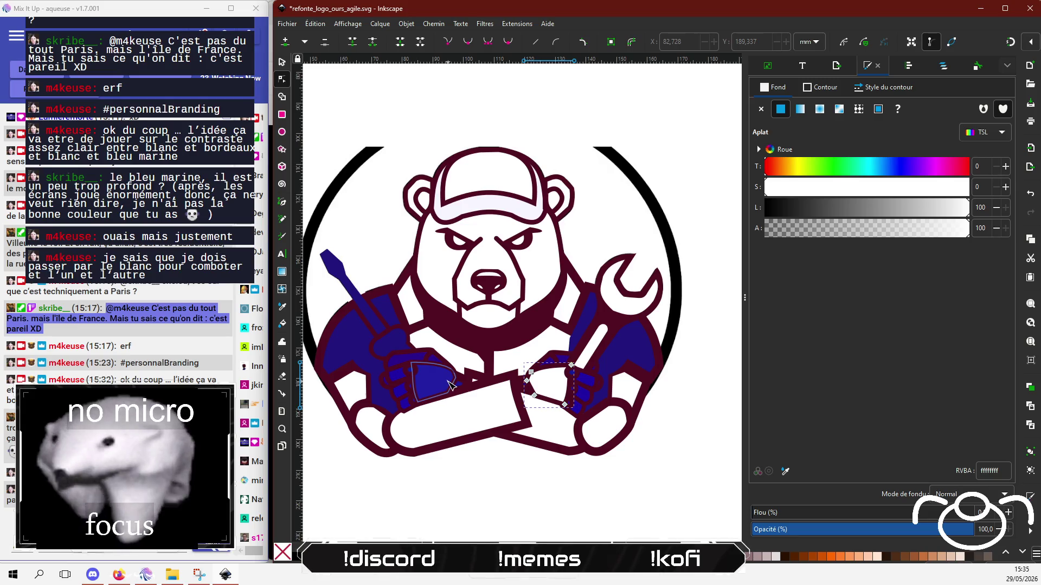
pyautogui.click(967, 210)
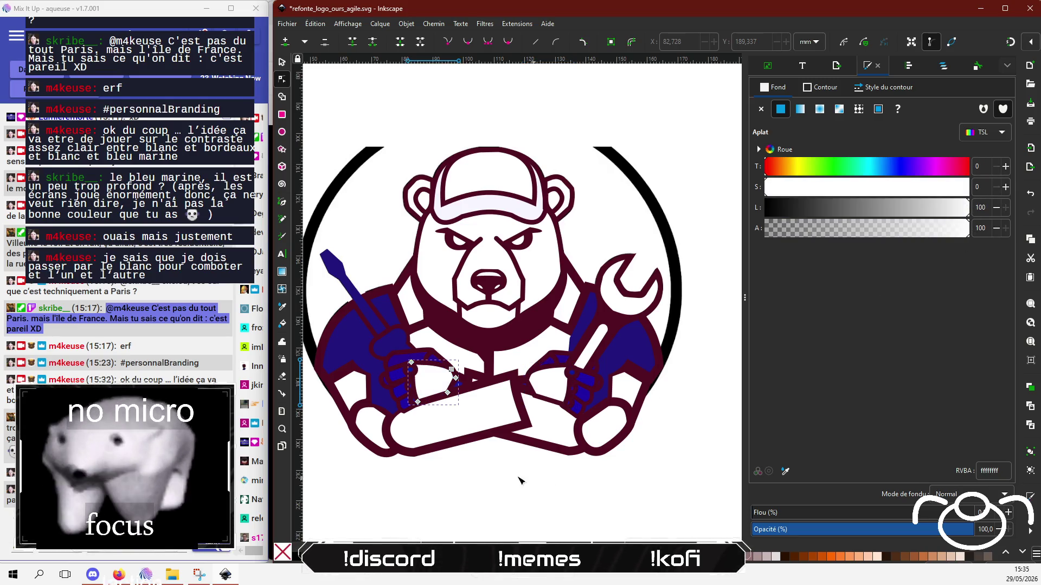
pyautogui.click(520, 481)
pyautogui.hotkey('ctrl', 'z')
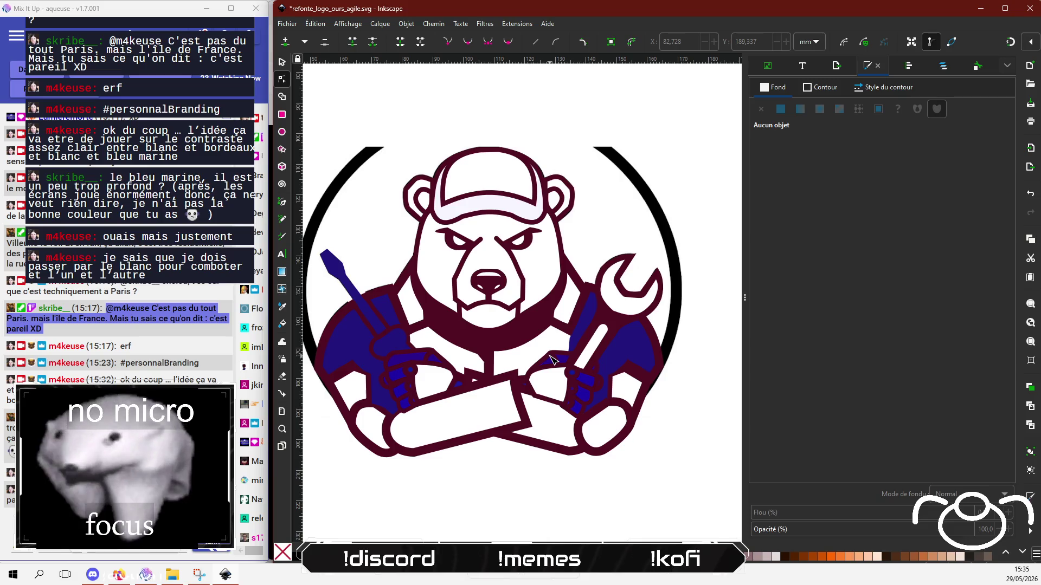
pyautogui.click(552, 360)
pyautogui.click(965, 209)
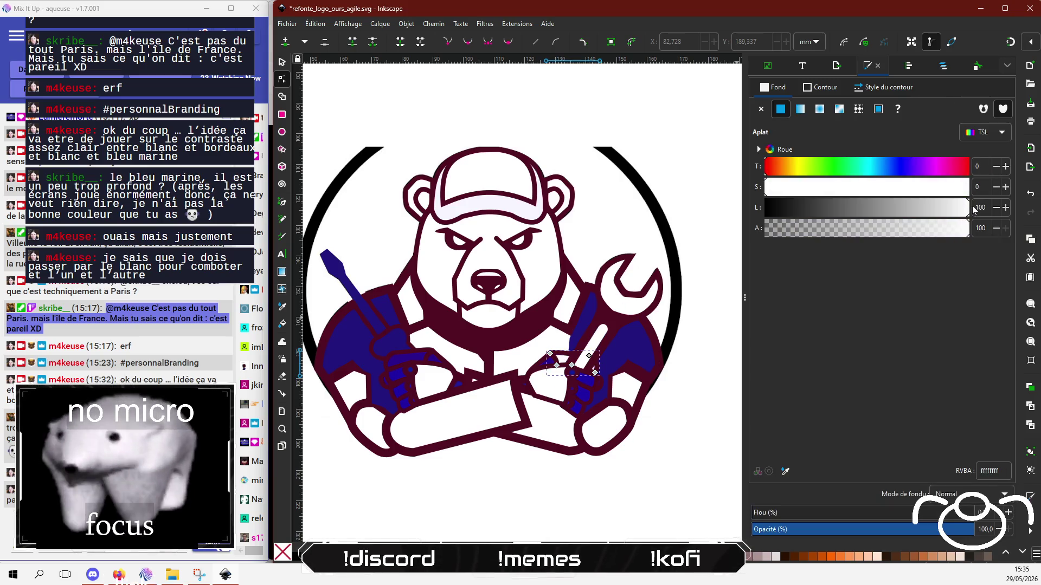
pyautogui.hotkey('ctrl', 'z')
pyautogui.click(520, 511)
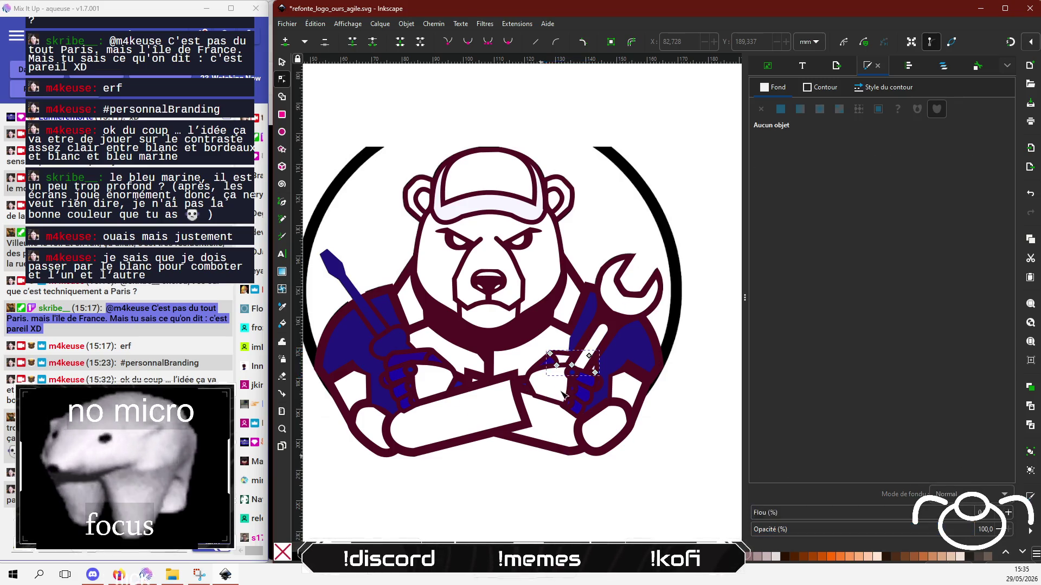
# Make the blue left glove piece white.
pyautogui.click(549, 362)
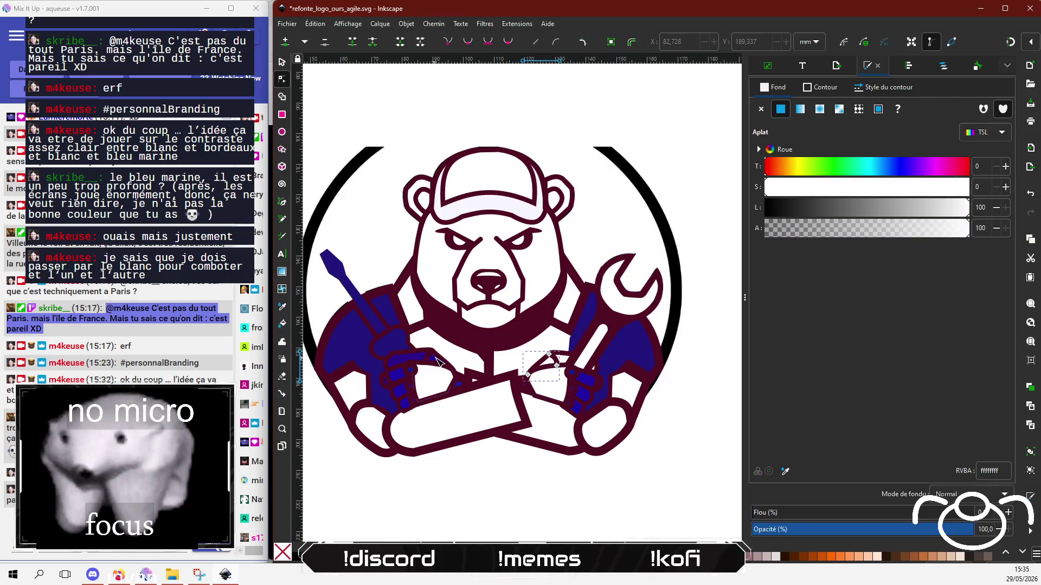
pyautogui.click(437, 358)
pyautogui.click(438, 355)
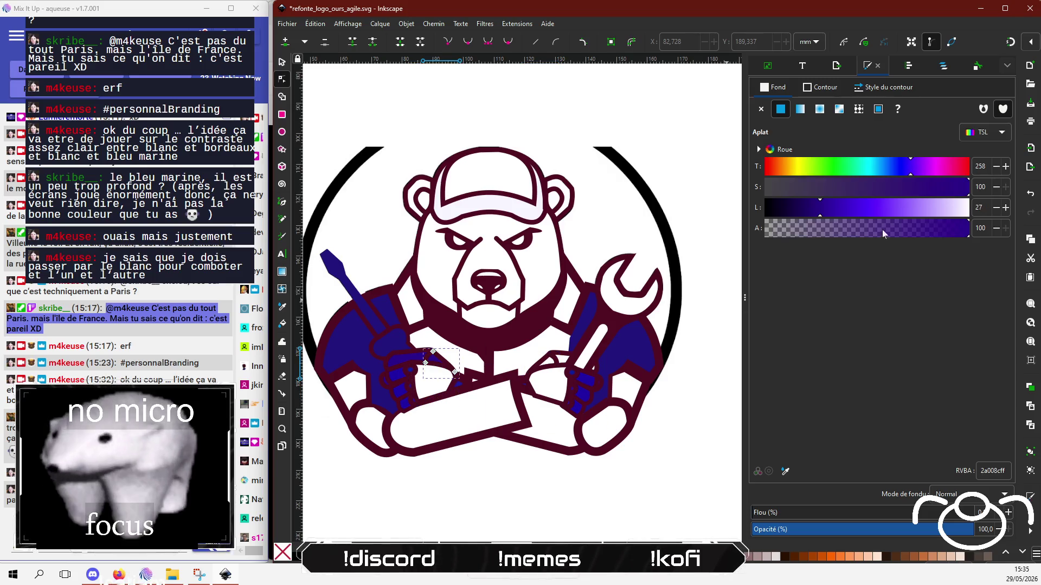
pyautogui.click(407, 360)
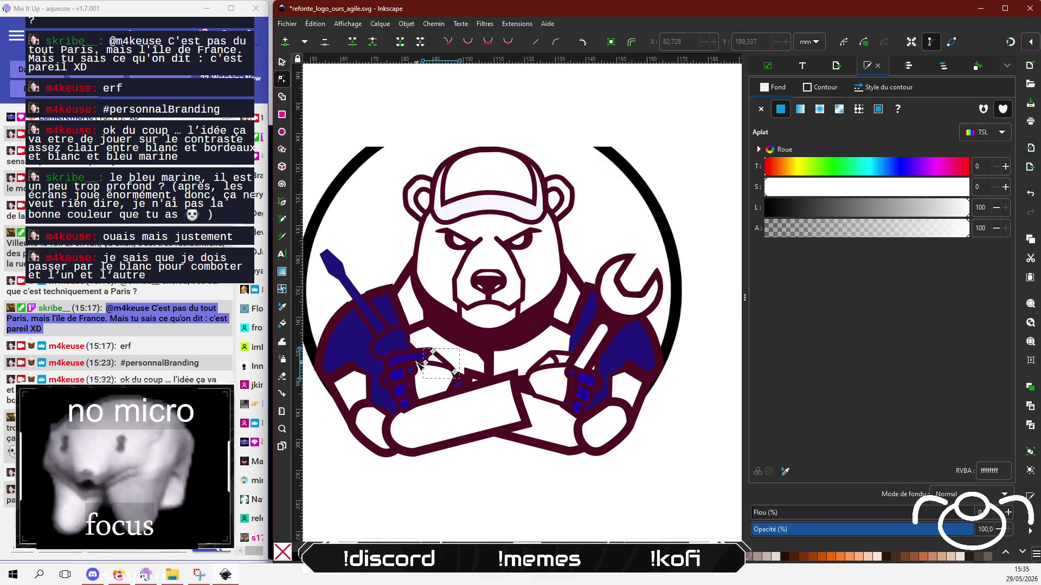
pyautogui.moveTo(954, 210); pyautogui.dragTo(976, 211)
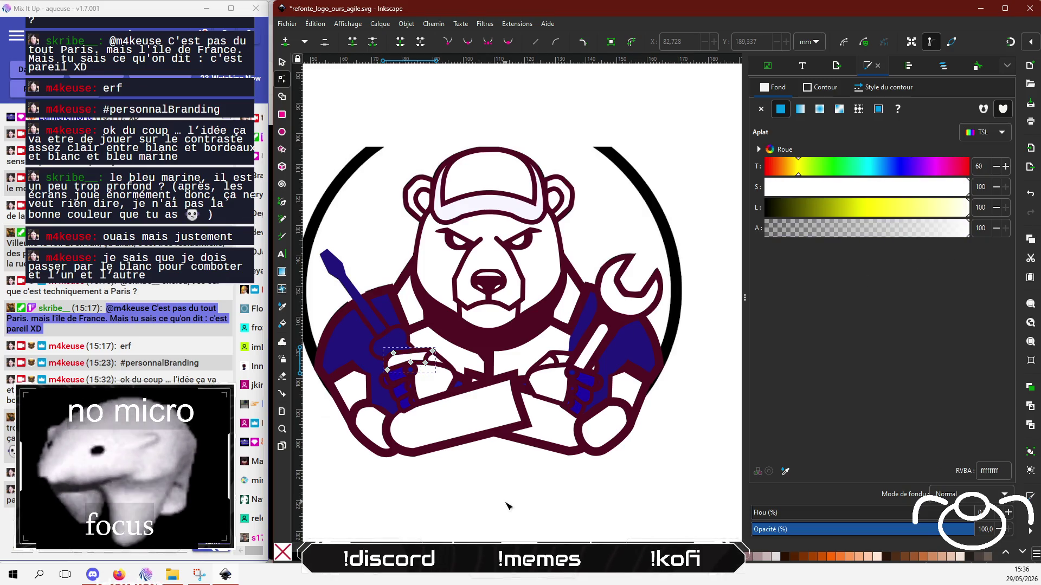
pyautogui.click(441, 506)
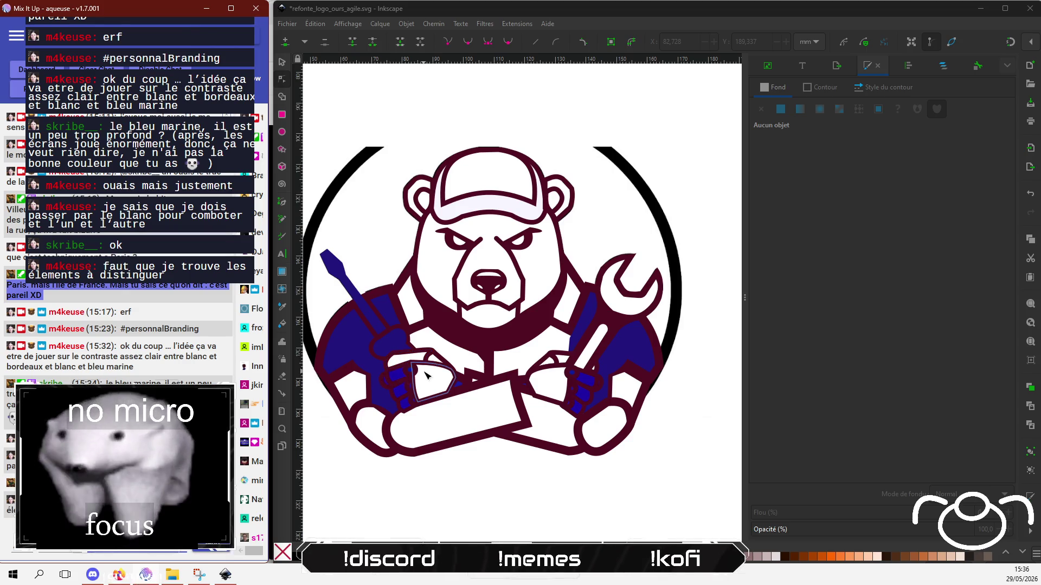
# Make the dark-blue piece on the left glove white.
pyautogui.click(743, 330)
pyautogui.hotkey('ctrl', 'z')
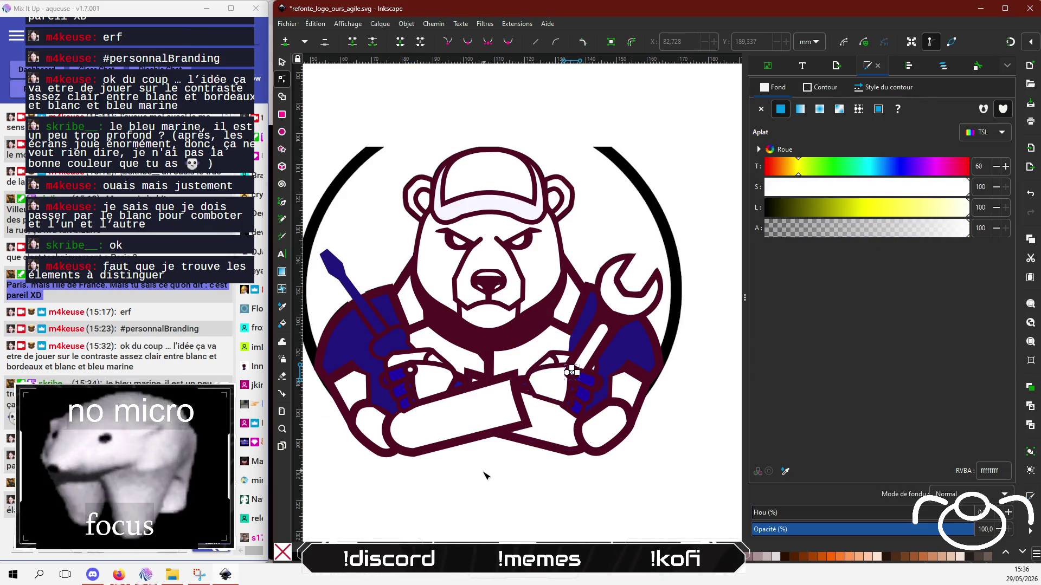
pyautogui.click(431, 473)
pyautogui.click(395, 384)
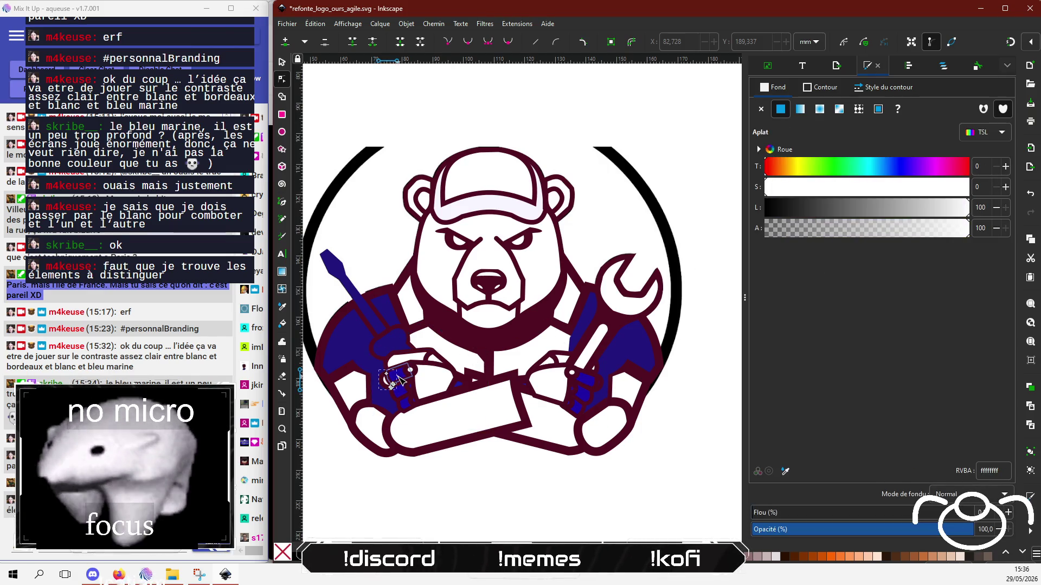
pyautogui.click(401, 379)
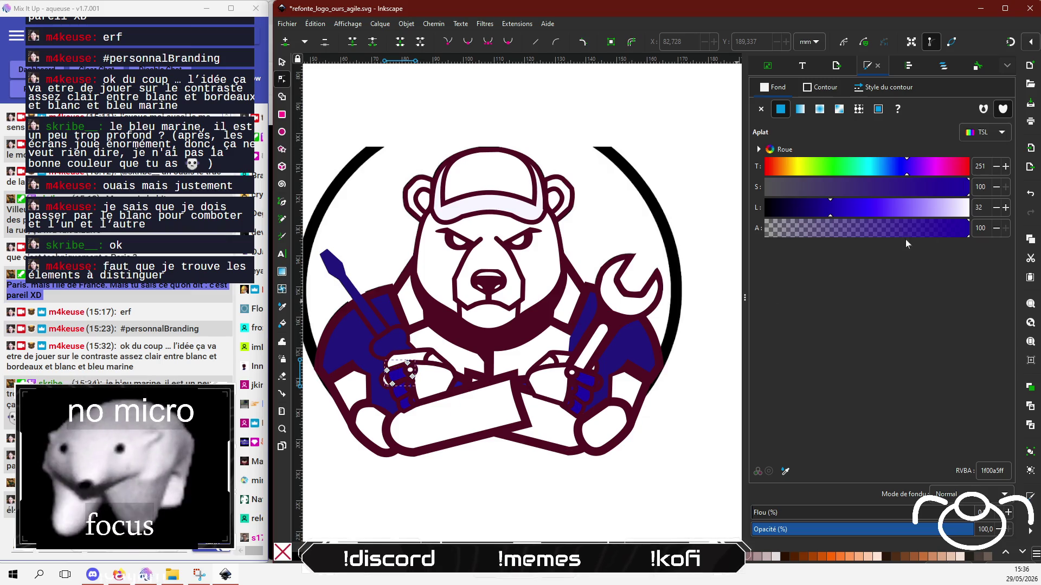
pyautogui.click(959, 218)
# Turn the two remaining small blue pieces on the right glove white.
pyautogui.click(531, 468)
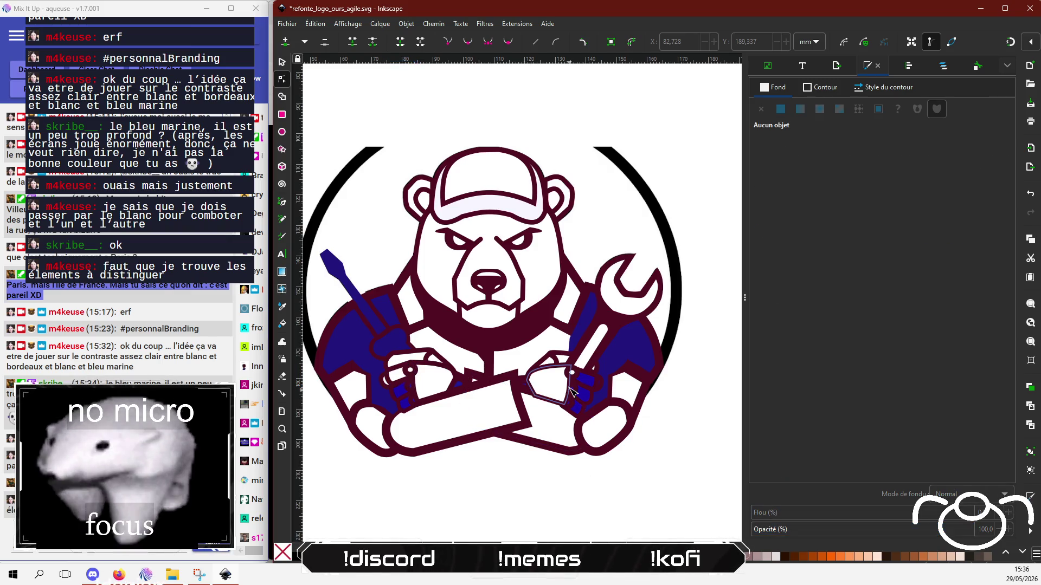
pyautogui.click(593, 384)
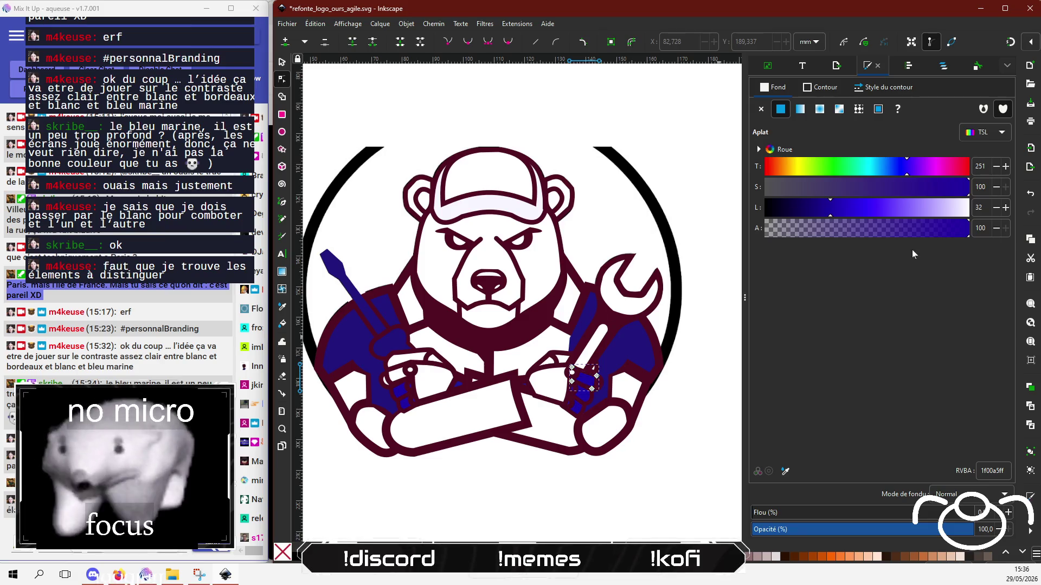
pyautogui.click(962, 208)
pyautogui.click(552, 491)
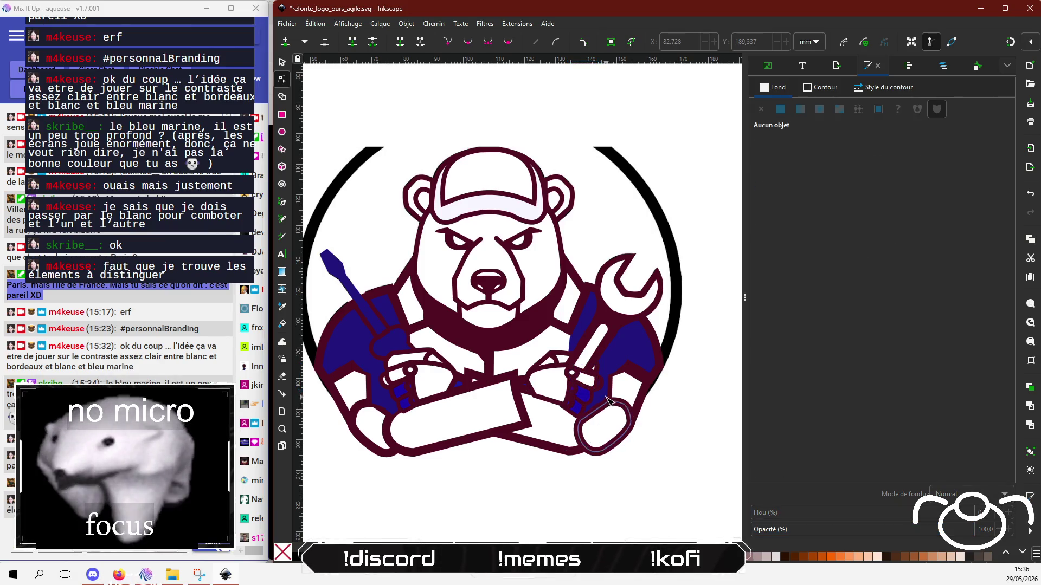
pyautogui.click(601, 389)
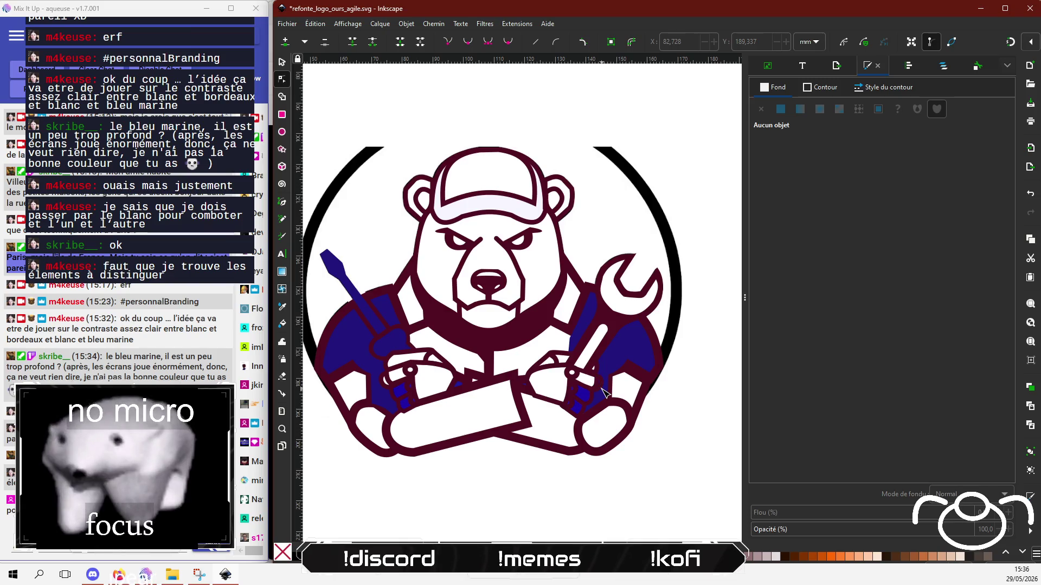
pyautogui.click(968, 208)
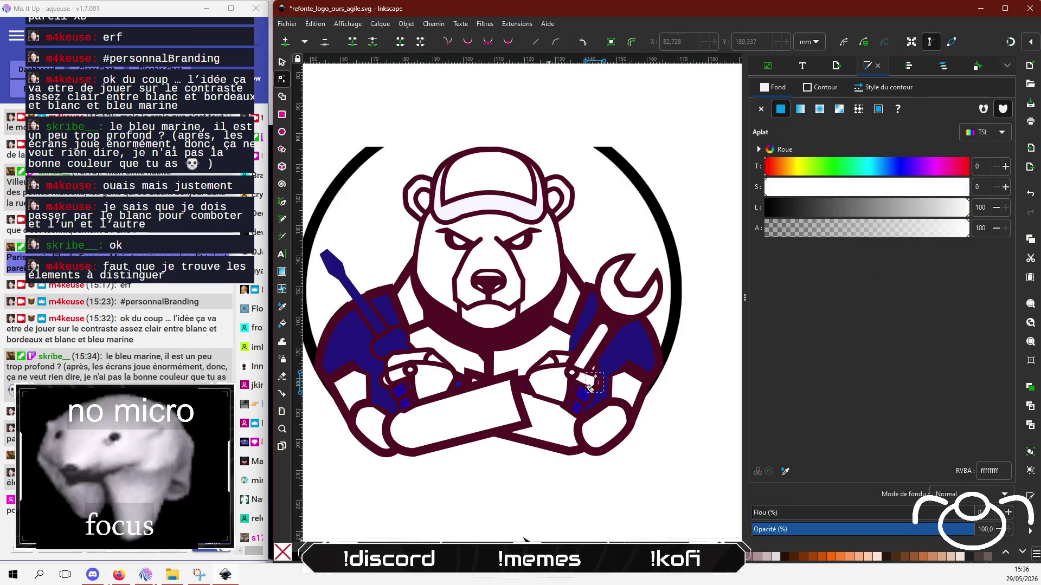
pyautogui.click(531, 501)
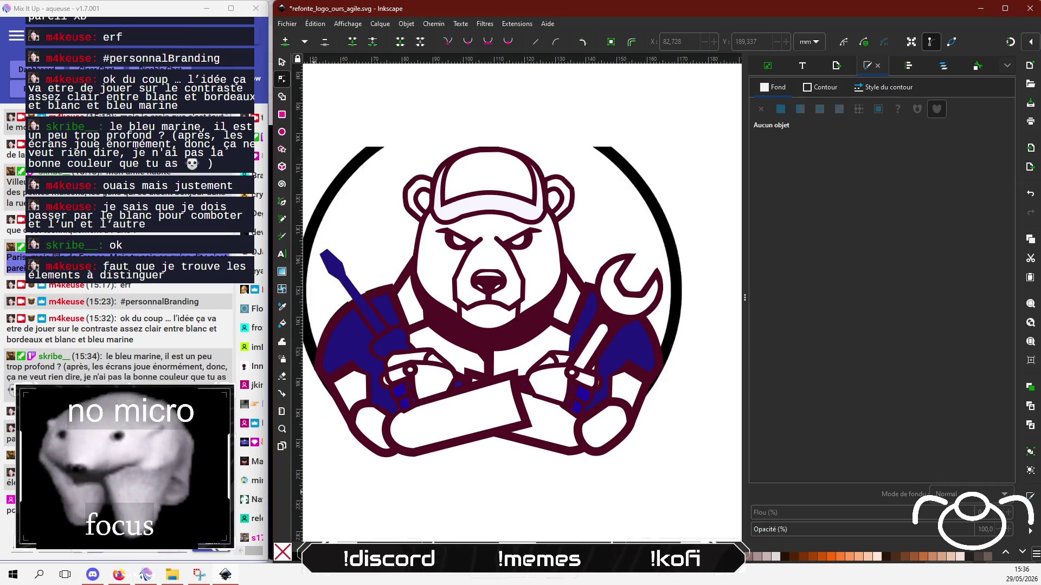
pyautogui.hotkey('alt', 'Tab')
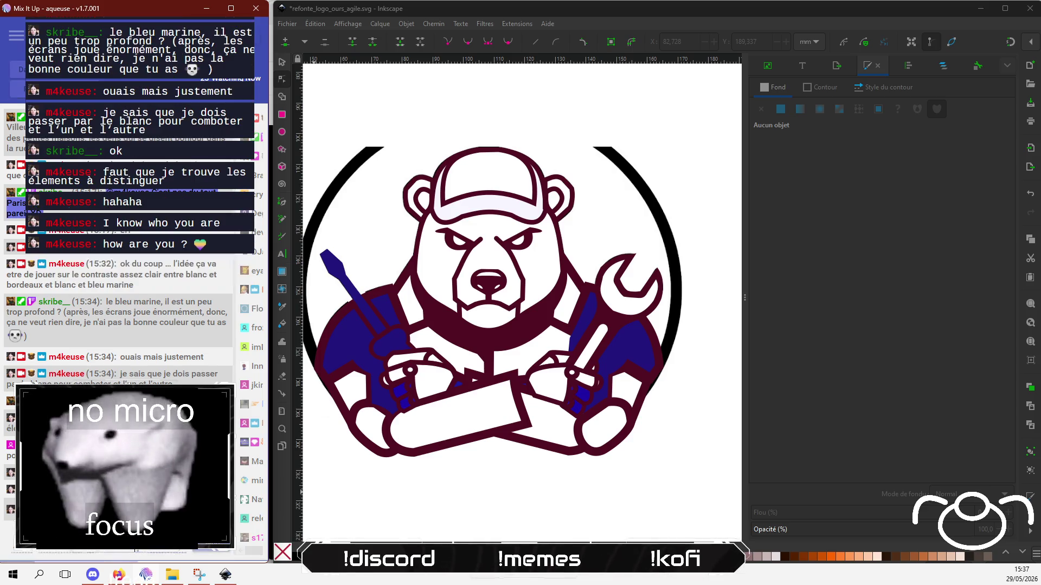
pyautogui.scroll(-2, 220, 303)
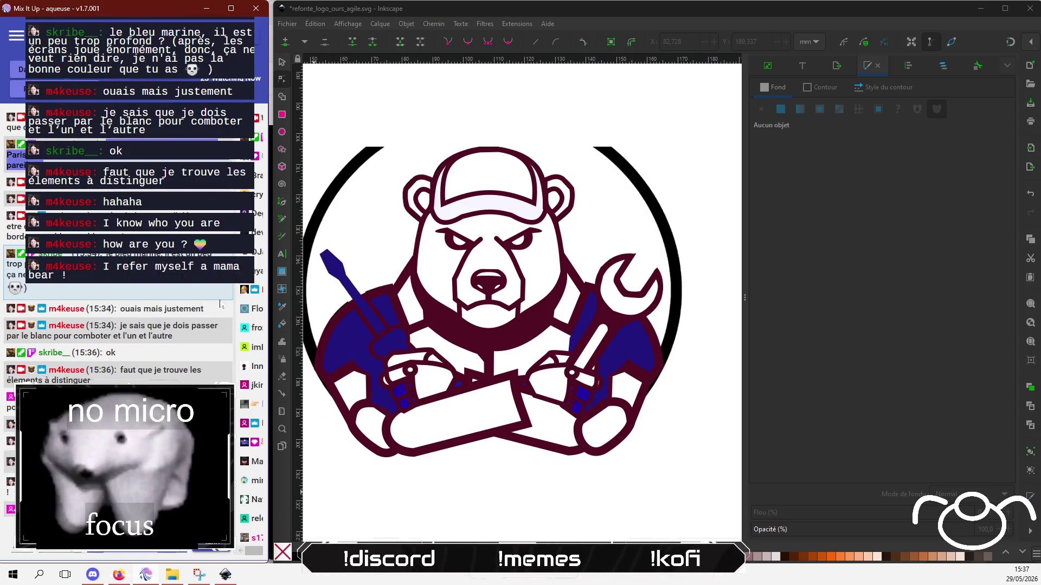
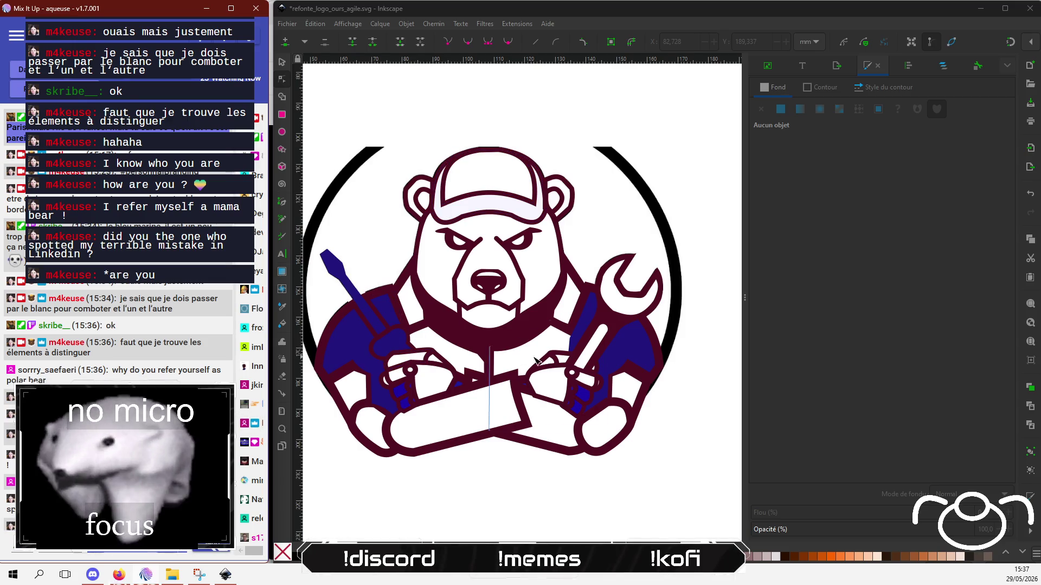
# Bulge the right edge of the small white finger piece on the wrench hand outward.
pyautogui.click(587, 397)
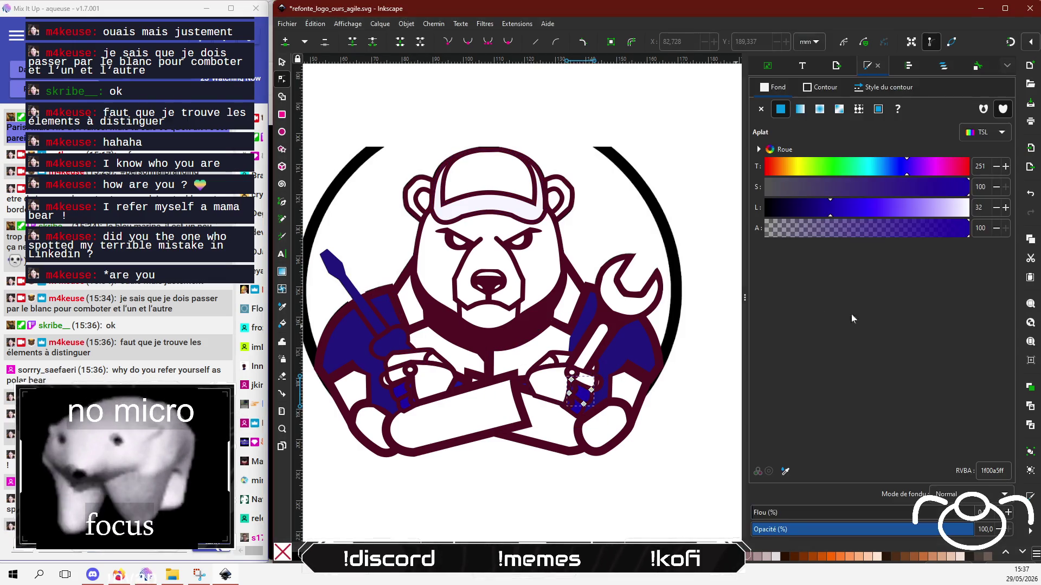
pyautogui.click(564, 487)
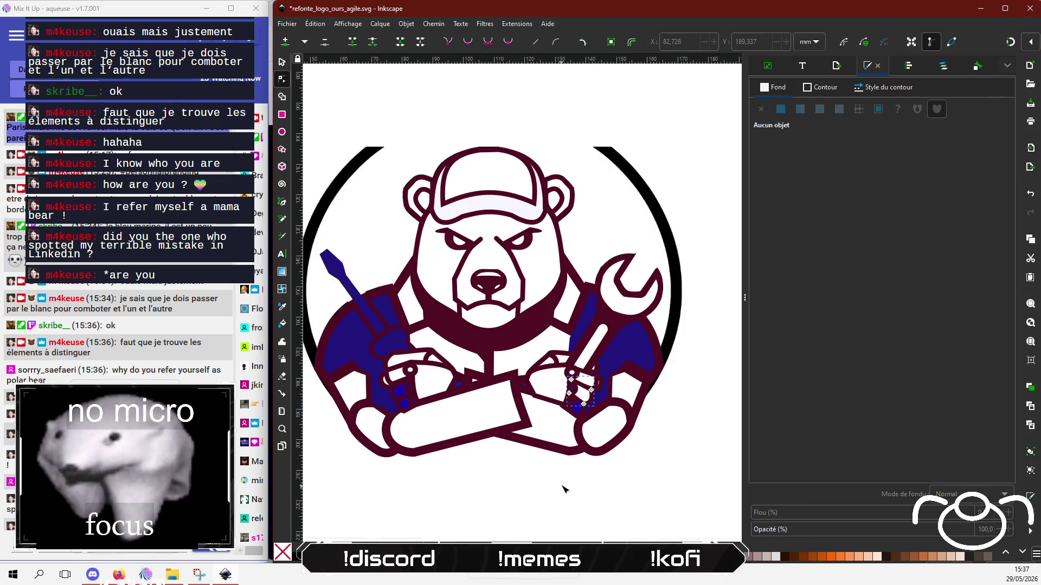
pyautogui.click(579, 395)
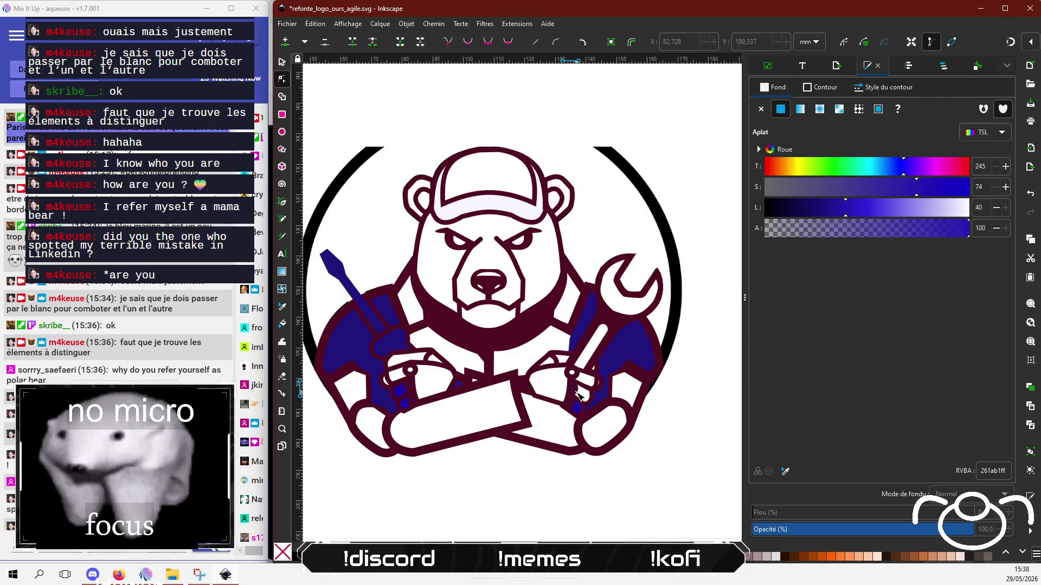
pyautogui.click(574, 389)
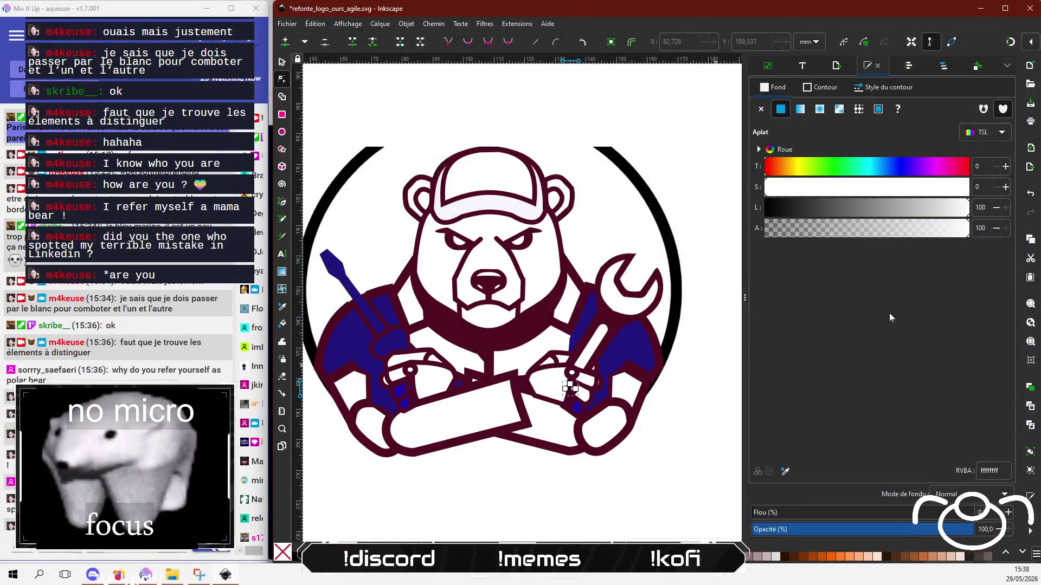
pyautogui.click(505, 503)
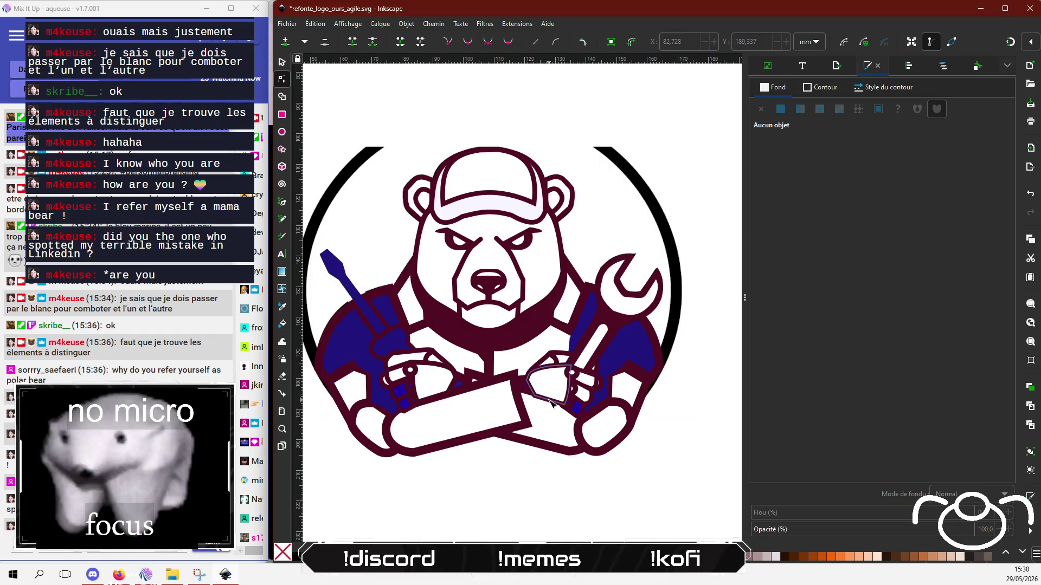
pyautogui.scroll(2, 617, 379)
pyautogui.click(576, 412)
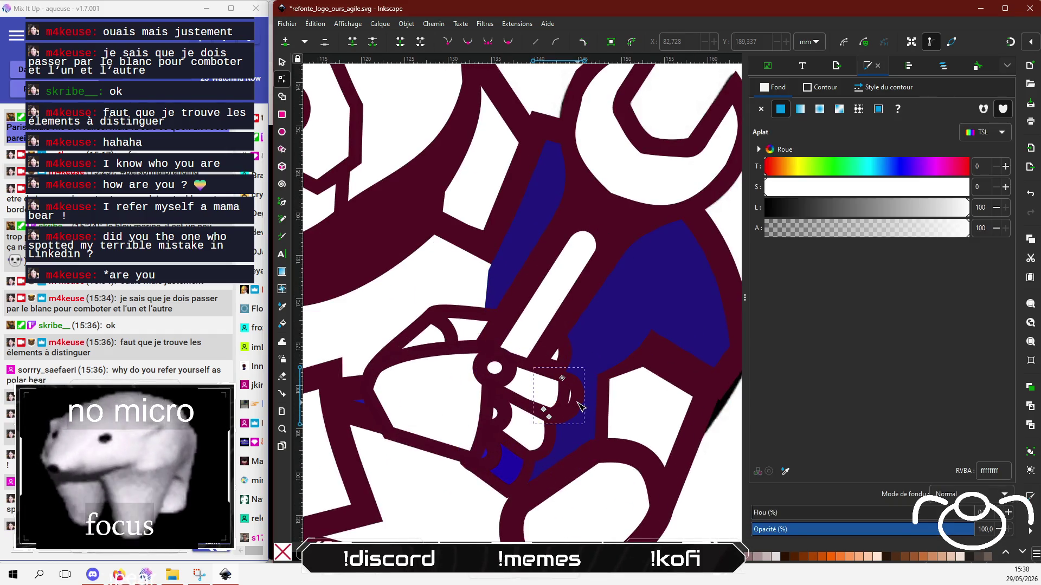
pyautogui.moveTo(579, 416); pyautogui.dragTo(584, 417)
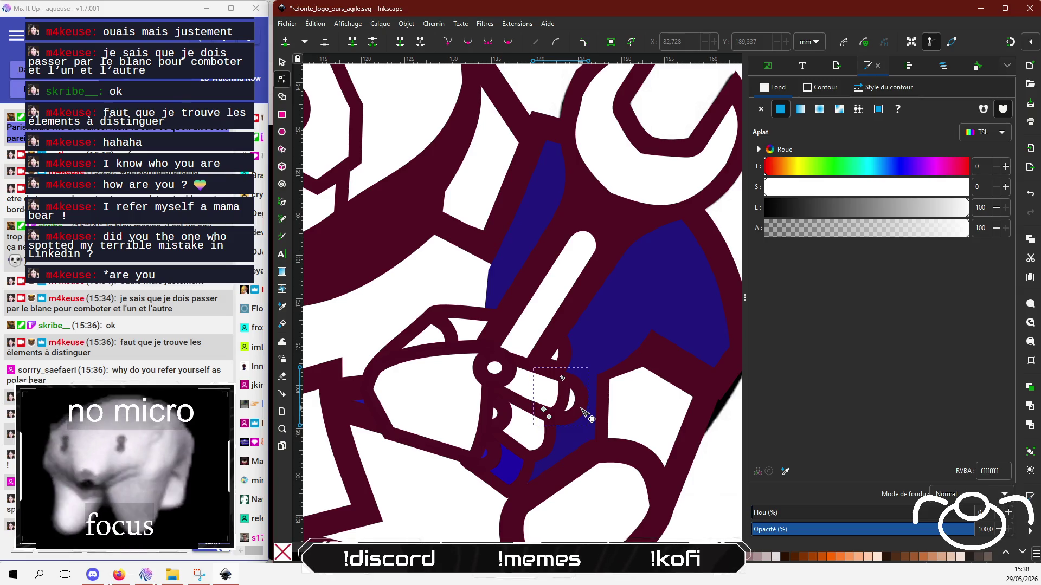
# Turn the dark-blue patch on the wrench hand white with Lightness 100.
pyautogui.click(503, 475)
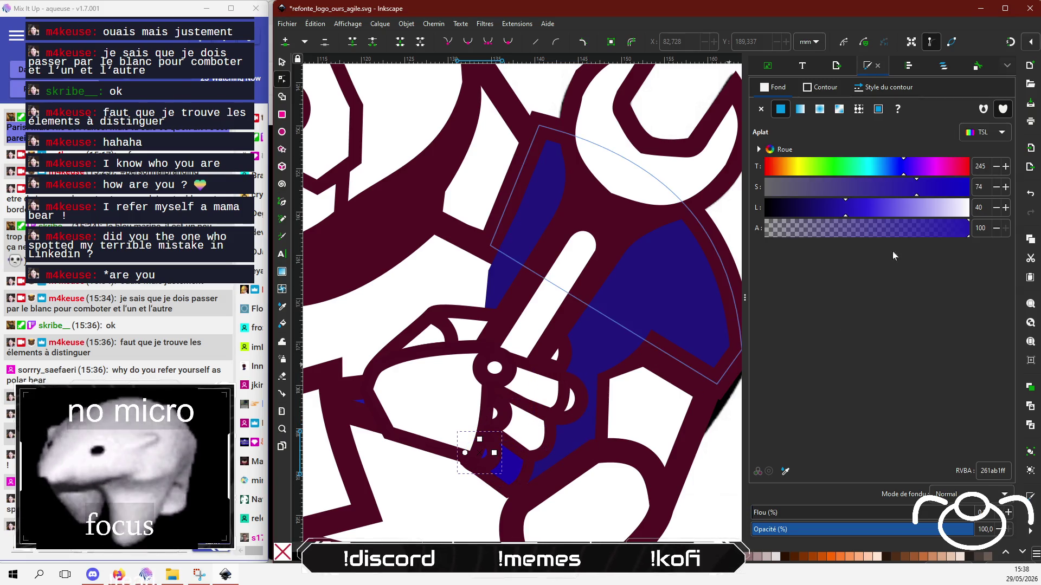
pyautogui.press('Tab')
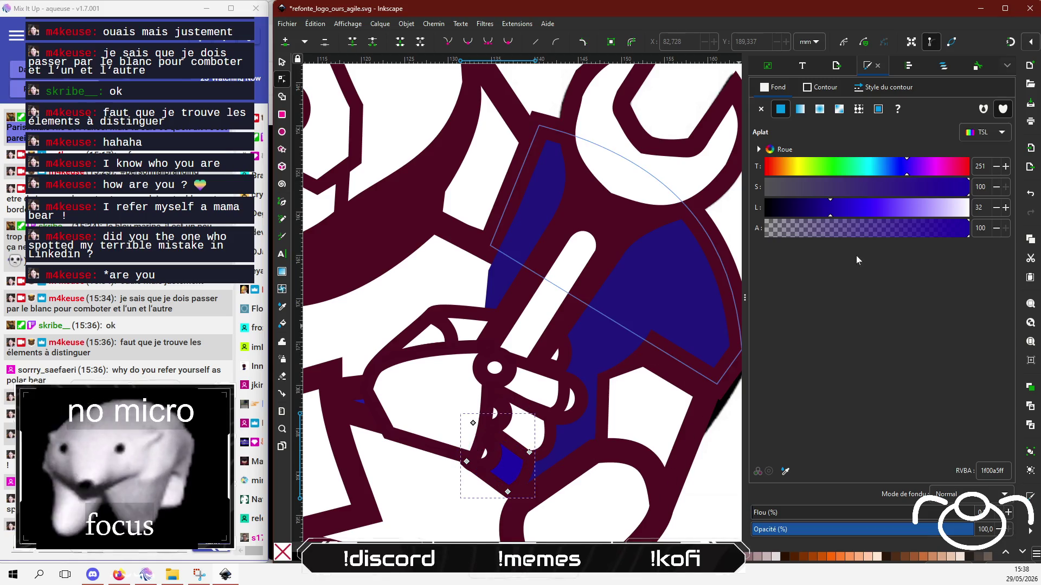
pyautogui.moveTo(956, 213); pyautogui.dragTo(969, 213)
pyautogui.hscroll(-3, 409, 434)
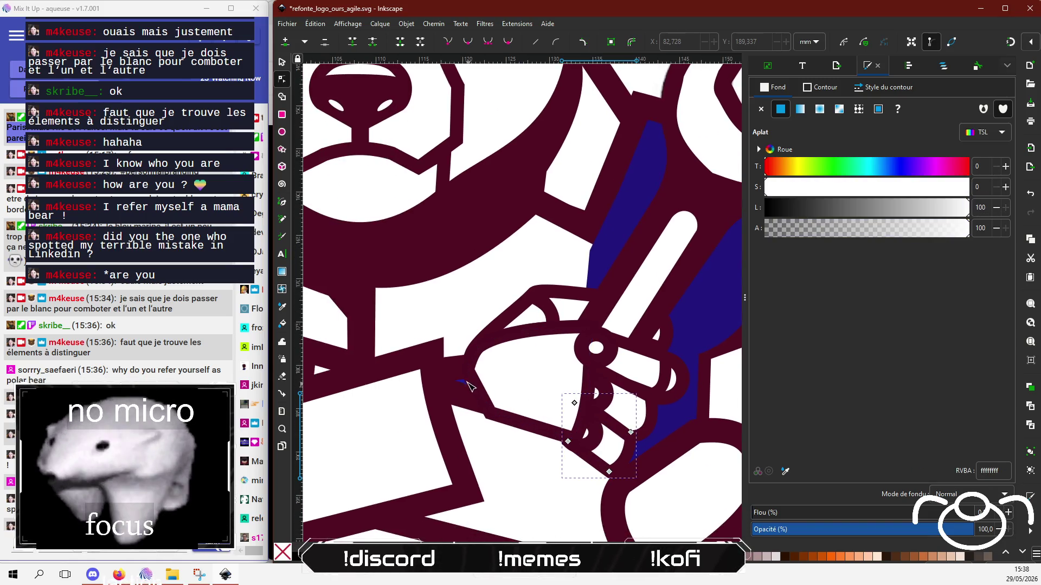
# Adjust nodes on the dark outline and the white cup-shaped piece near the hand.
pyautogui.click(464, 386)
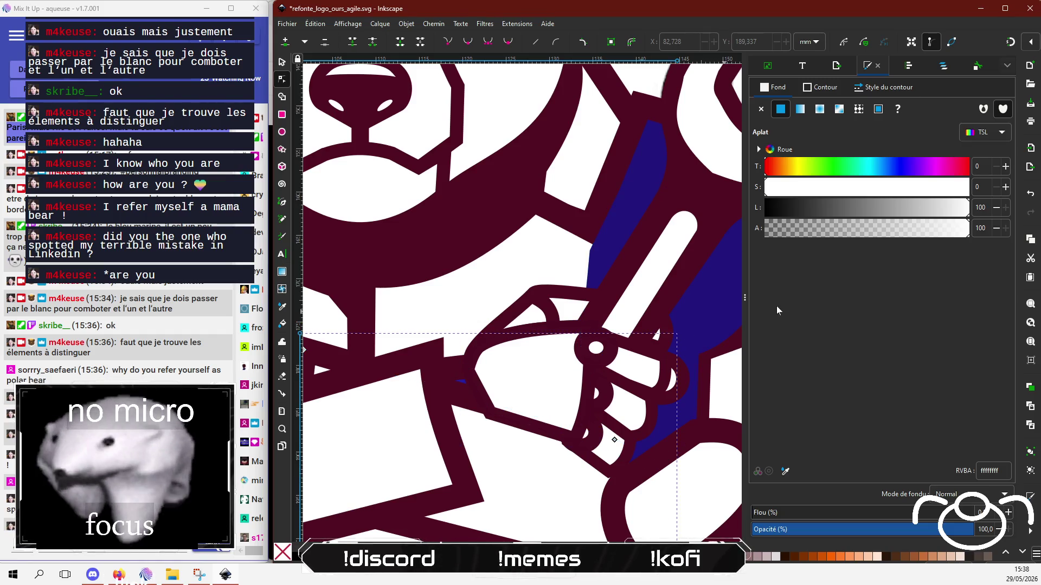
pyautogui.click(469, 390)
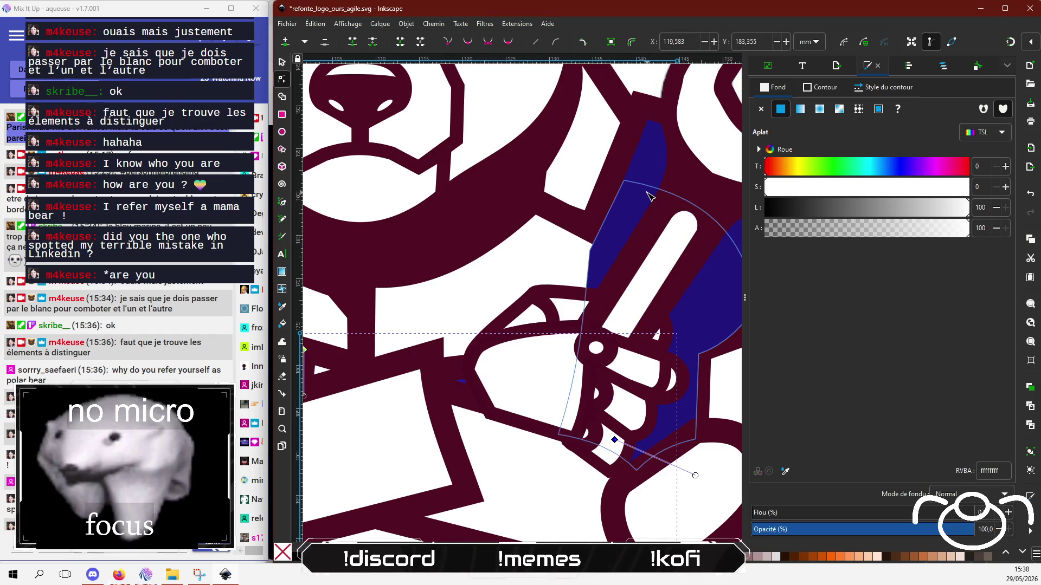
pyautogui.click(457, 373)
pyautogui.click(457, 373)
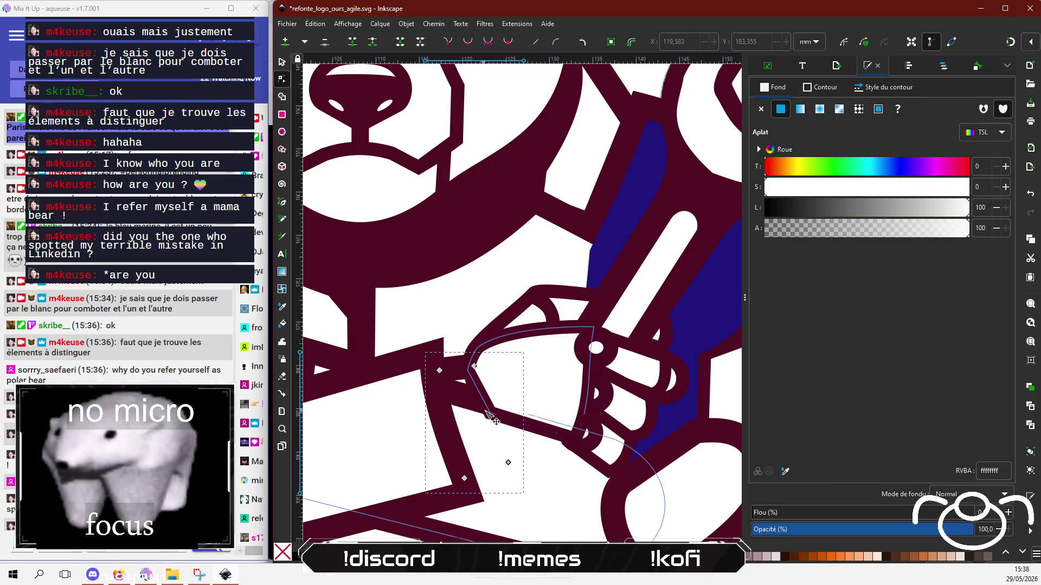
pyautogui.click(507, 462)
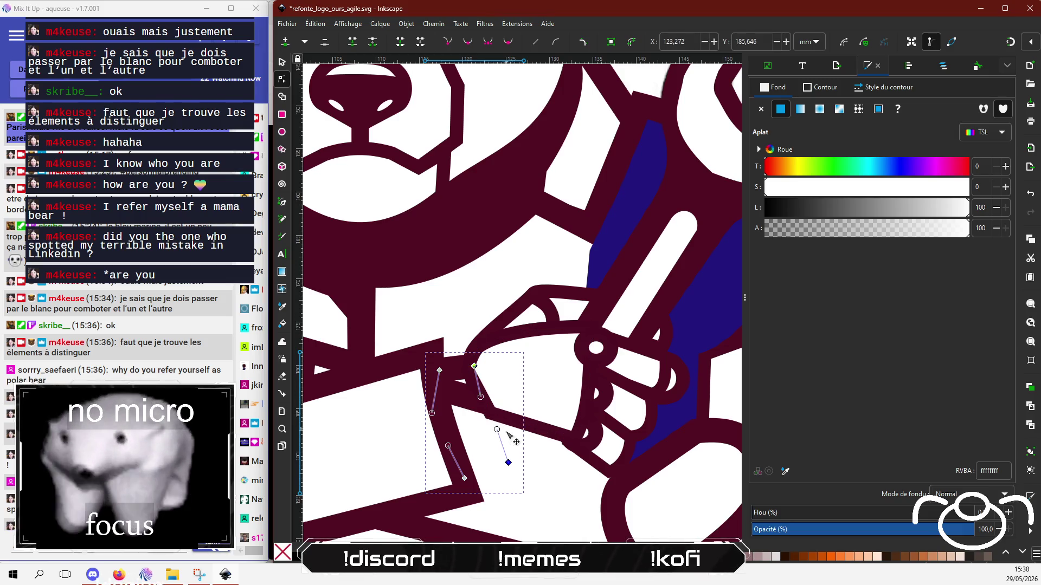
pyautogui.scroll(-1, 500, 325)
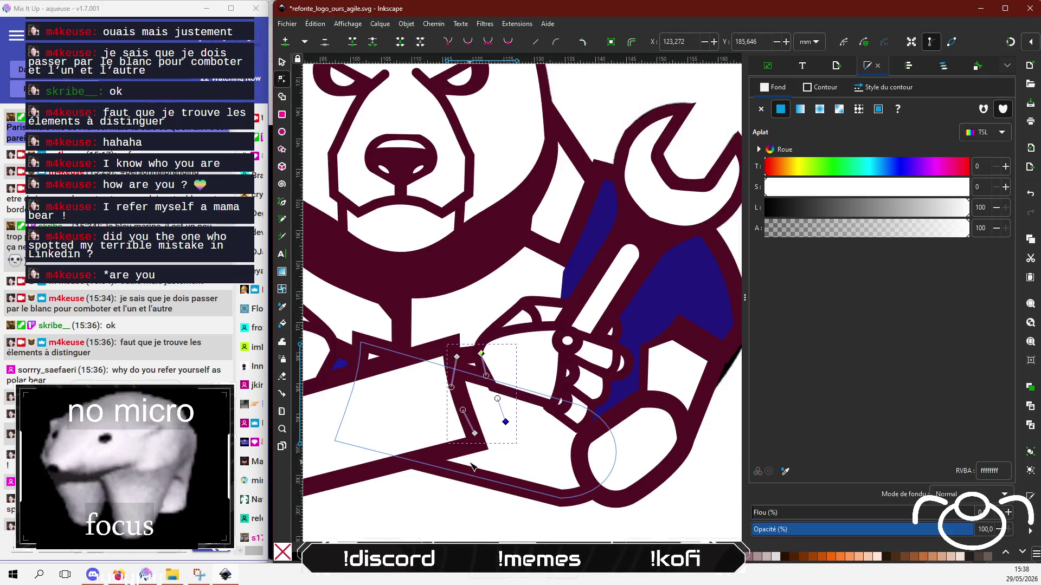
# Inspect the cuff shape's nodes and the pieces on the screwdriver hand.
pyautogui.click(495, 340)
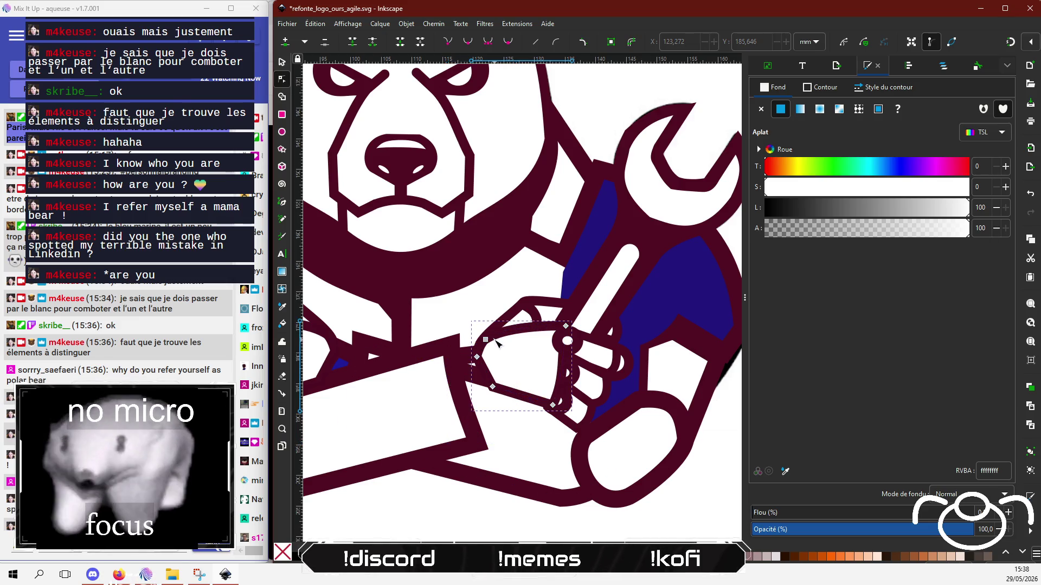
pyautogui.scroll(2, 496, 374)
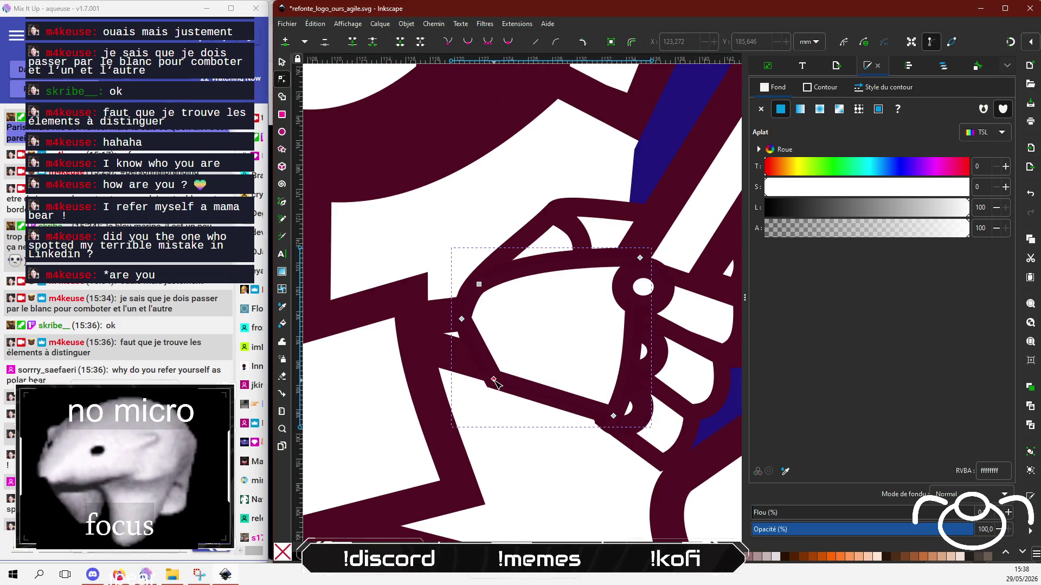
pyautogui.click(497, 374)
pyautogui.scroll(-2, 424, 470)
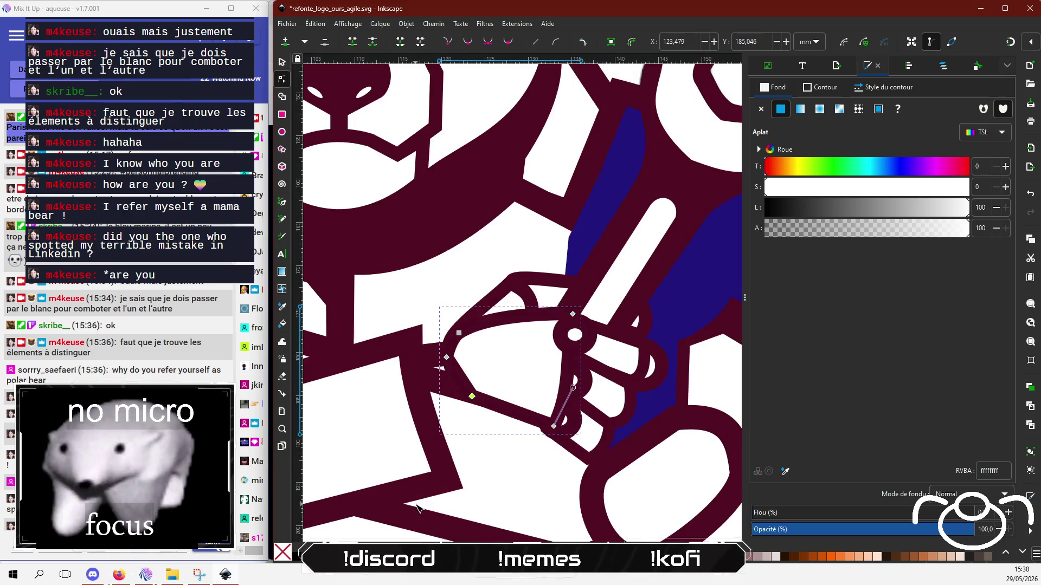
pyautogui.scroll(-1, 423, 471)
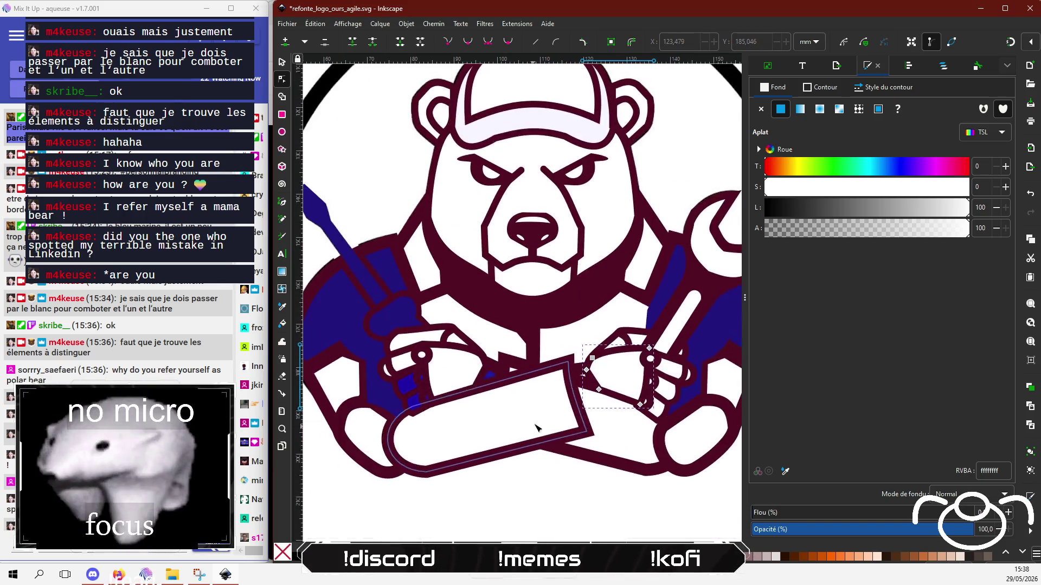
pyautogui.hscroll(-5, 497, 379)
pyautogui.scroll(-2, 497, 379)
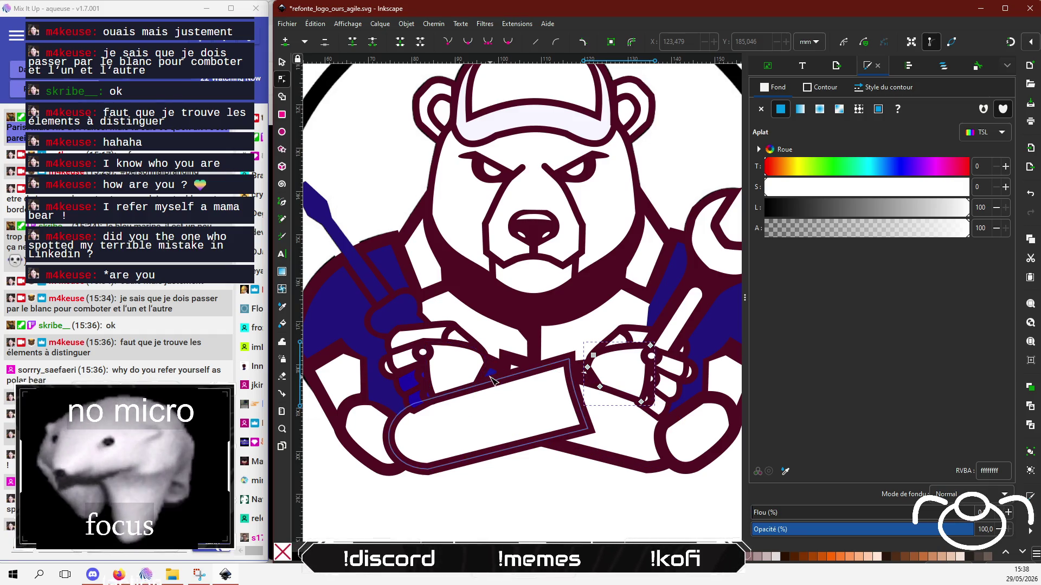
pyautogui.click(496, 372)
pyautogui.click(499, 372)
pyautogui.scroll(2, 499, 372)
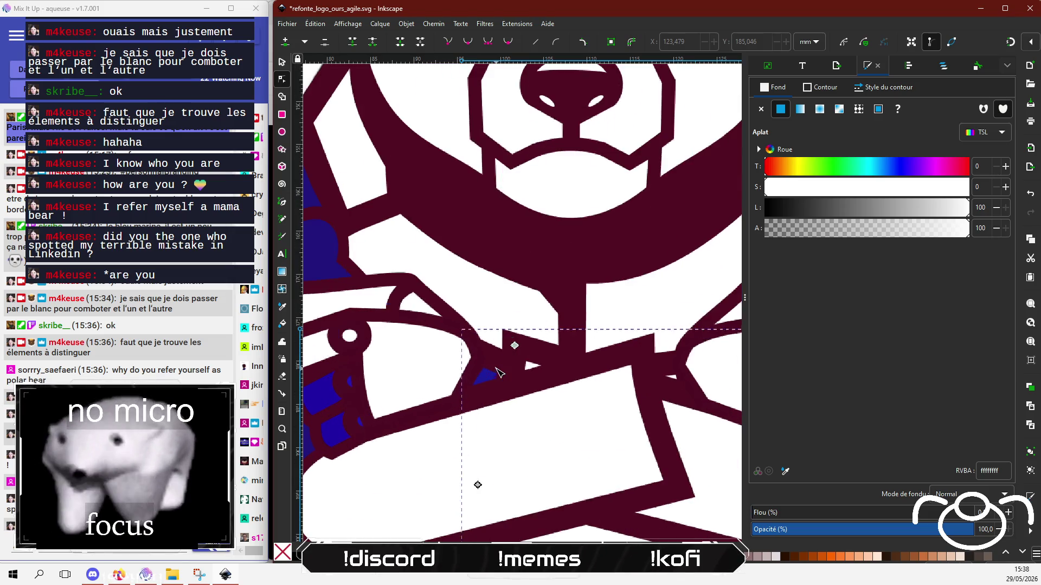
# Make two small blue shapes under the screwdriver-hand fingers white.
pyautogui.click(487, 376)
pyautogui.moveTo(945, 213); pyautogui.dragTo(969, 207)
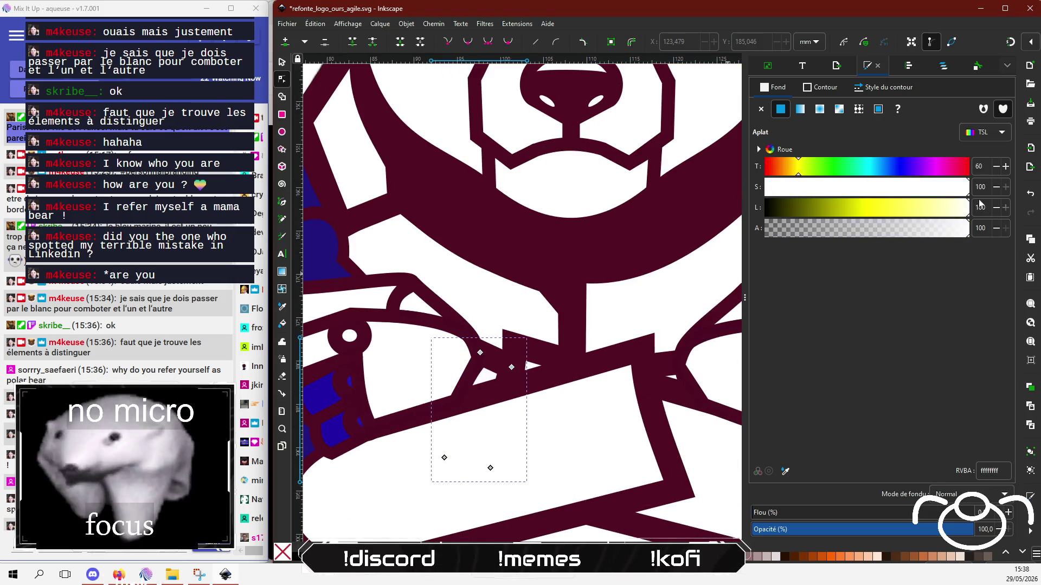
pyautogui.hscroll(-5, 504, 395)
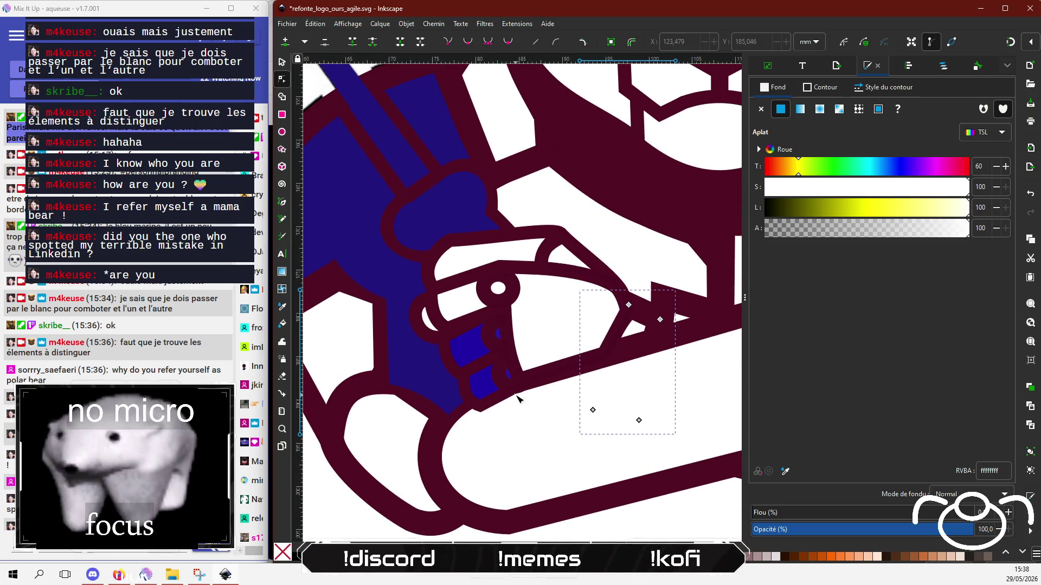
pyautogui.click(495, 336)
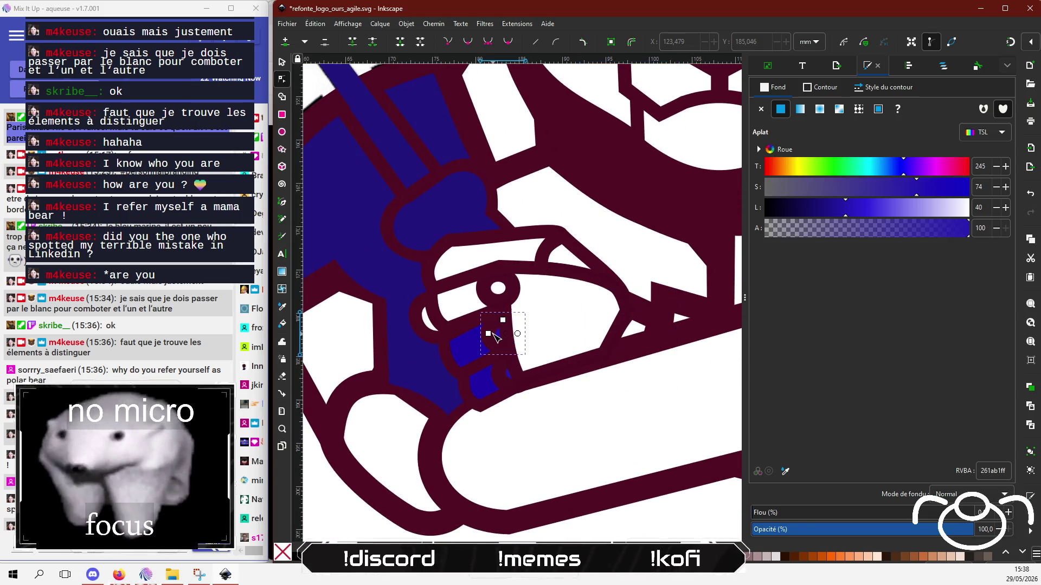
pyautogui.moveTo(845, 207); pyautogui.dragTo(964, 209)
# Check the remaining small blue and white shapes and the path around the fingers.
pyautogui.click(462, 350)
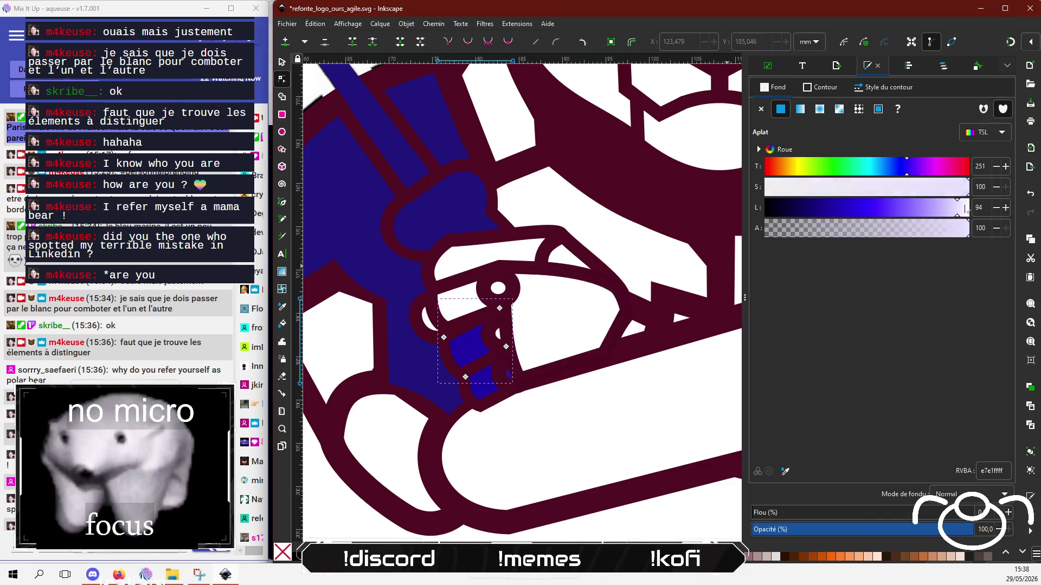
pyautogui.click(503, 373)
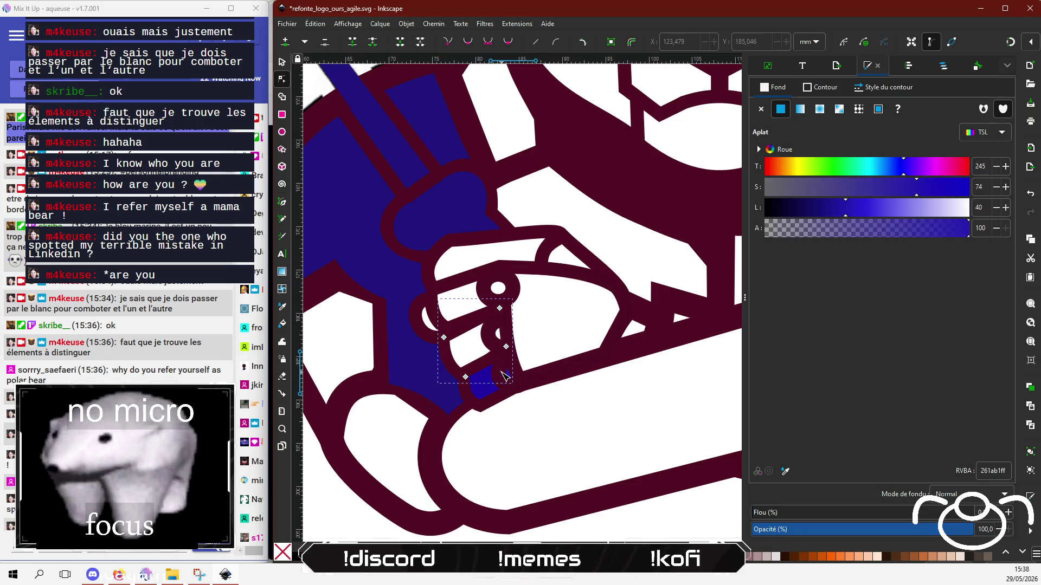
pyautogui.click(509, 372)
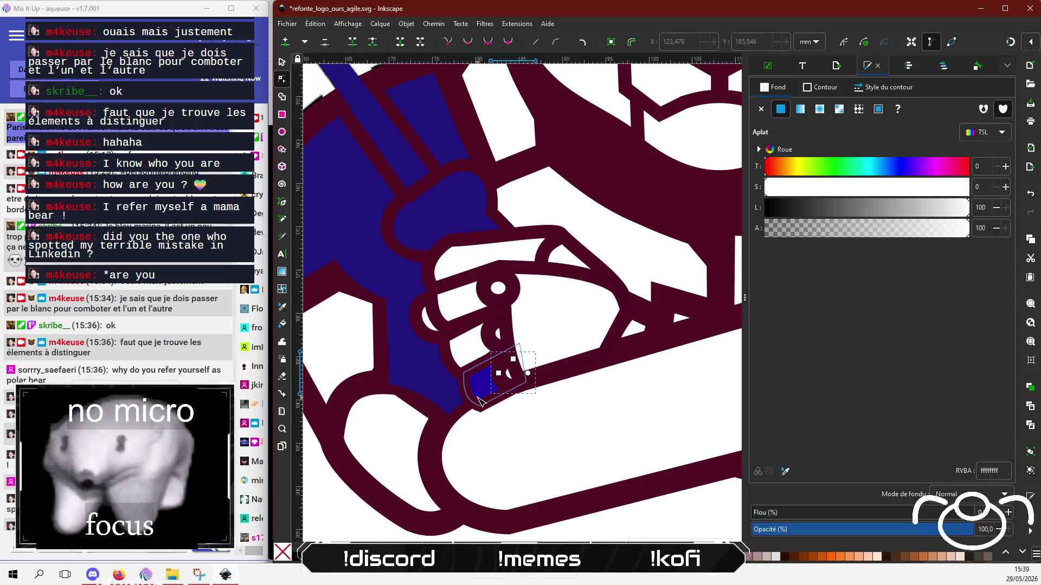
pyautogui.click(480, 400)
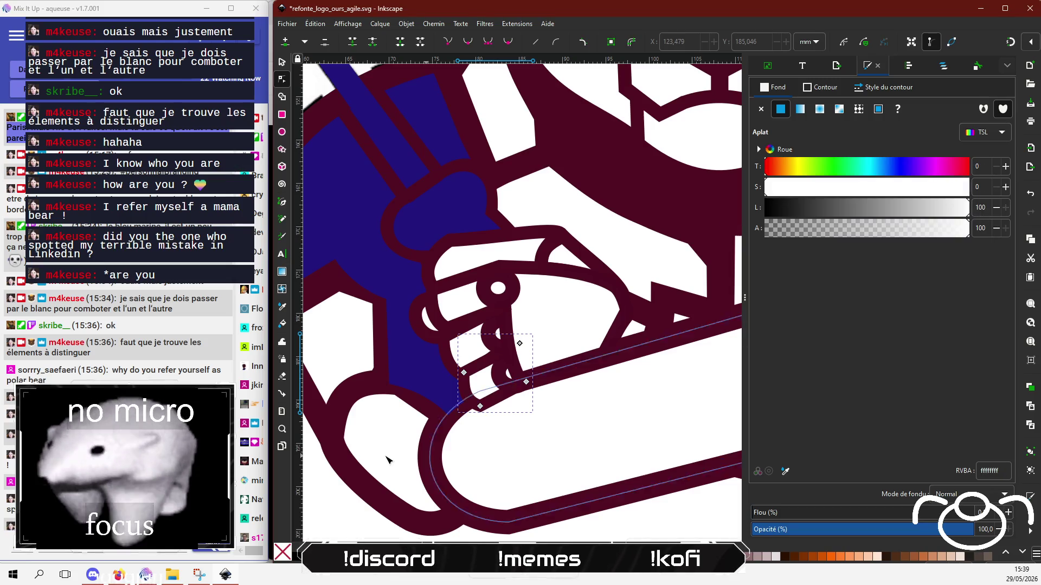
pyautogui.scroll(4, 429, 327)
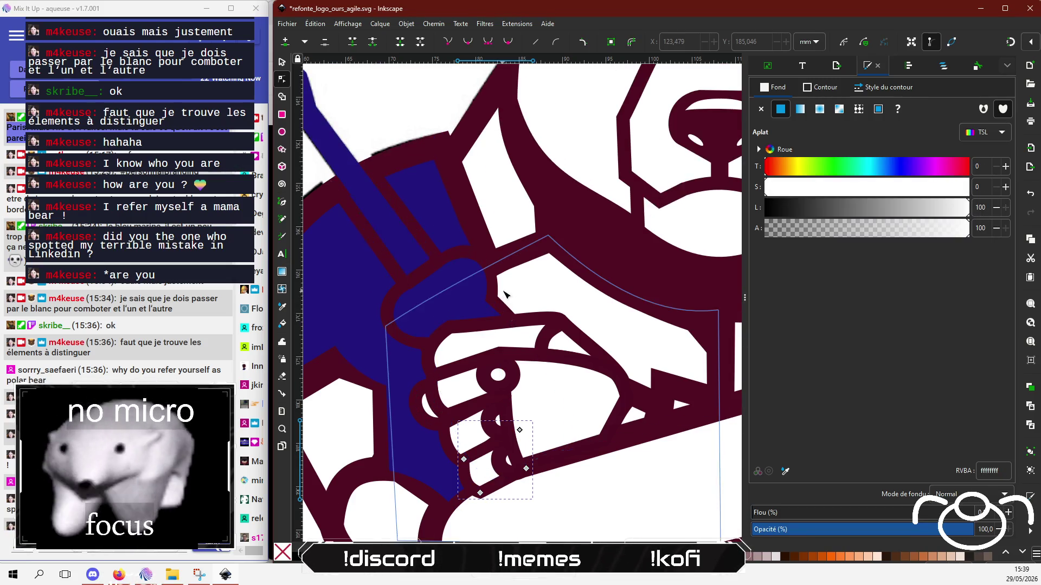
pyautogui.scroll(-2, 504, 294)
pyautogui.scroll(6, 504, 298)
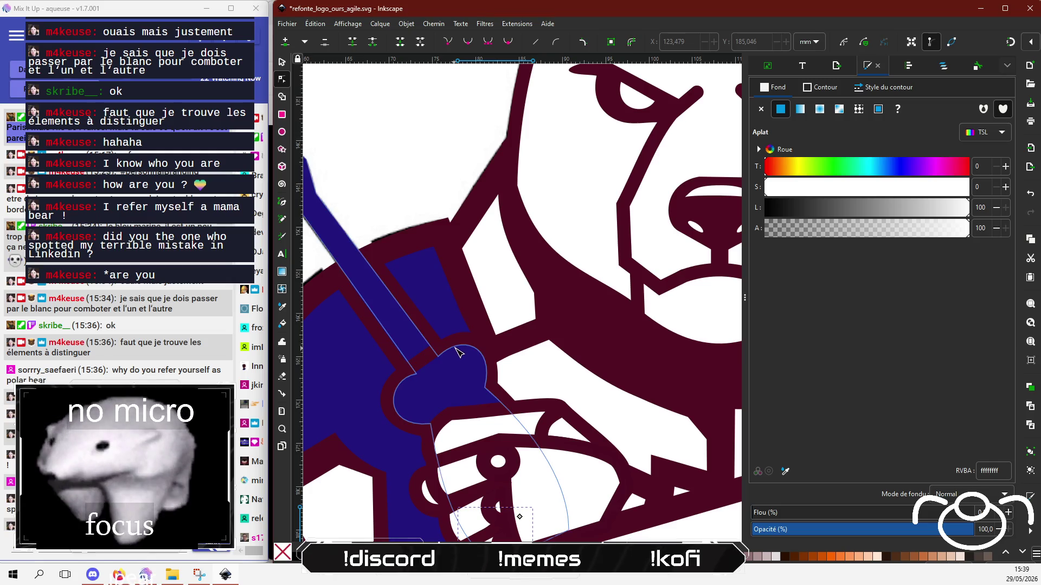
# Make the blue screwdriver handle shape white.
pyautogui.click(458, 352)
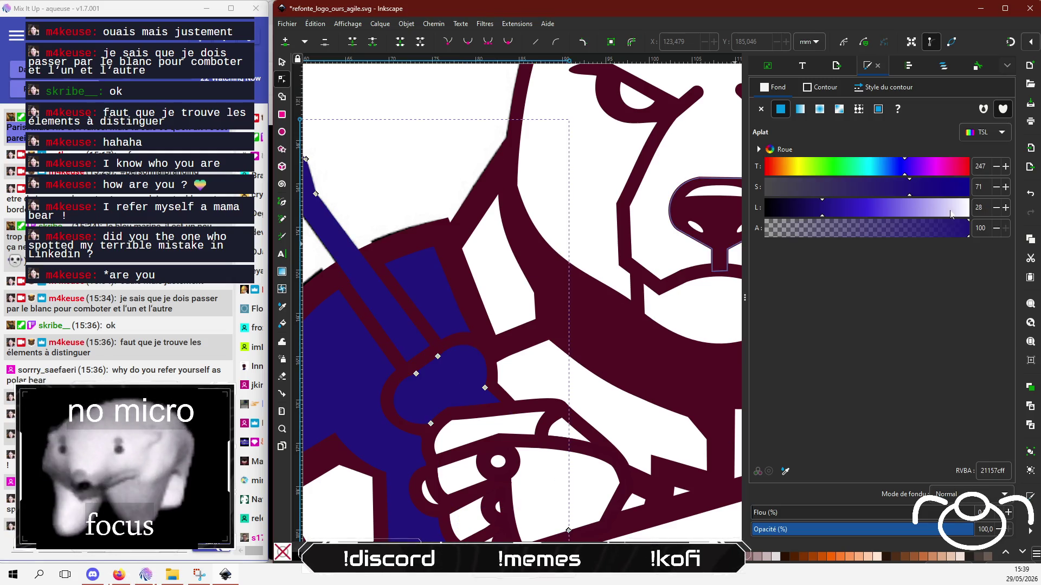
pyautogui.moveTo(950, 214); pyautogui.dragTo(970, 213)
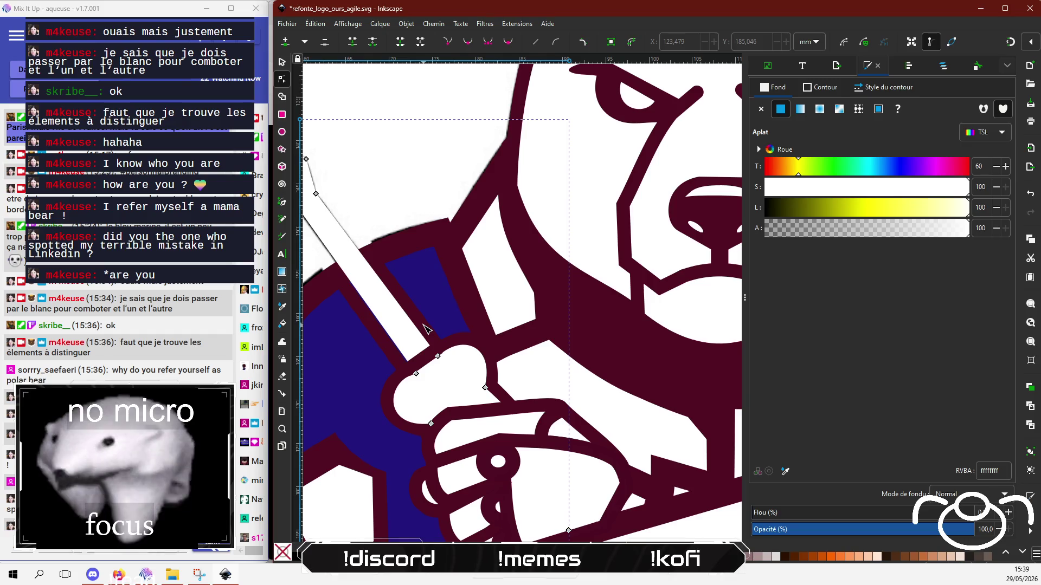
pyautogui.keyDown('ctrl'); pyautogui.scroll(-2, 426, 329); pyautogui.keyUp('ctrl')
pyautogui.keyDown('ctrl'); pyautogui.scroll(-1, 412, 368); pyautogui.keyUp('ctrl')
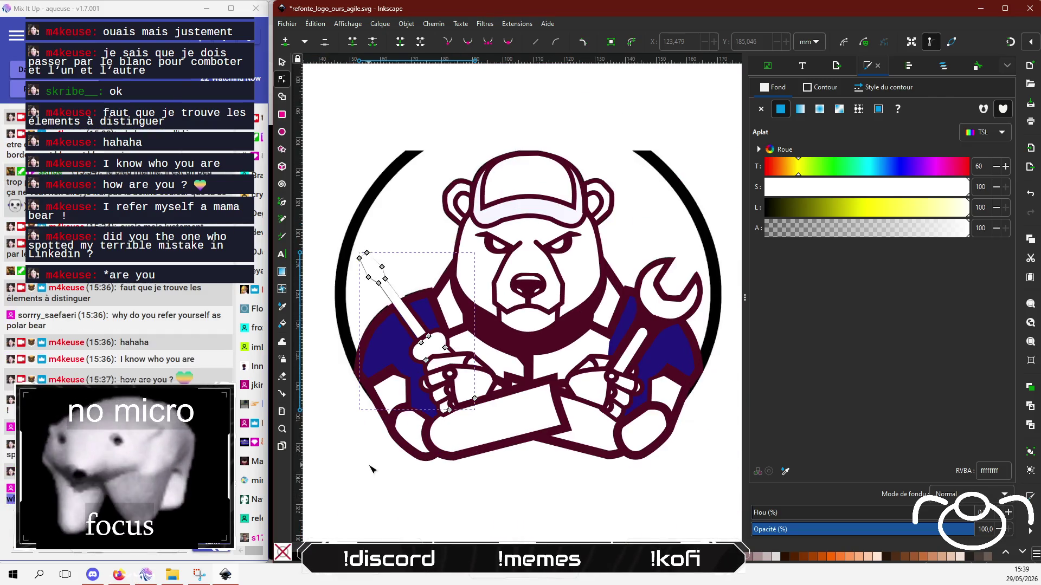
# Lighten the dark-blue left sleeve fill to a pale tint with Lightness 86.
pyautogui.click(371, 466)
pyautogui.click(432, 336)
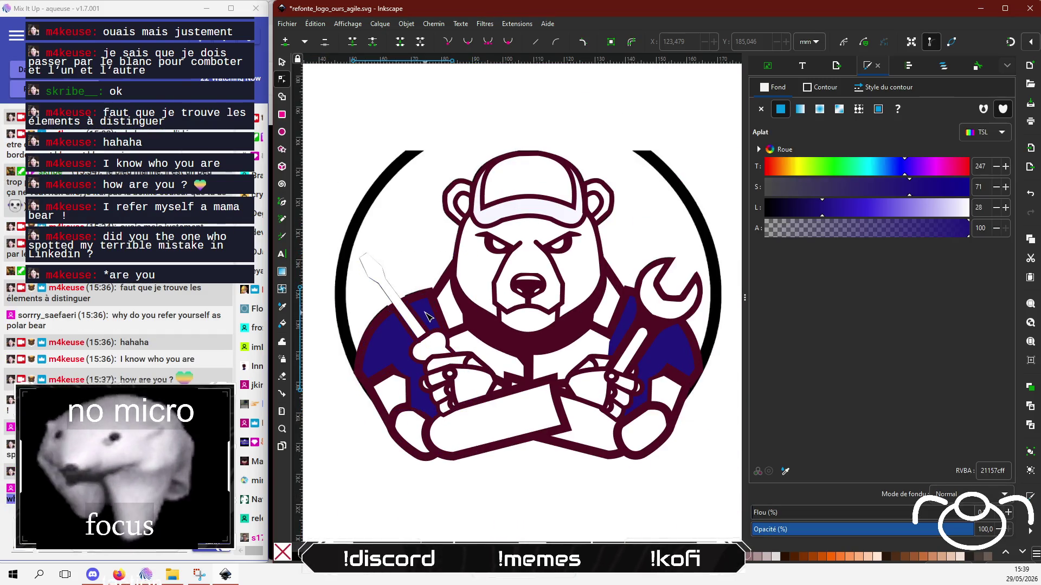
pyautogui.moveTo(933, 214); pyautogui.dragTo(976, 210)
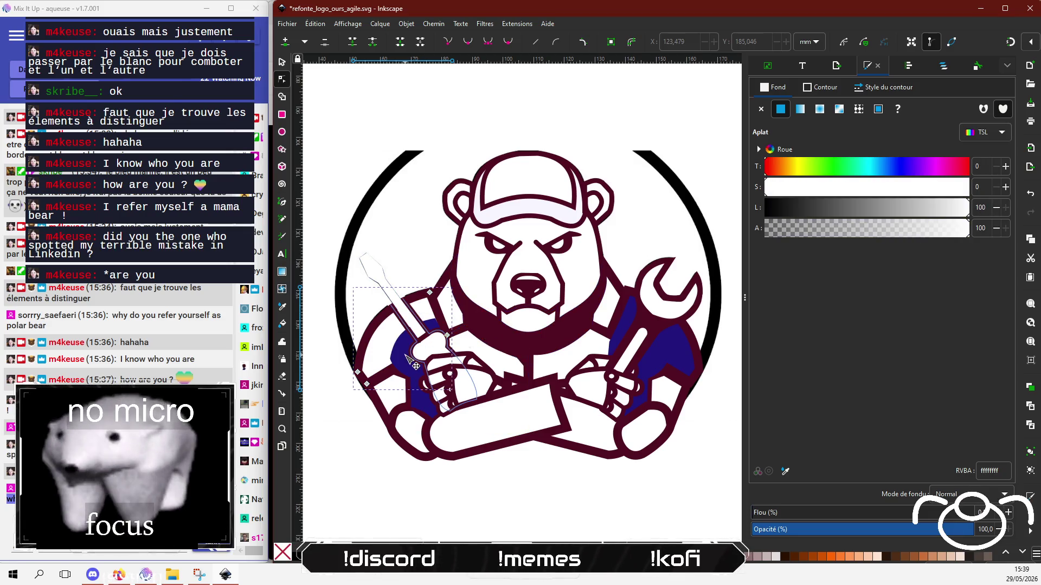
pyautogui.click(398, 358)
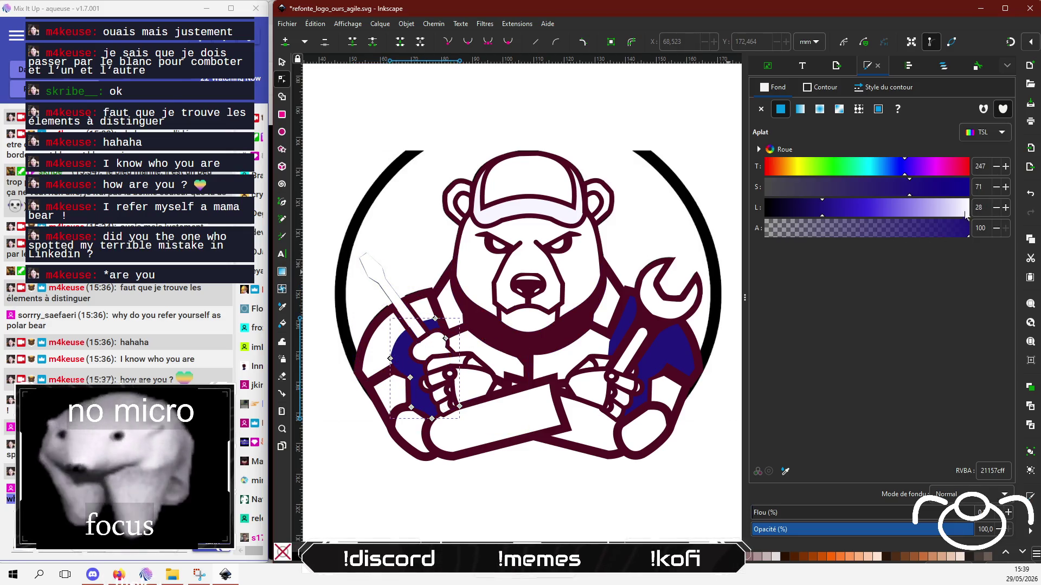
pyautogui.moveTo(822, 208); pyautogui.dragTo(980, 206)
pyautogui.click(940, 209)
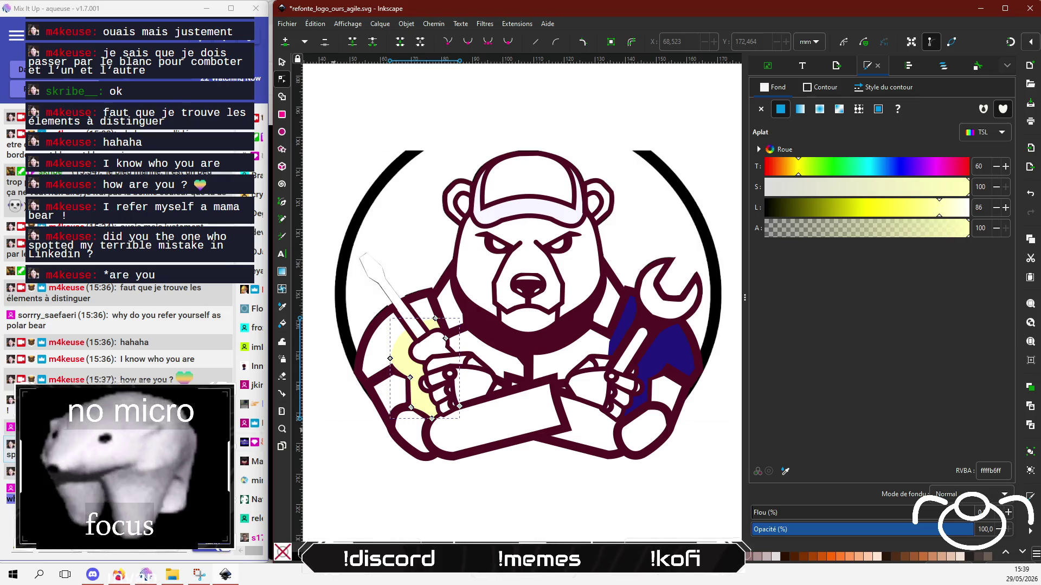
# Look up the Night Bordeaux hex code 500D22 in the Coolors palette.
pyautogui.click(115, 556)
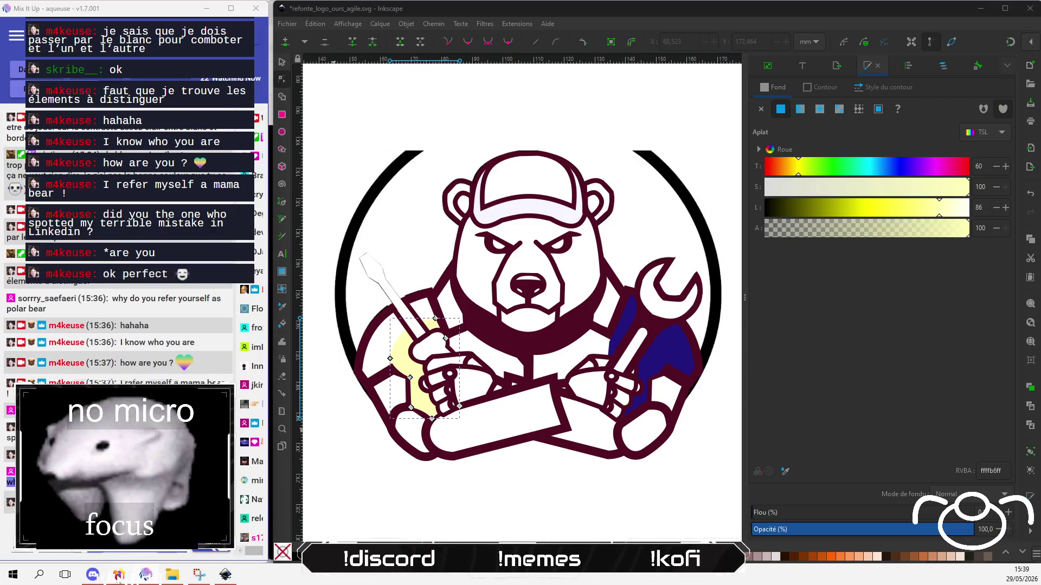
pyautogui.click(119, 575)
pyautogui.click(734, 488)
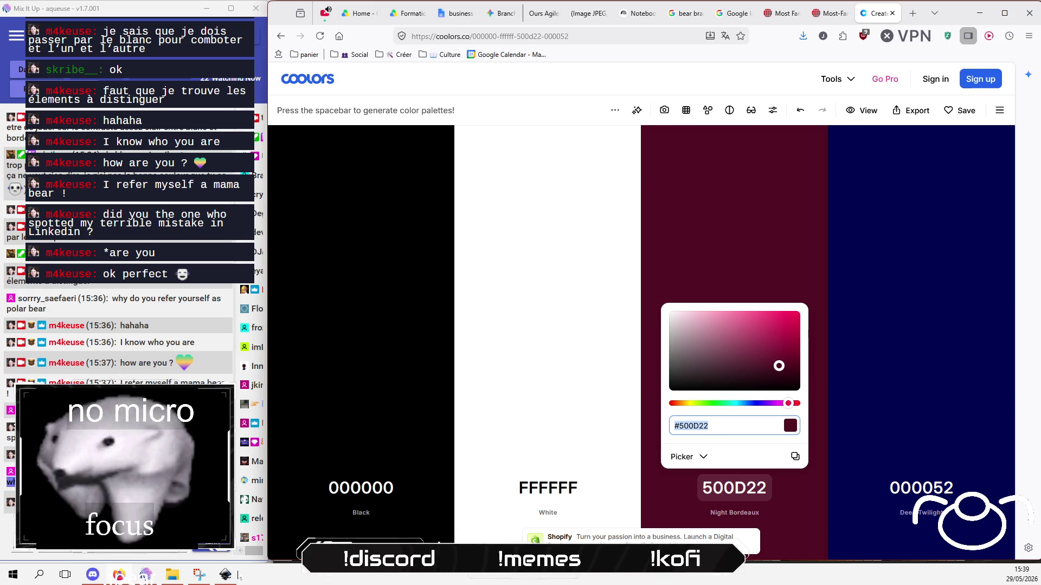
pyautogui.click(222, 577)
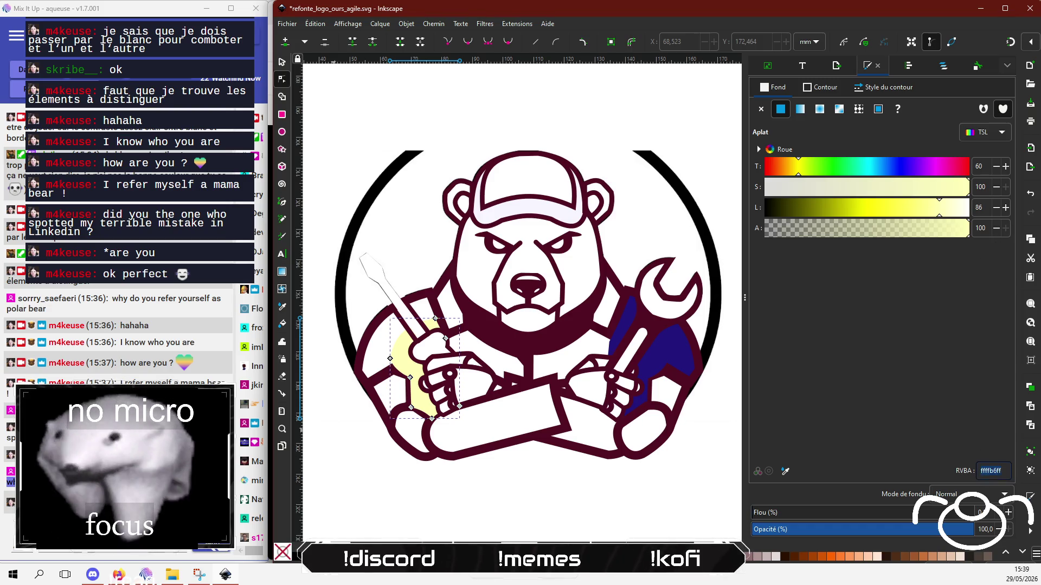
# Apply bordeaux 500D22 as the left sleeve's fill.
pyautogui.write('500D22')
pyautogui.click(535, 498)
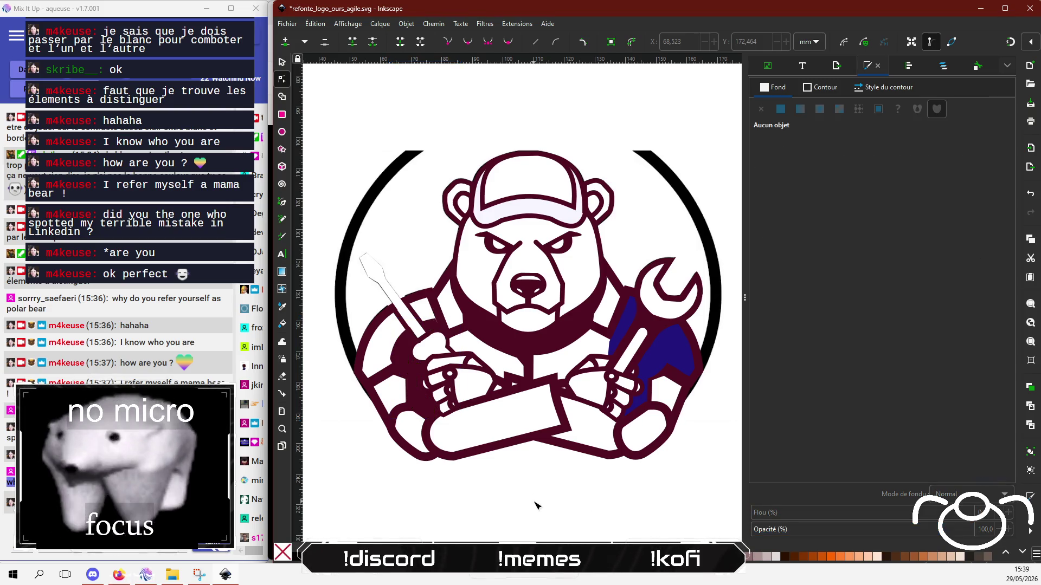
pyautogui.click(623, 324)
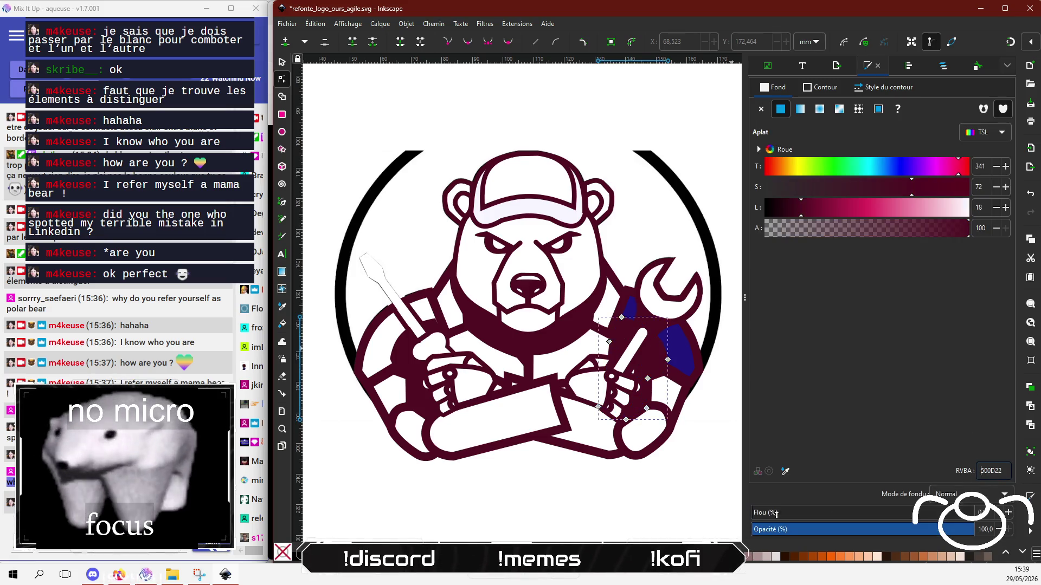
# Turn the blue patch beside the wrench white.
pyautogui.click(688, 351)
pyautogui.click(687, 351)
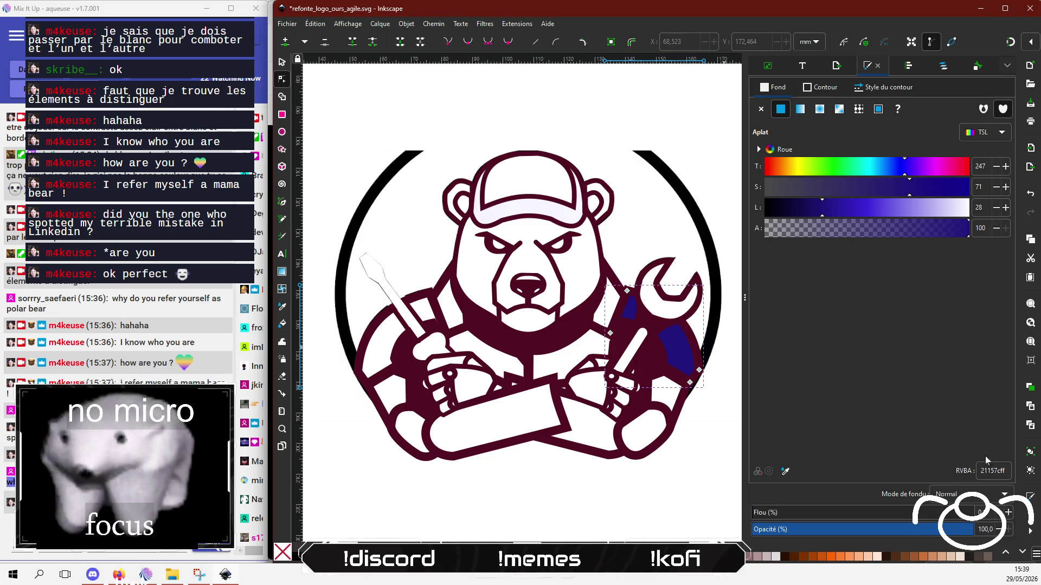
pyautogui.moveTo(925, 214); pyautogui.dragTo(989, 214)
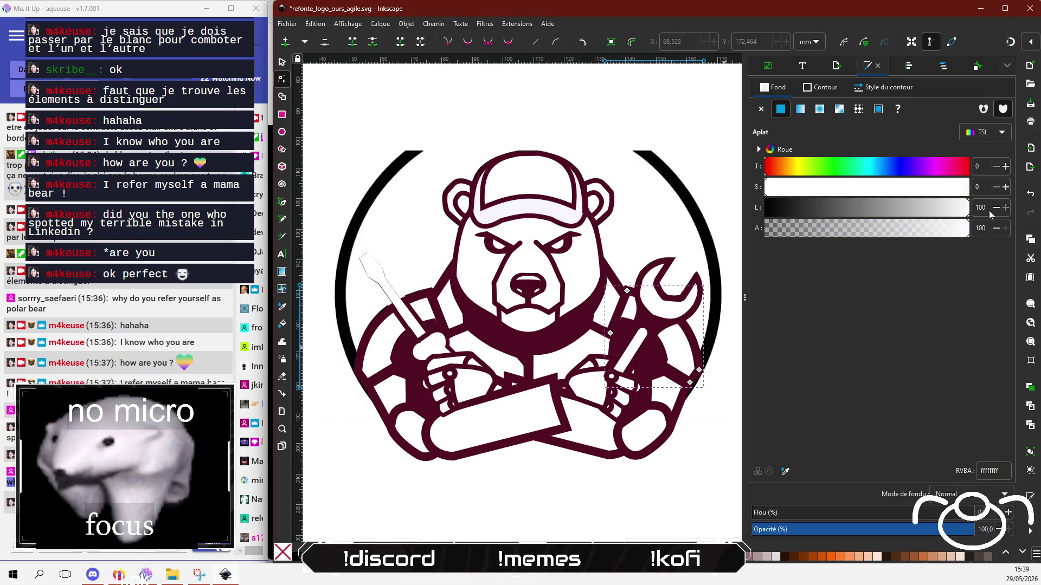
pyautogui.click(531, 490)
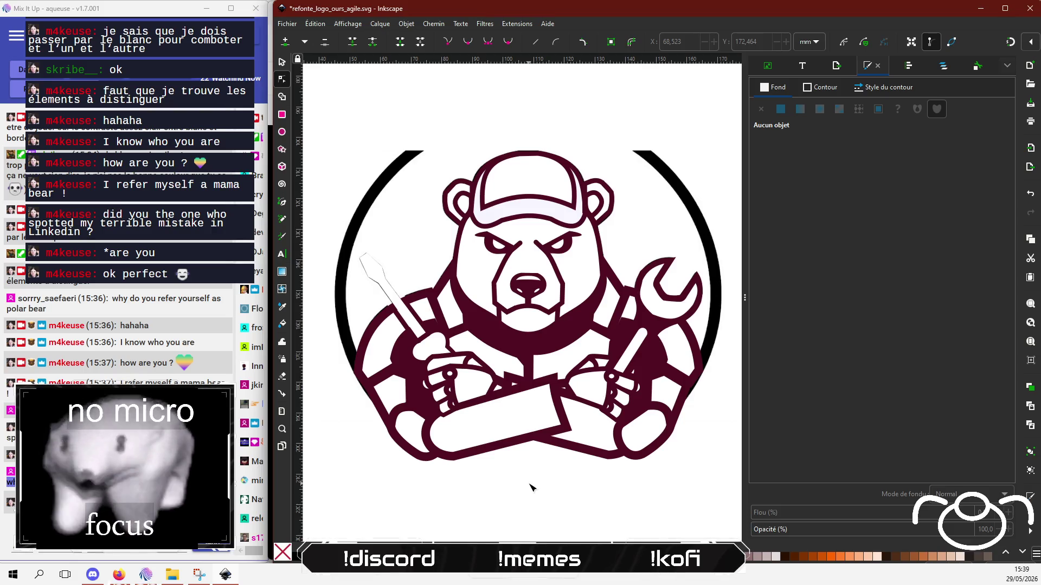
# Check the wrench-hand path, then select the screwdriver shape.
pyautogui.click(628, 327)
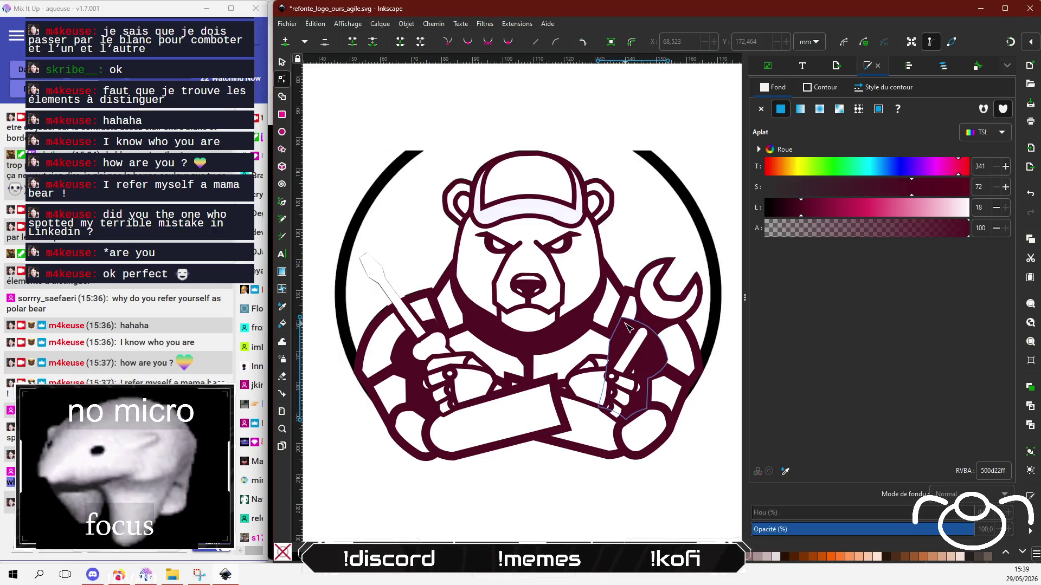
pyautogui.click(627, 325)
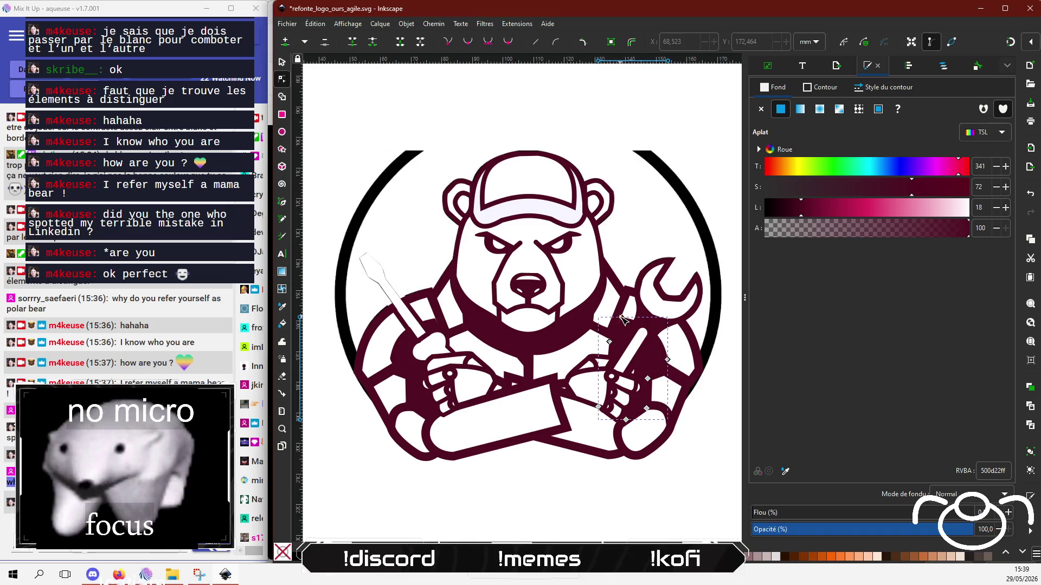
pyautogui.click(530, 483)
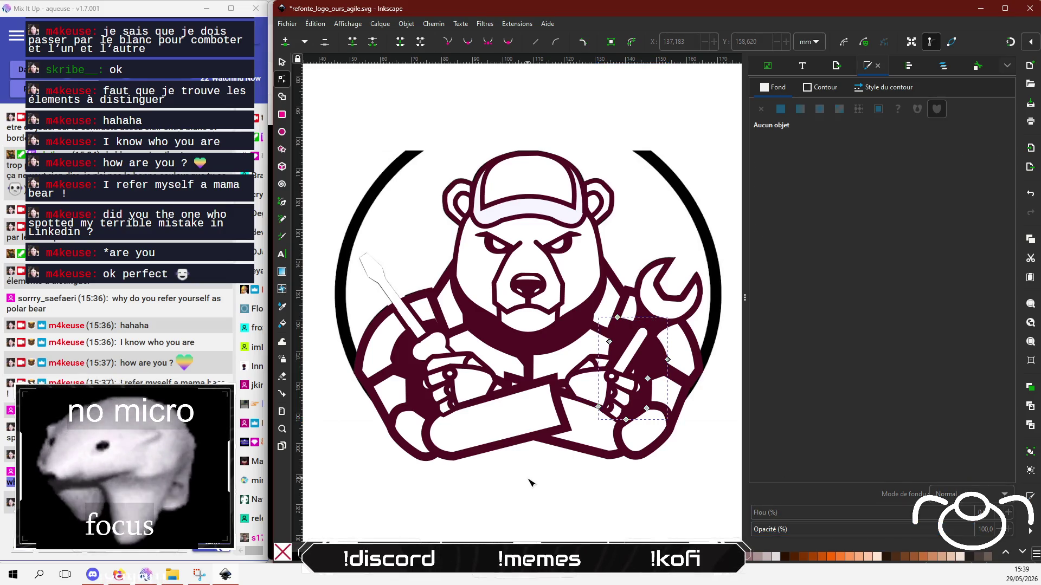
pyautogui.click(531, 482)
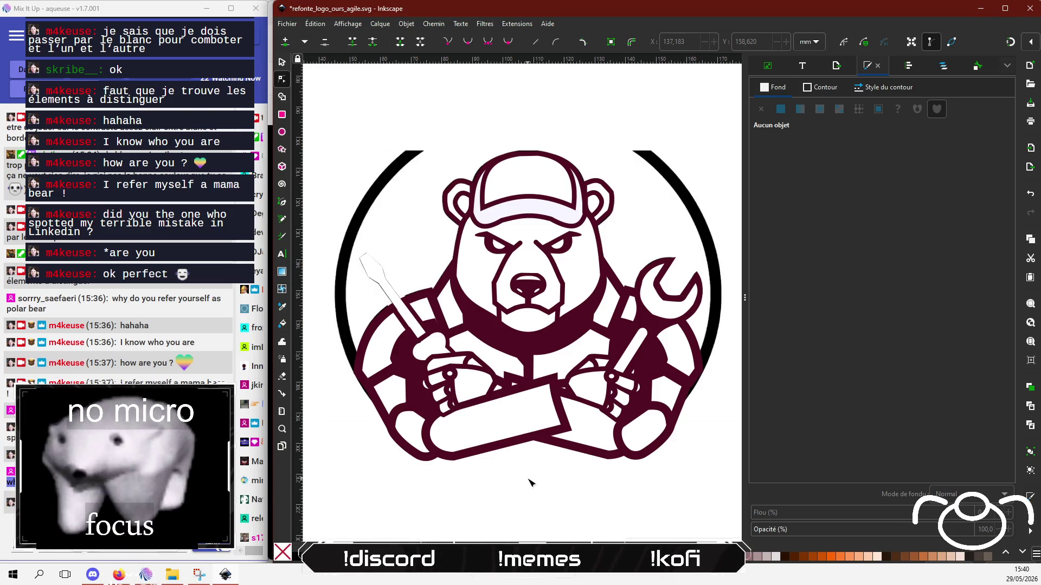
pyautogui.click(374, 267)
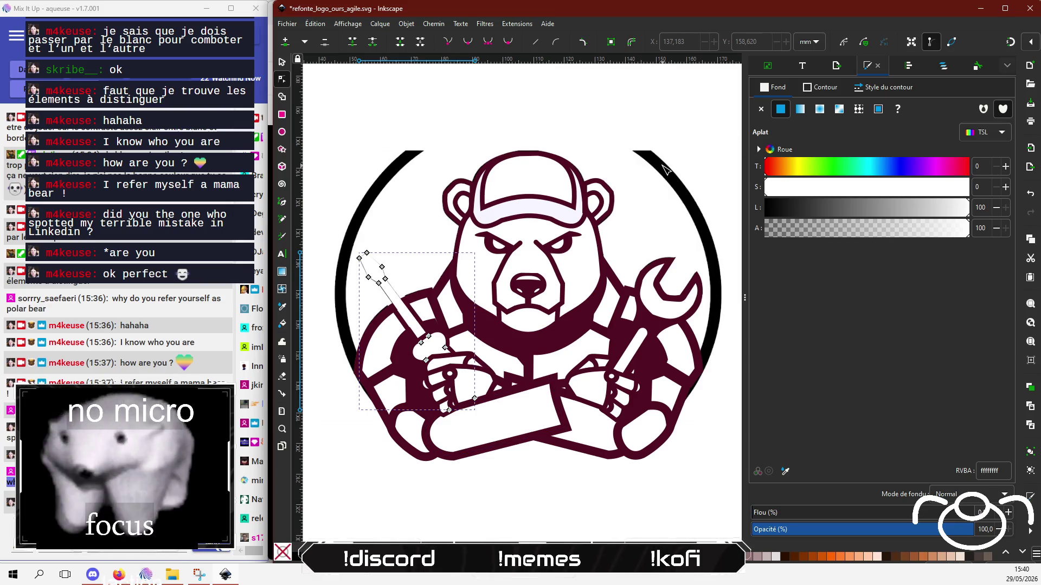
# Make the reference circle image fully transparent by lowering its opacity.
pyautogui.press('Escape')
pyautogui.rightClick(664, 170)
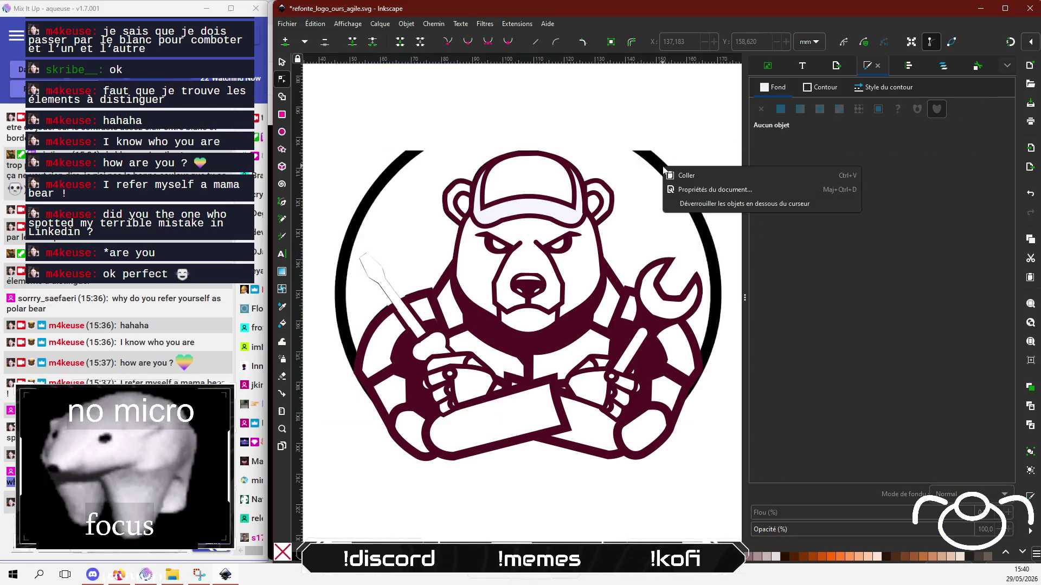
pyautogui.click(713, 213)
pyautogui.click(672, 180)
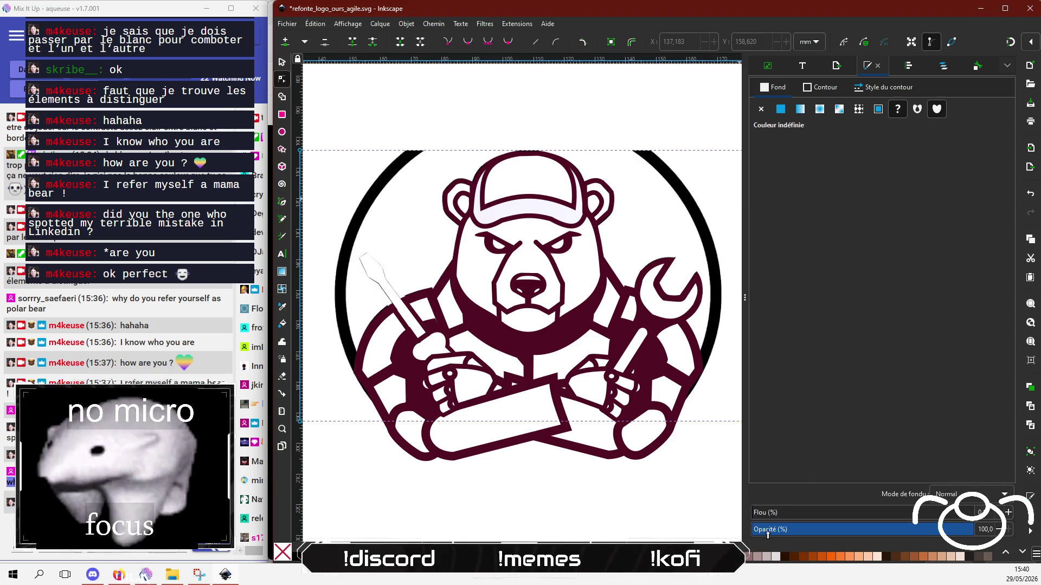
pyautogui.click(767, 534)
pyautogui.moveTo(759, 537)
pyautogui.mouseDown()
pyautogui.moveTo(750, 536)
pyautogui.moveTo(884, 526)
pyautogui.mouseUp()
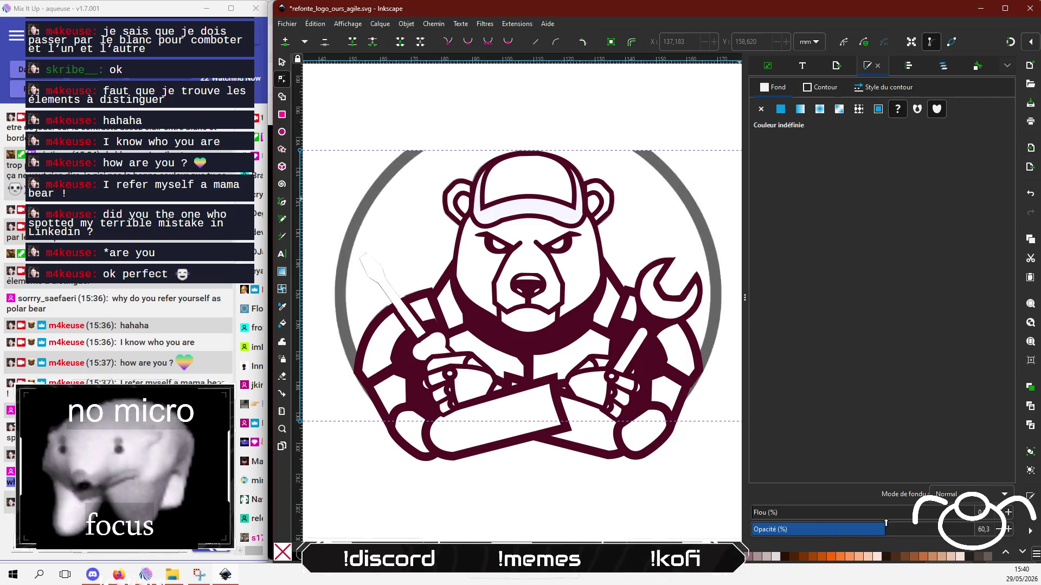
# Hide image1 in Layers and Objects.
pyautogui.click(909, 66)
pyautogui.click(944, 65)
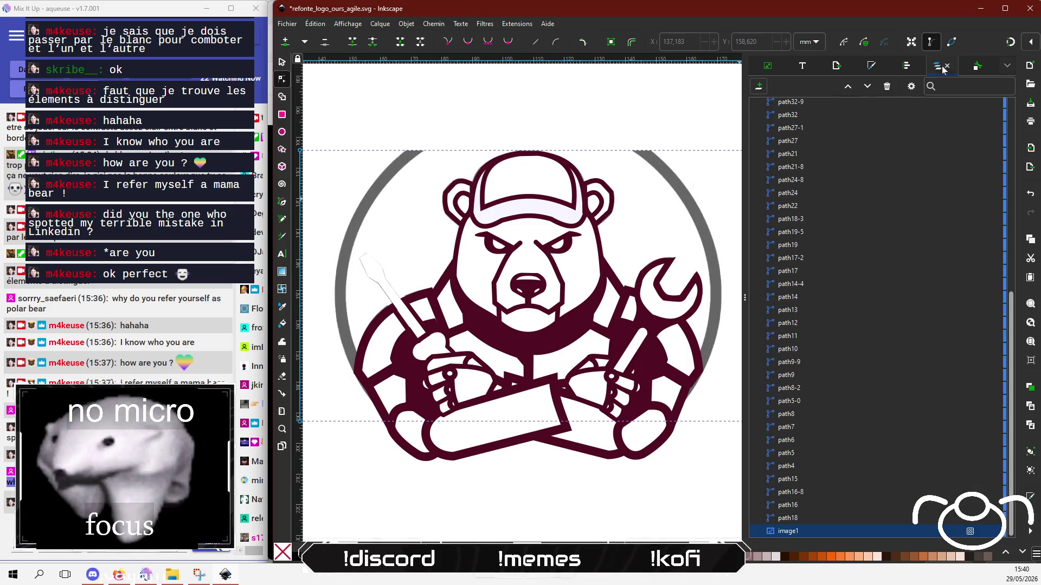
pyautogui.scroll(-10, 872, 244)
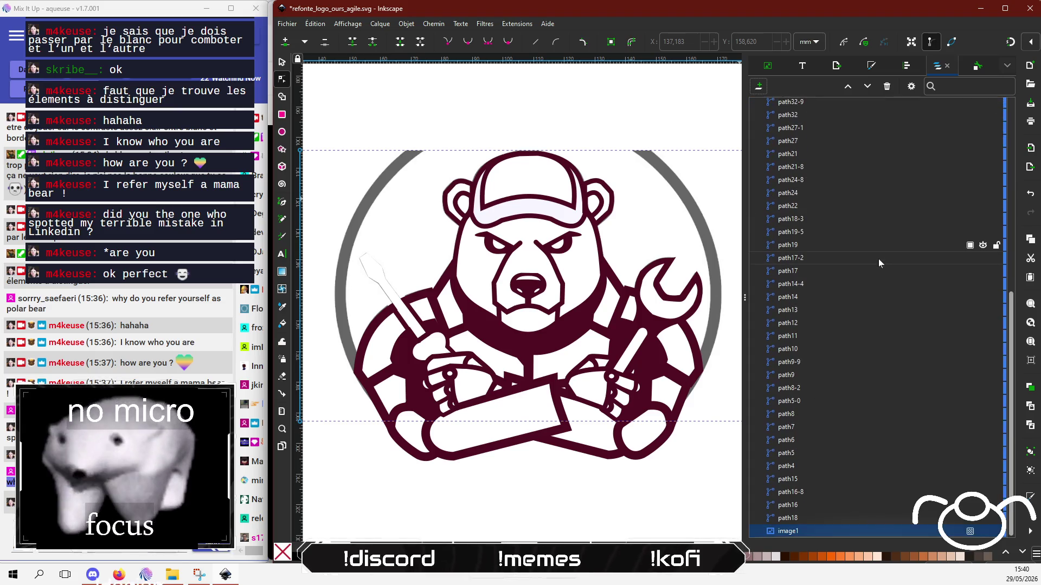
pyautogui.click(983, 532)
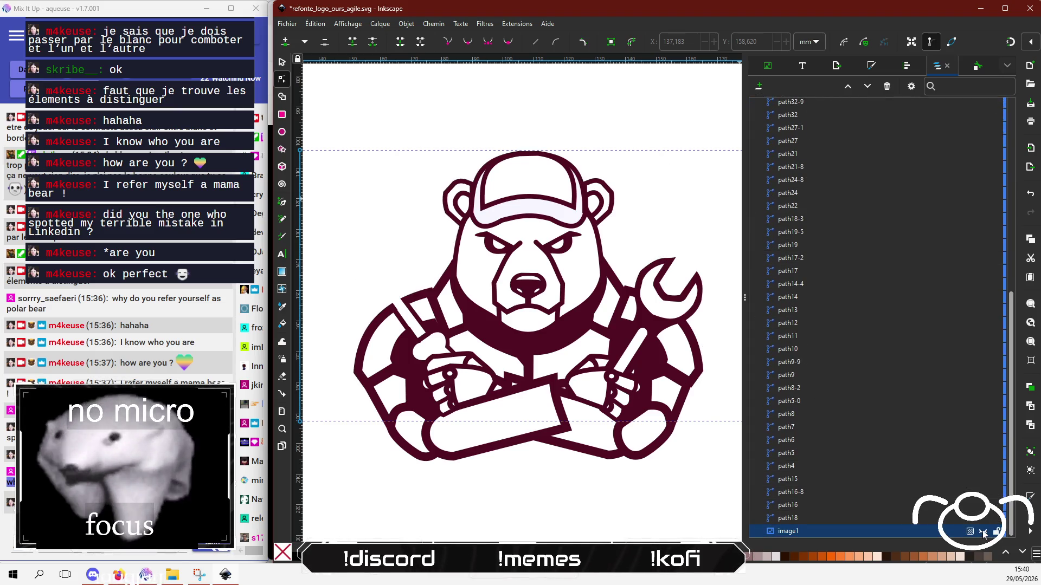
pyautogui.click(566, 507)
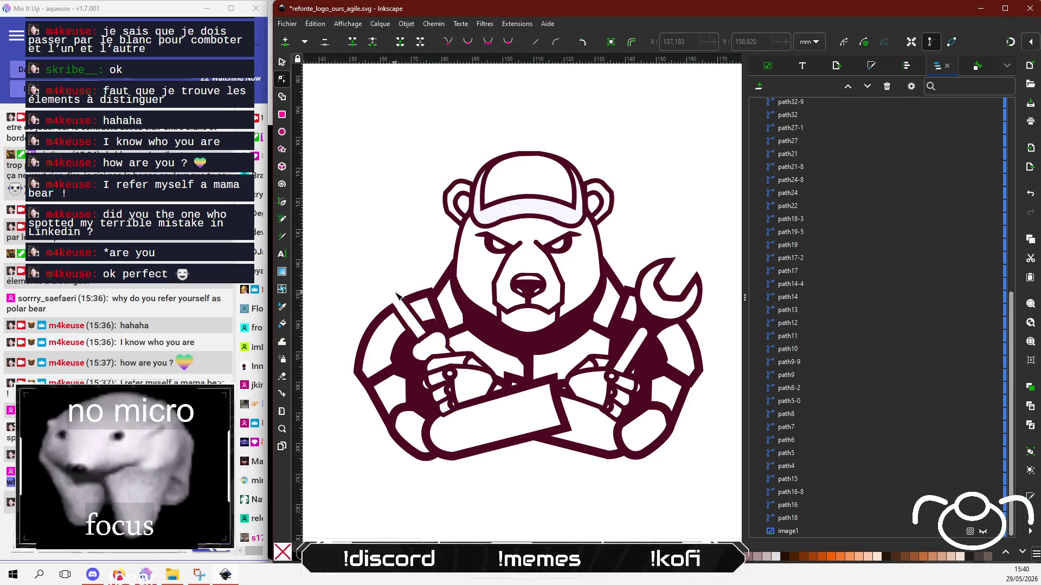
# Try lightness, saturation and hue changes on the screwdriver fill, ending on deep blue.
pyautogui.click(436, 347)
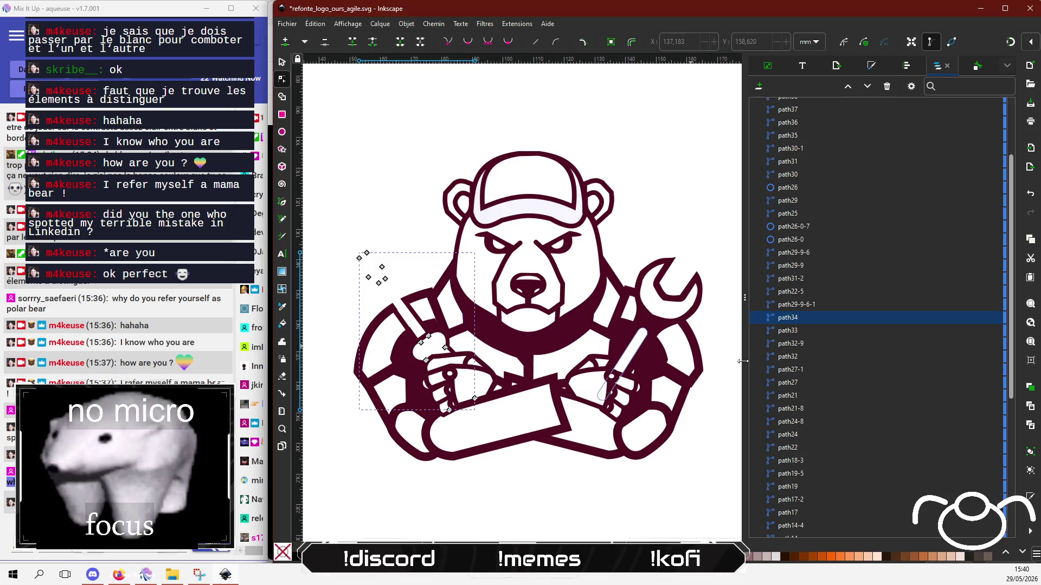
pyautogui.click(870, 67)
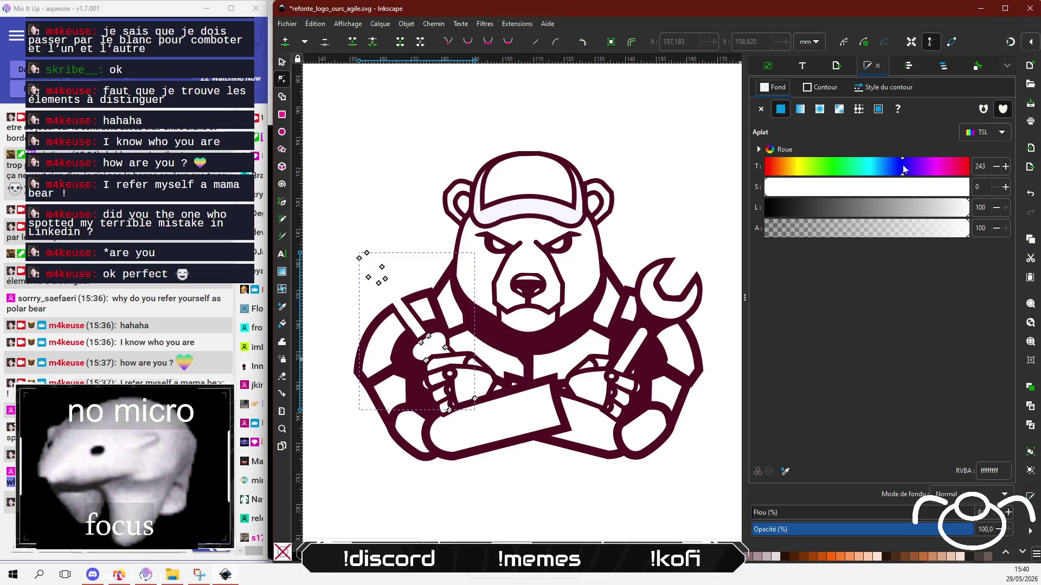
pyautogui.click(918, 207)
pyautogui.click(912, 187)
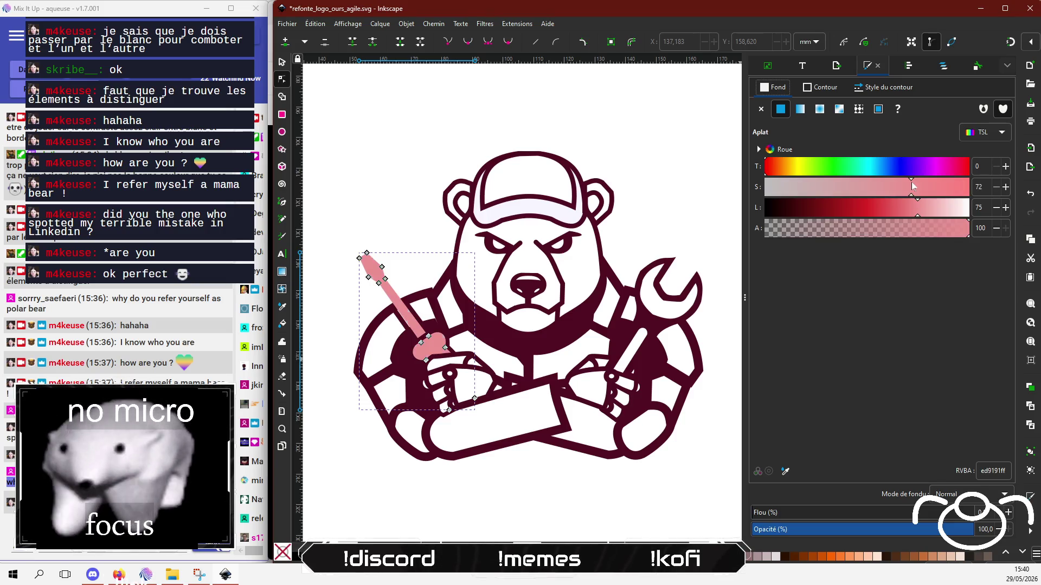
pyautogui.click(904, 166)
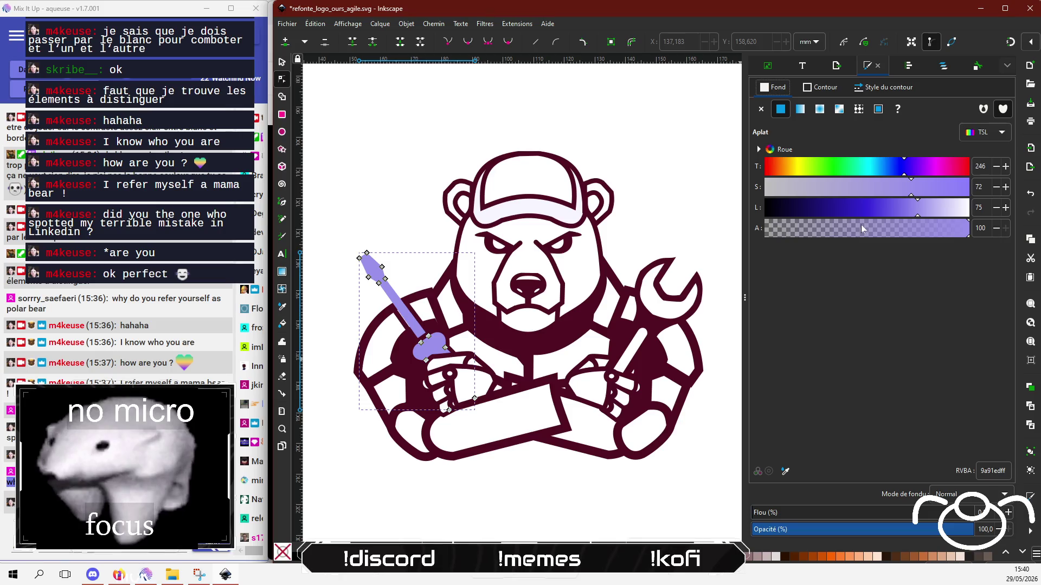
pyautogui.click(831, 209)
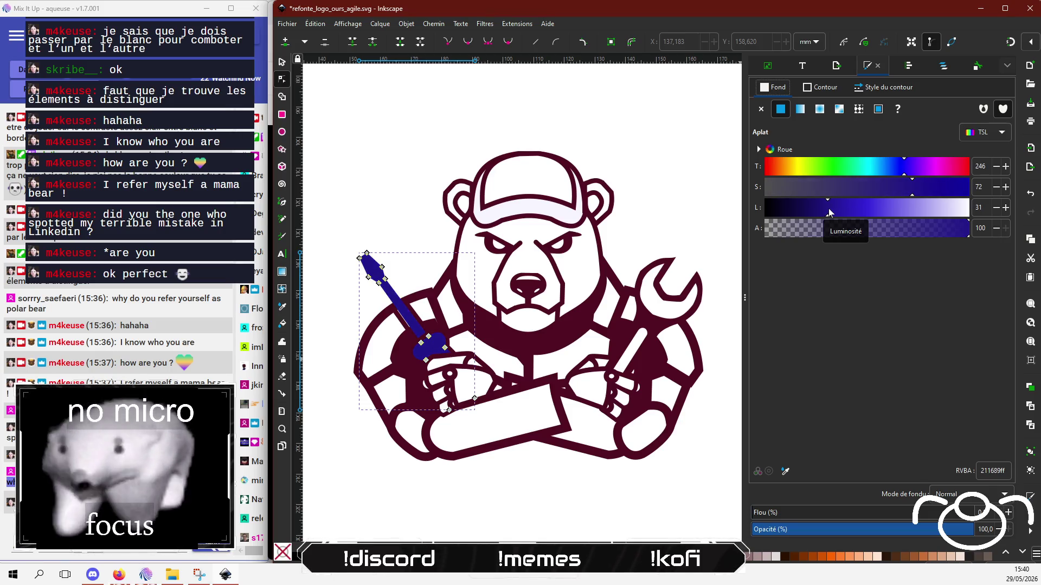
pyautogui.click(595, 483)
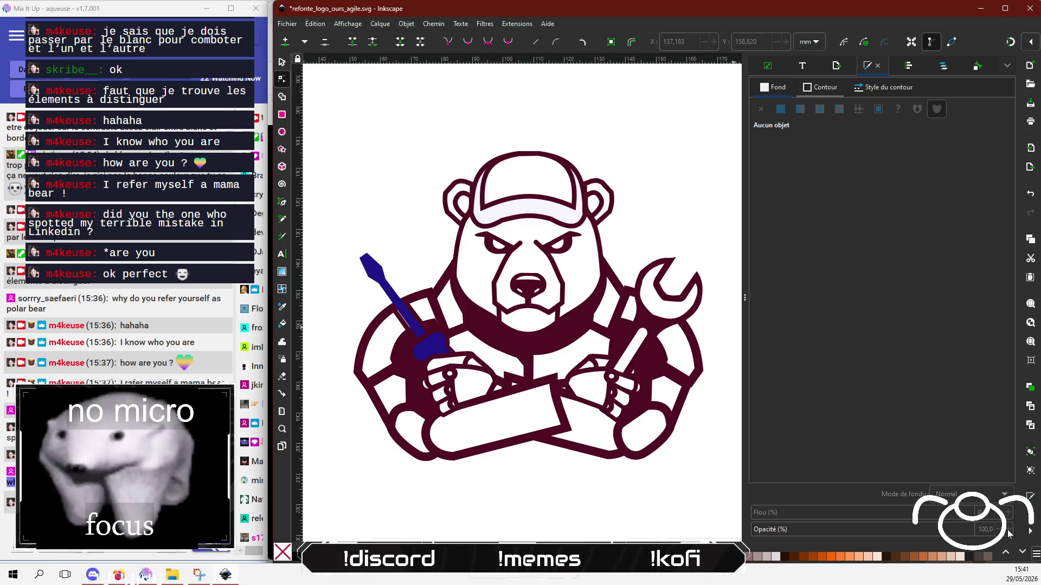
pyautogui.click(374, 269)
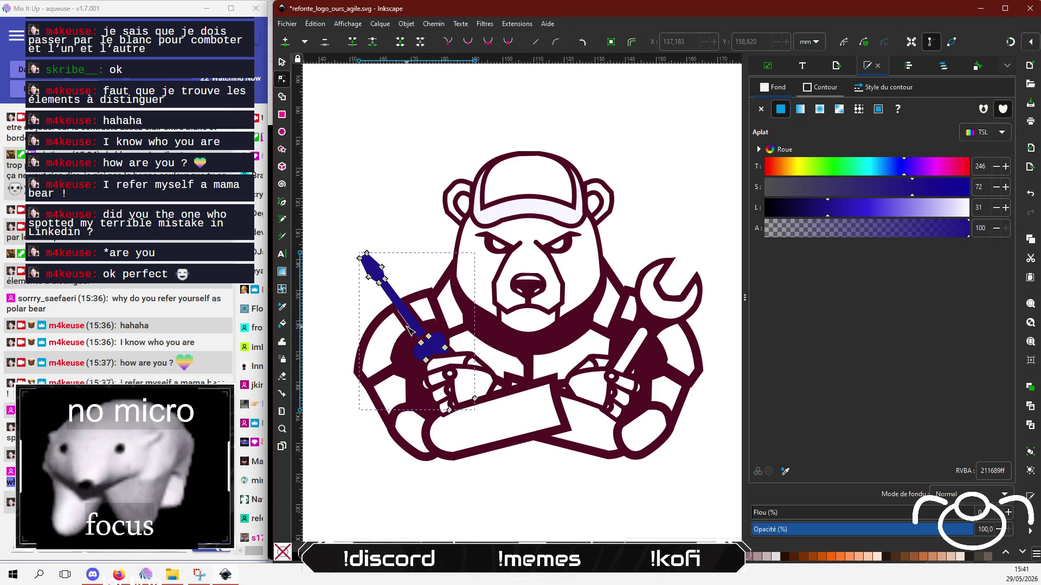
# Give the screwdriver handle pieces a flat white fill (Lightness 100).
pyautogui.click(405, 329)
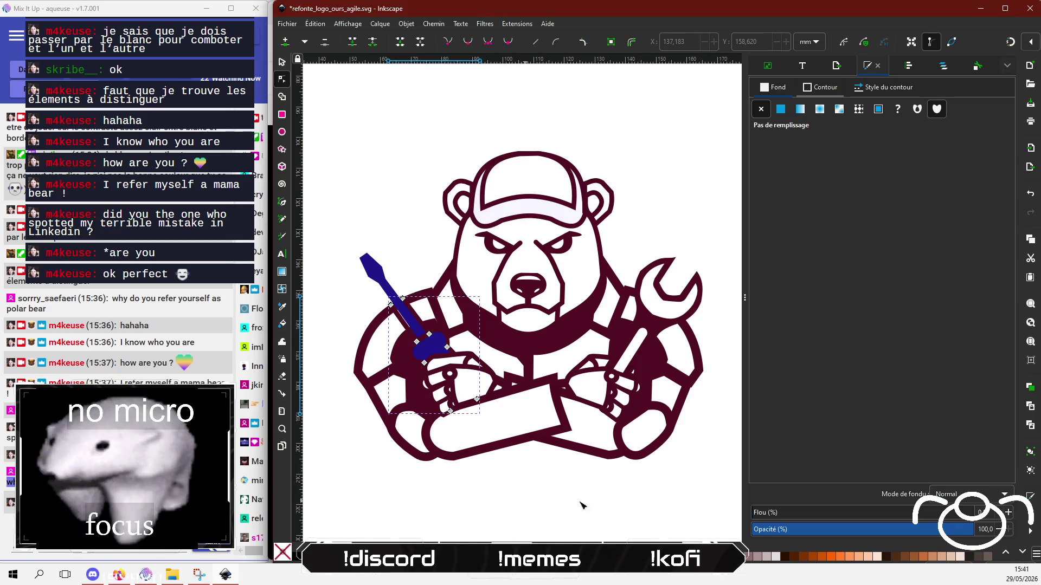
pyautogui.click(780, 109)
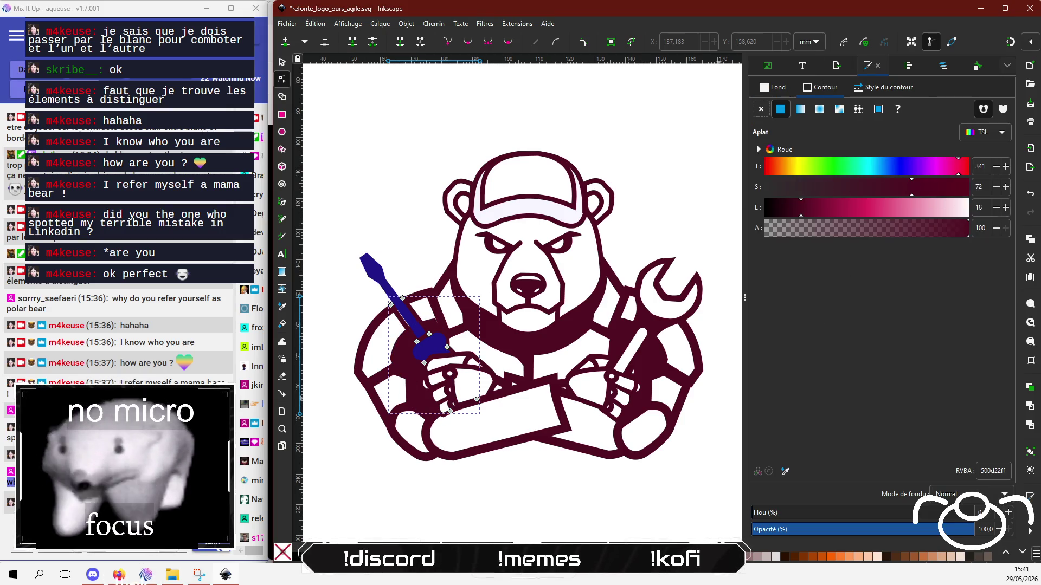
pyautogui.click(980, 207)
pyautogui.write('100')
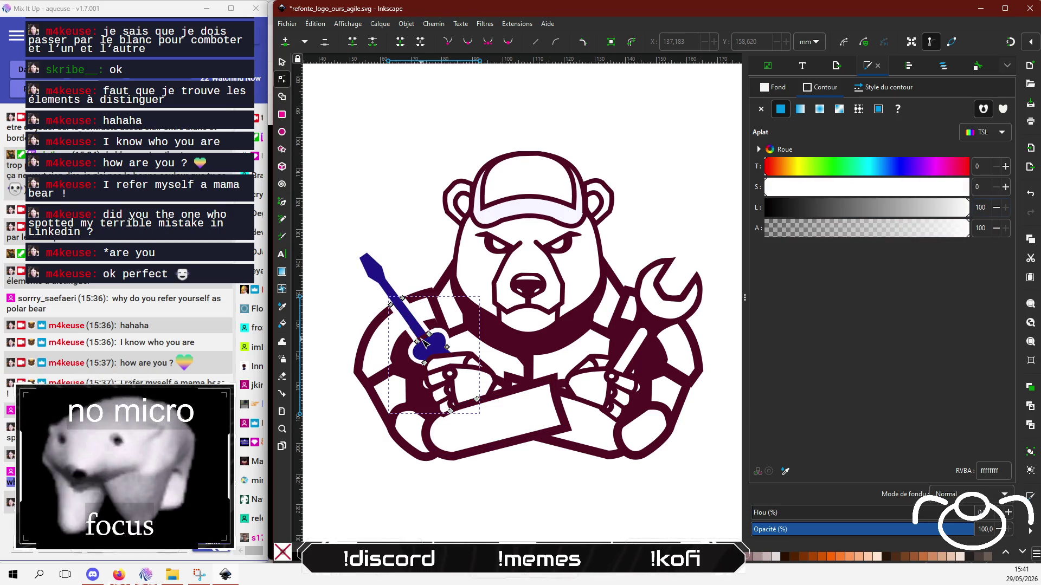
pyautogui.click(425, 342)
pyautogui.moveTo(938, 216); pyautogui.dragTo(969, 214)
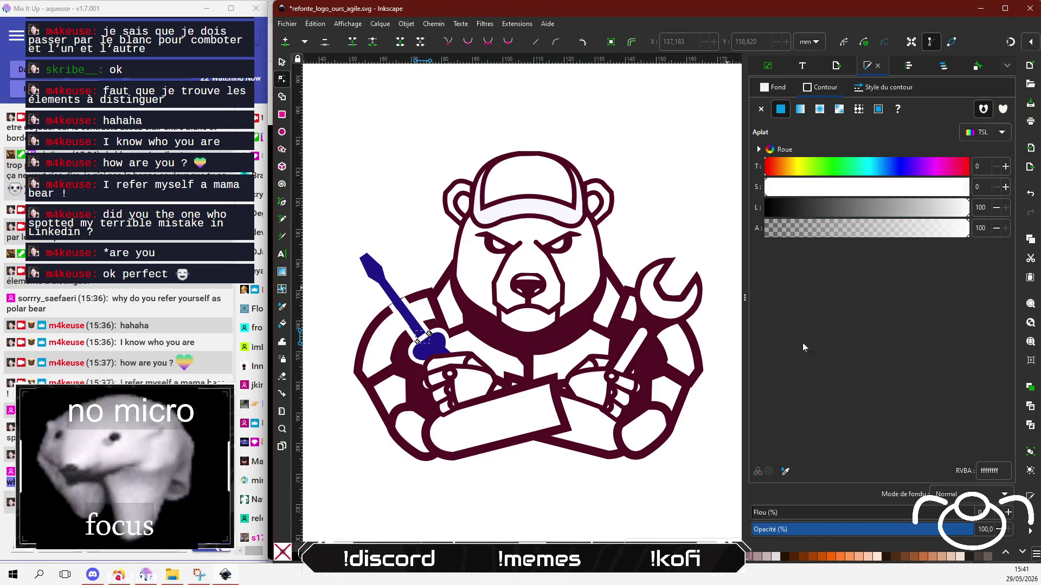
pyautogui.click(422, 511)
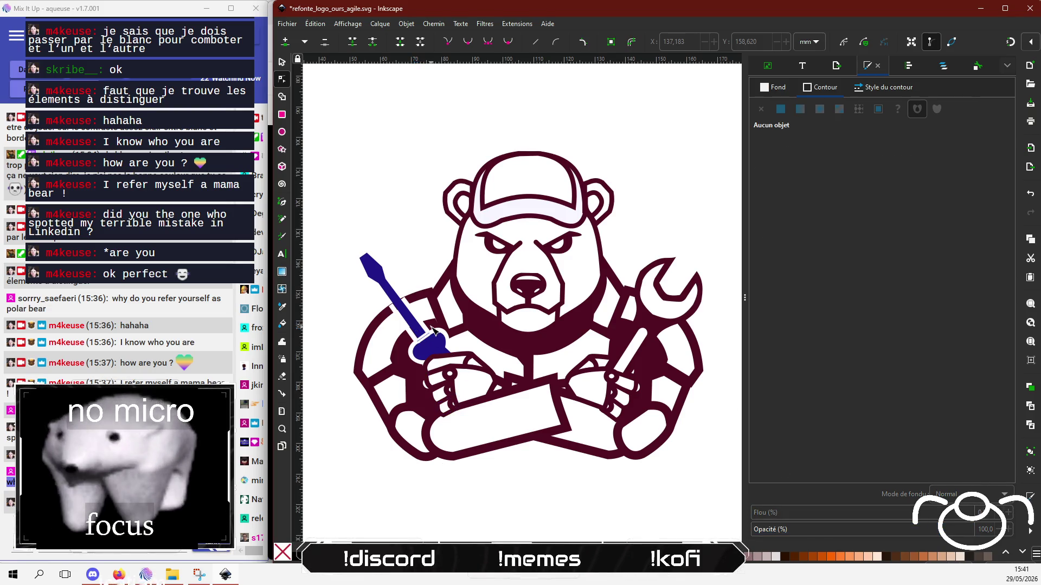
# Recolour the screwdriver to bordeaux 500d22ff via the RGBA field.
pyautogui.click(435, 348)
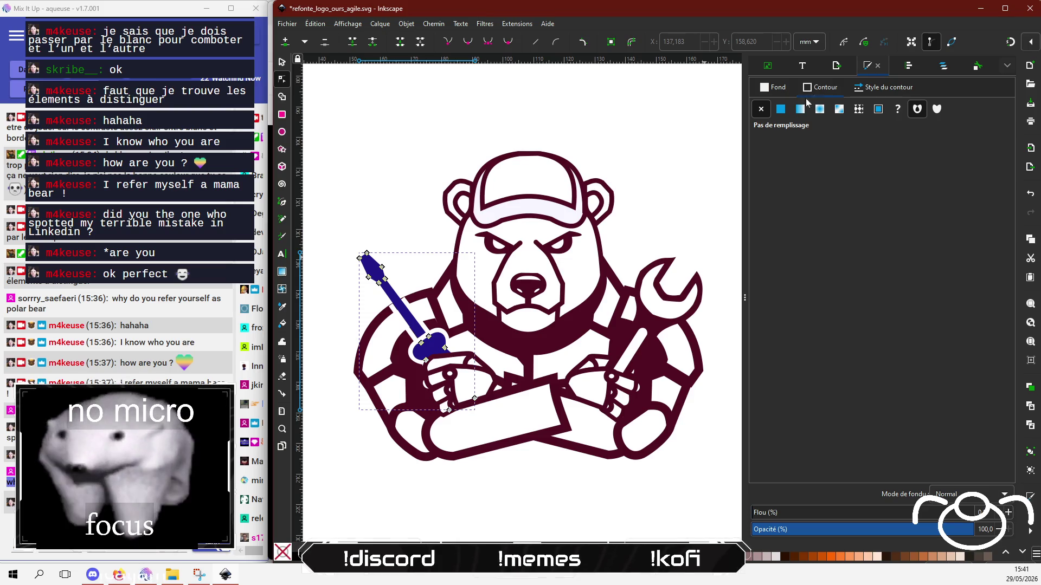
pyautogui.click(781, 92)
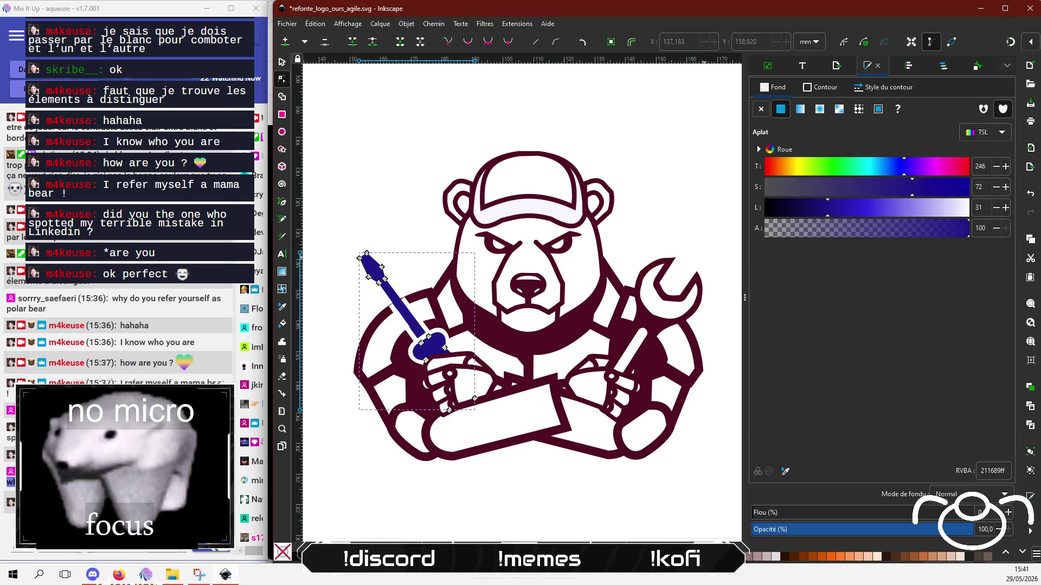
pyautogui.click(992, 471)
pyautogui.write('500D22')
pyautogui.press('Return')
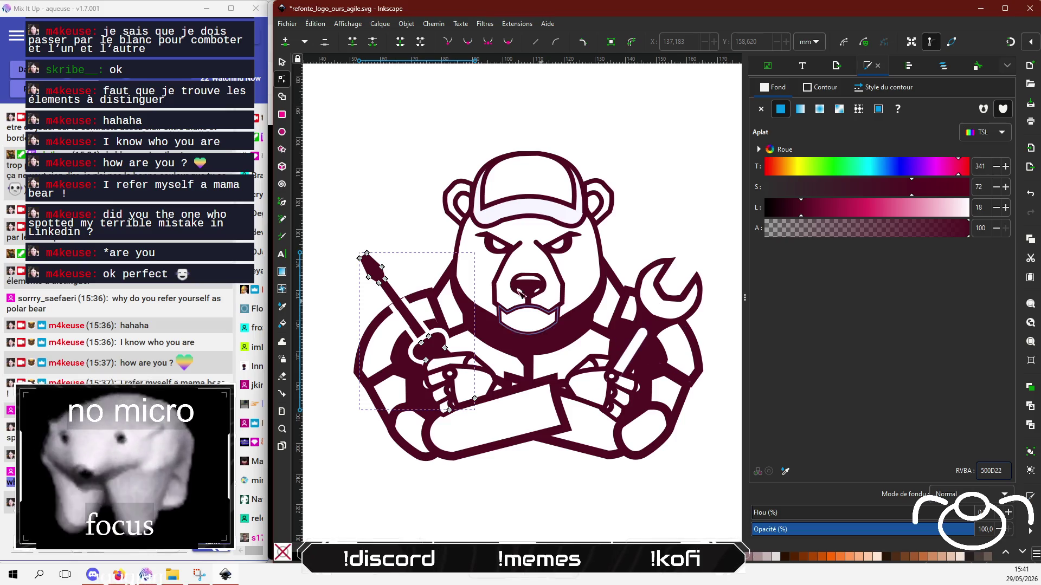
pyautogui.click(389, 187)
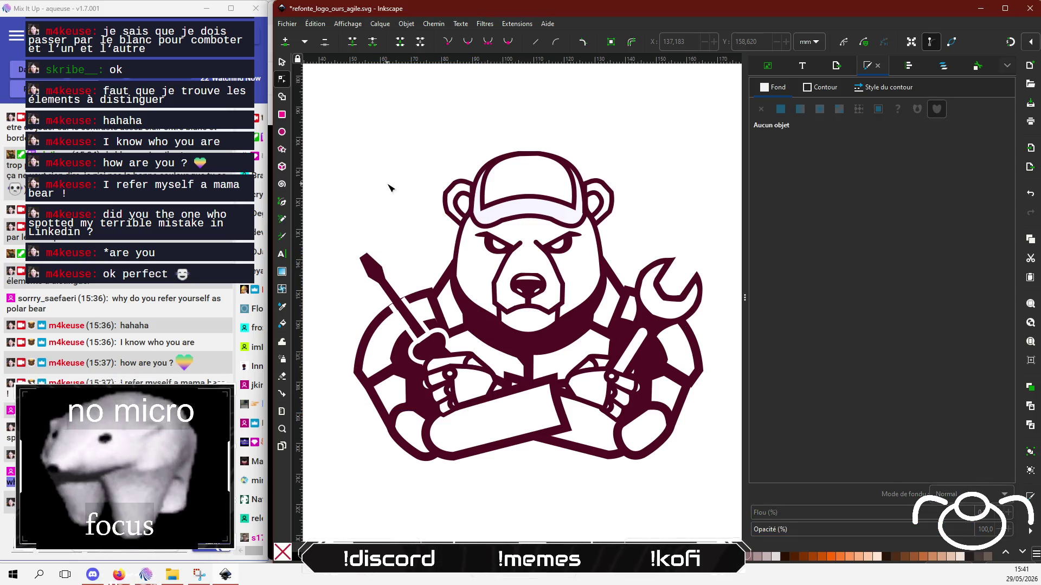
# Pull the screwdriver's notch nodes up-left to reshape the joint.
pyautogui.scroll(2, 415, 239)
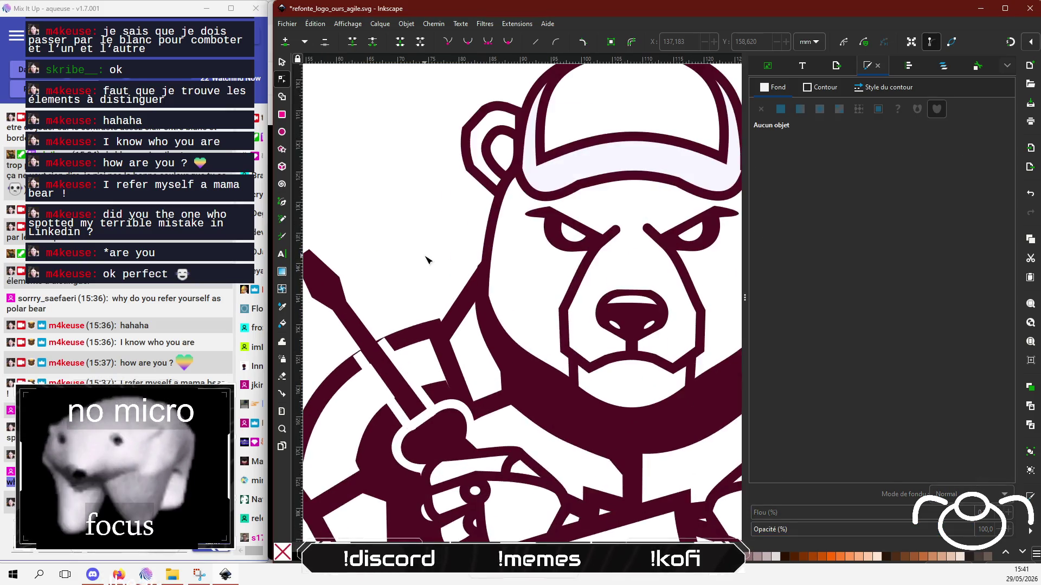
pyautogui.click(392, 349)
pyautogui.scroll(3, 388, 349)
pyautogui.moveTo(373, 331); pyautogui.dragTo(369, 329)
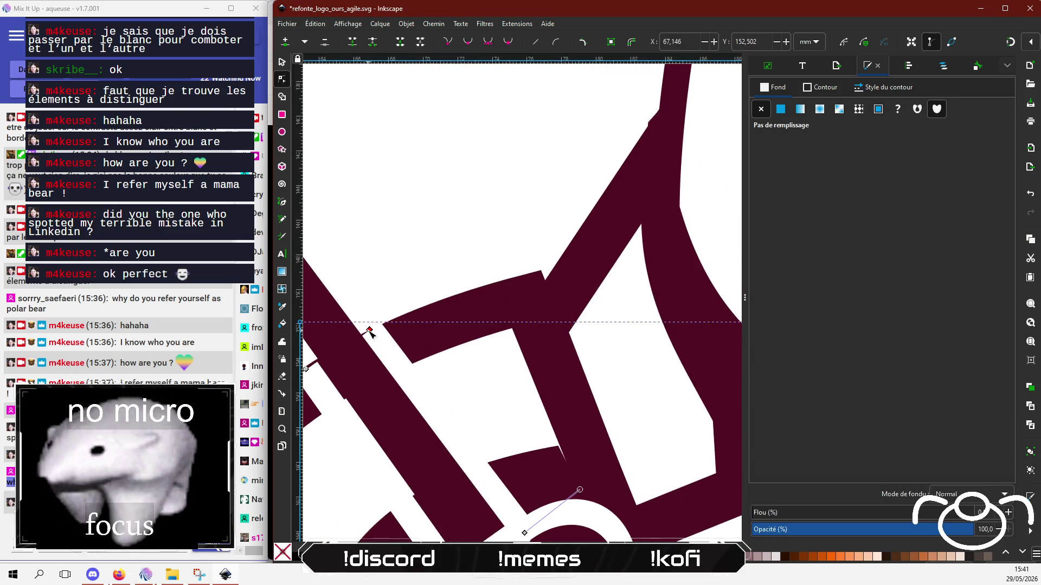
pyautogui.hscroll(-3, 336, 395)
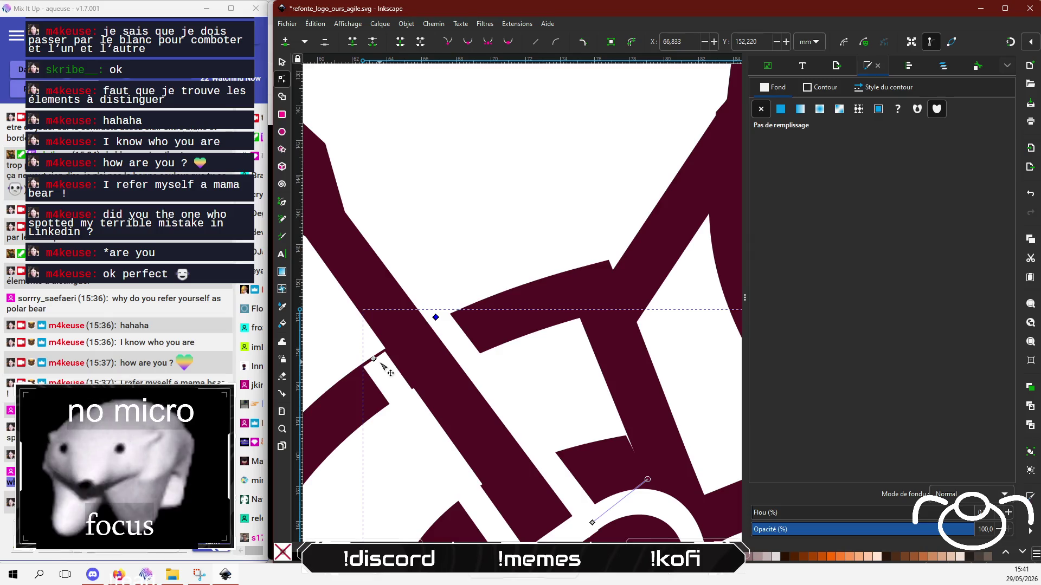
pyautogui.moveTo(372, 358); pyautogui.dragTo(369, 349)
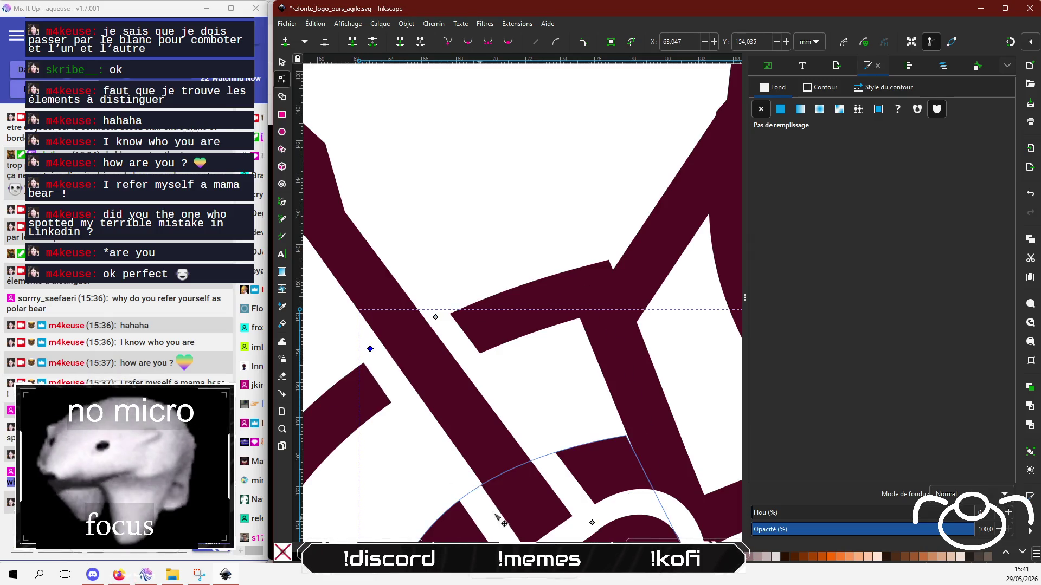
pyautogui.scroll(-4, 469, 369)
# Raise the lower nodes of the shaft-base piece and shift its upper-right node.
pyautogui.moveTo(500, 471); pyautogui.dragTo(502, 466)
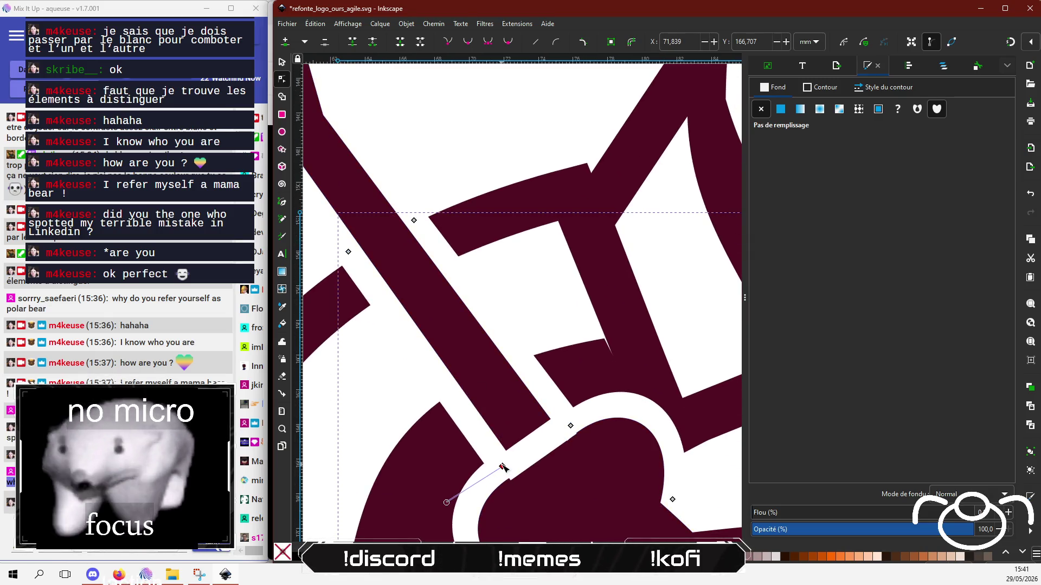
pyautogui.click(504, 470)
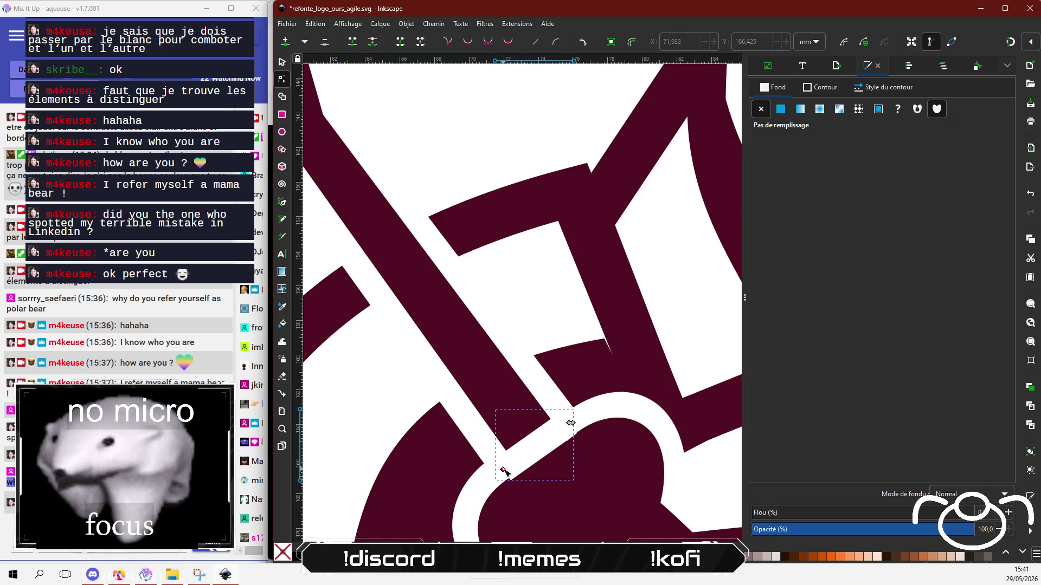
pyautogui.moveTo(503, 470); pyautogui.dragTo(503, 467)
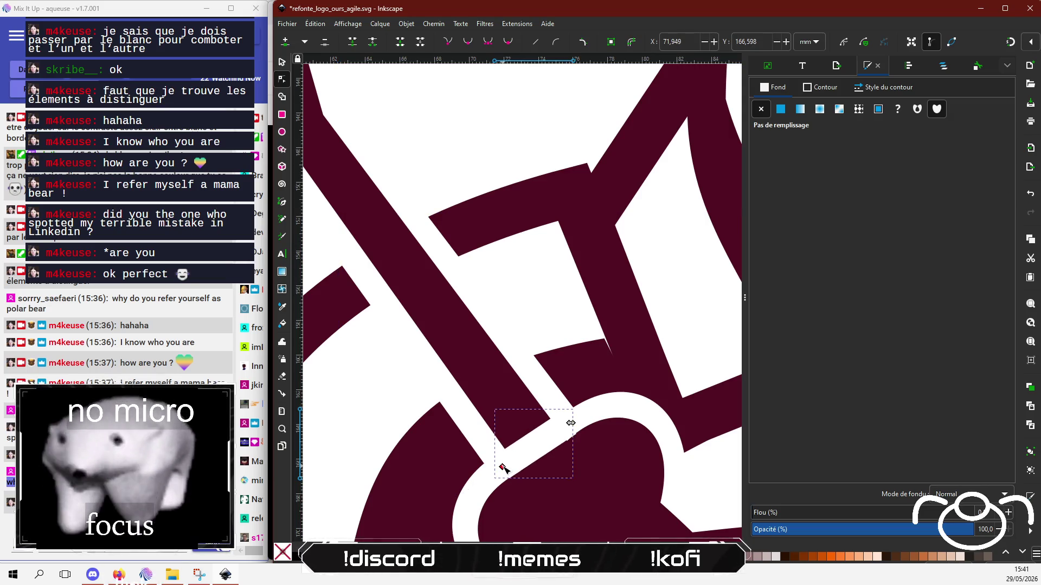
pyautogui.moveTo(571, 422); pyautogui.dragTo(564, 428)
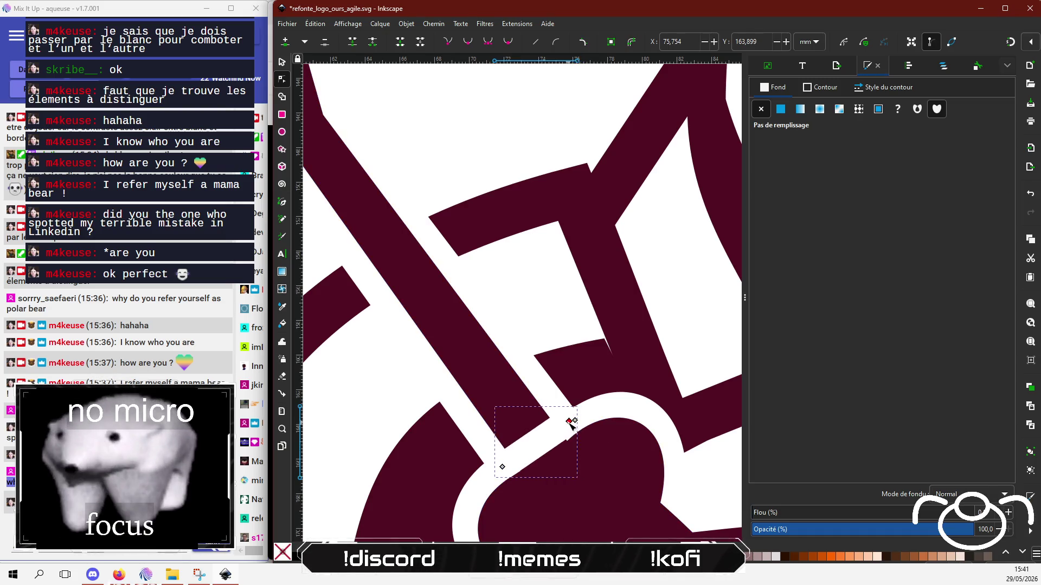
pyautogui.scroll(-3, 530, 425)
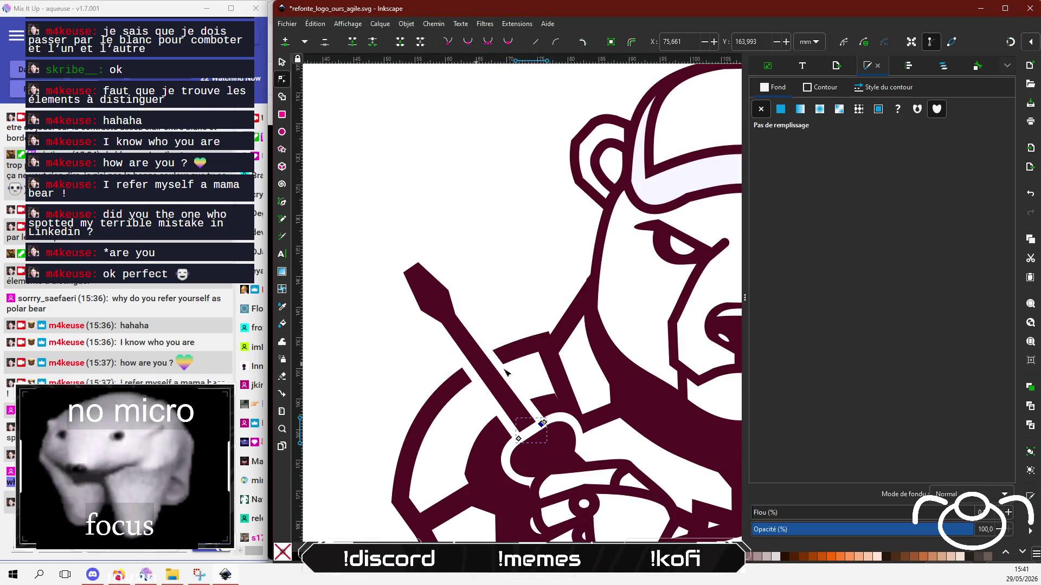
pyautogui.scroll(-1, 506, 373)
# Nudge a node of the bordeaux path around the handle to line it up.
pyautogui.click(557, 406)
pyautogui.scroll(4, 558, 406)
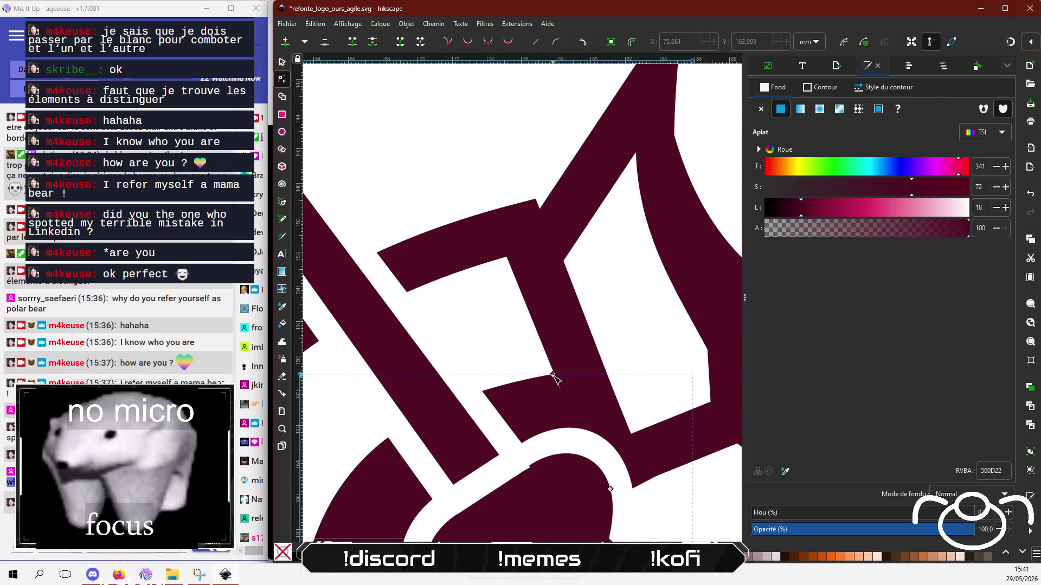
pyautogui.moveTo(554, 377); pyautogui.dragTo(549, 386)
pyautogui.scroll(-2, 549, 386)
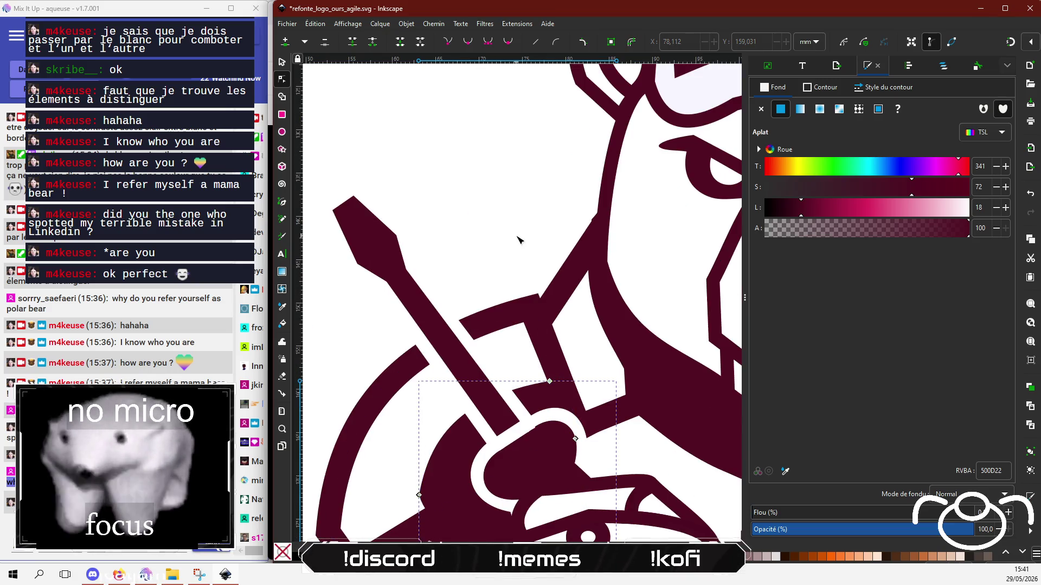
pyautogui.scroll(-2, 517, 238)
pyautogui.scroll(-1, 517, 238)
# Nudge an inner corner node of the wrench arm.
pyautogui.click(457, 462)
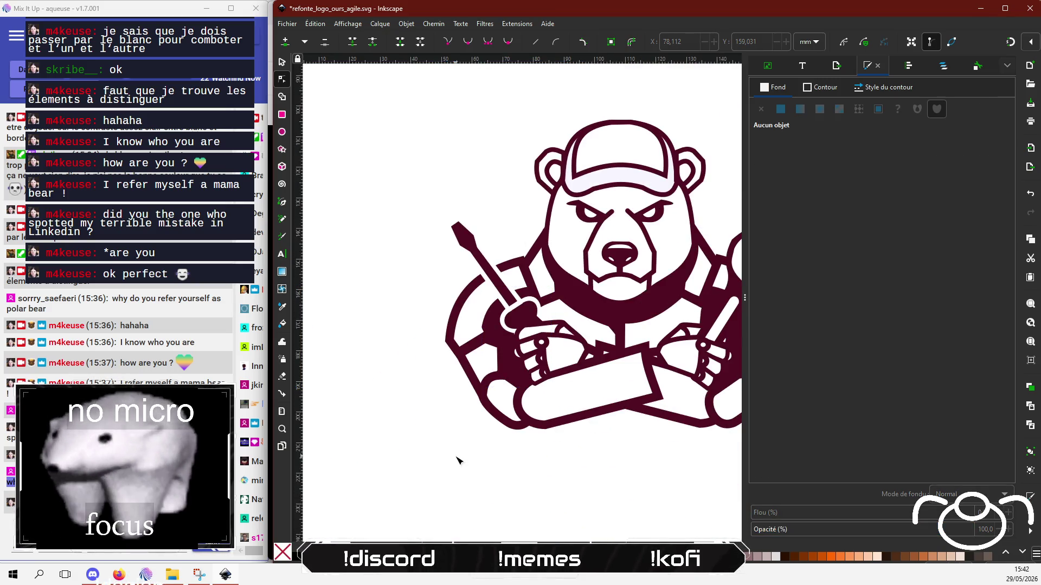
pyautogui.scroll(-1, 483, 434)
pyautogui.scroll(1, 480, 460)
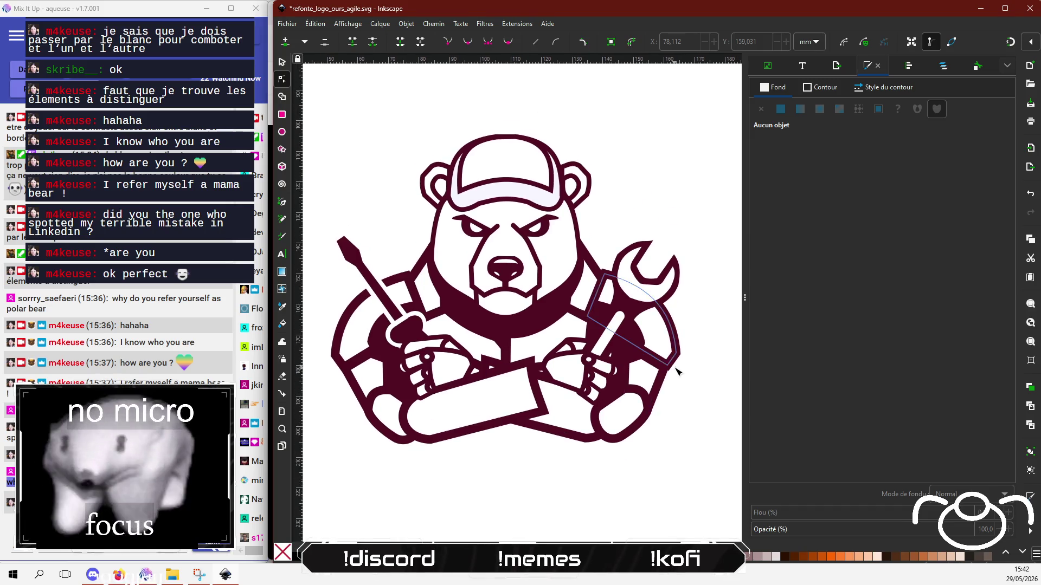
pyautogui.scroll(5, 678, 364)
pyautogui.click(637, 365)
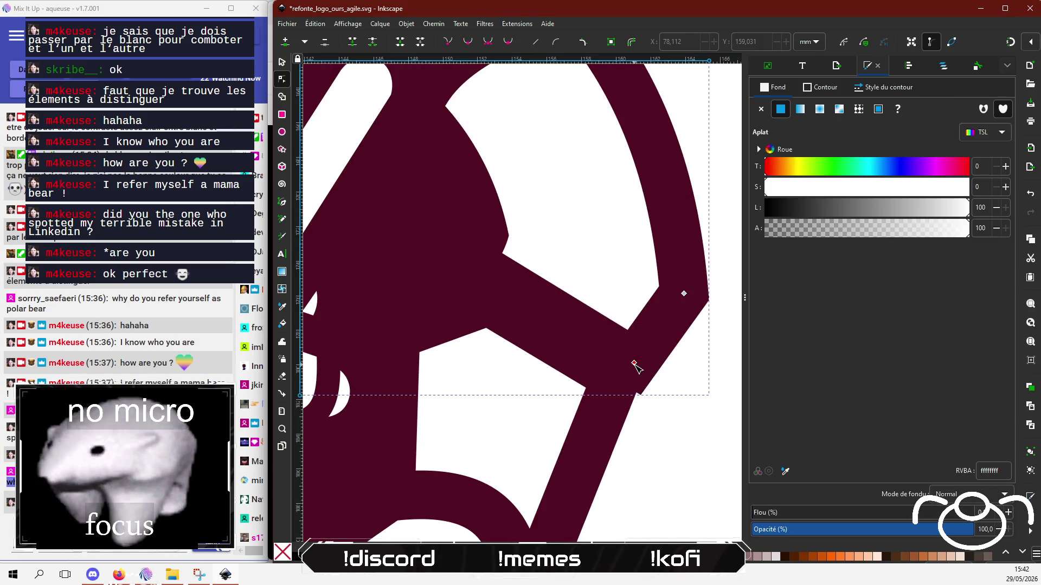
# Fit the whole bear logo in view and centre it on screen.
pyautogui.press('5')
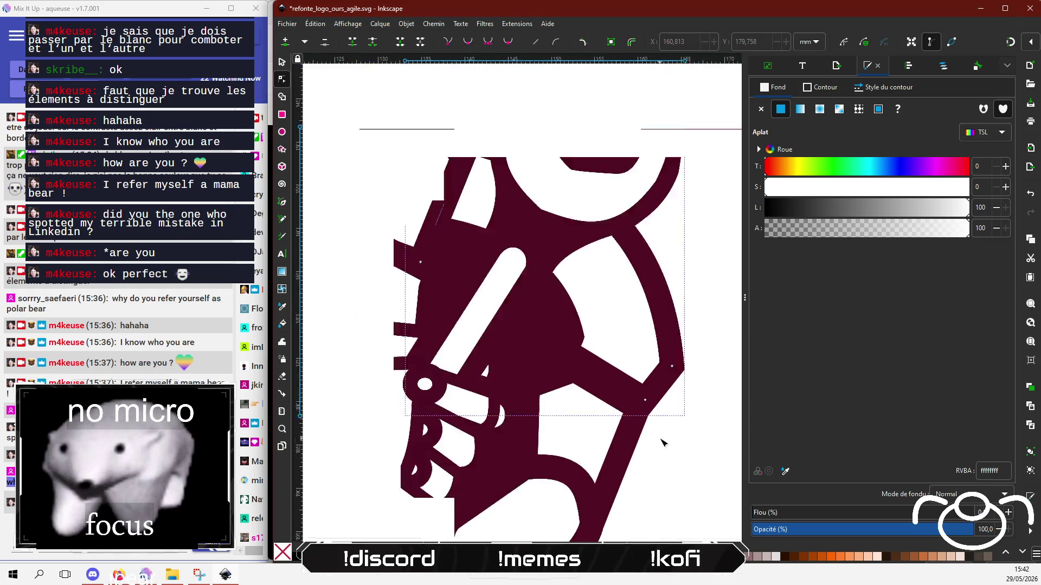
pyautogui.click(656, 518)
pyautogui.moveTo(526, 479); pyautogui.dragTo(515, 486)
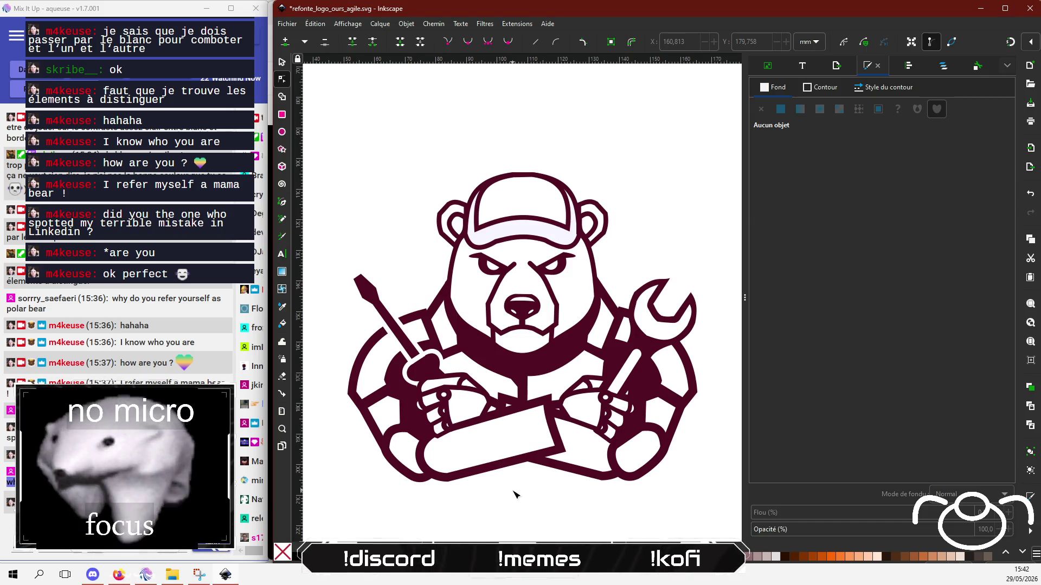
pyautogui.hotkey('alt', 'Tab')
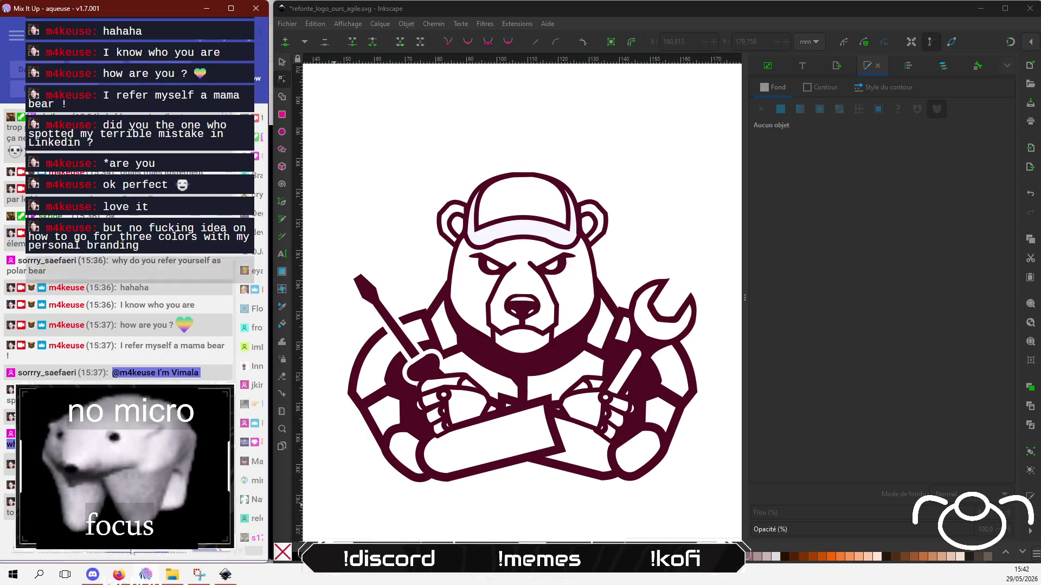
pyautogui.click(780, 268)
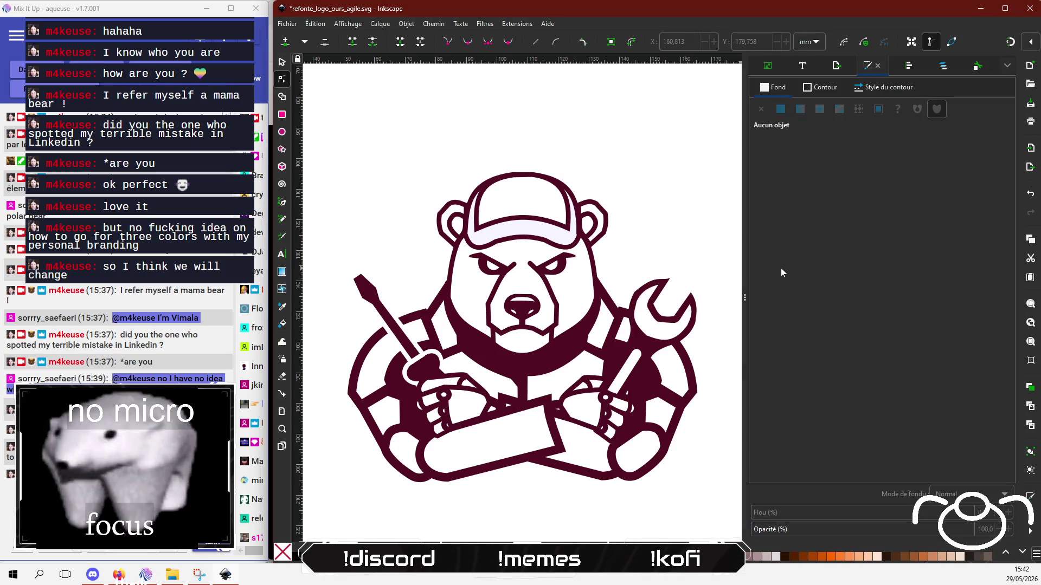
pyautogui.click(654, 395)
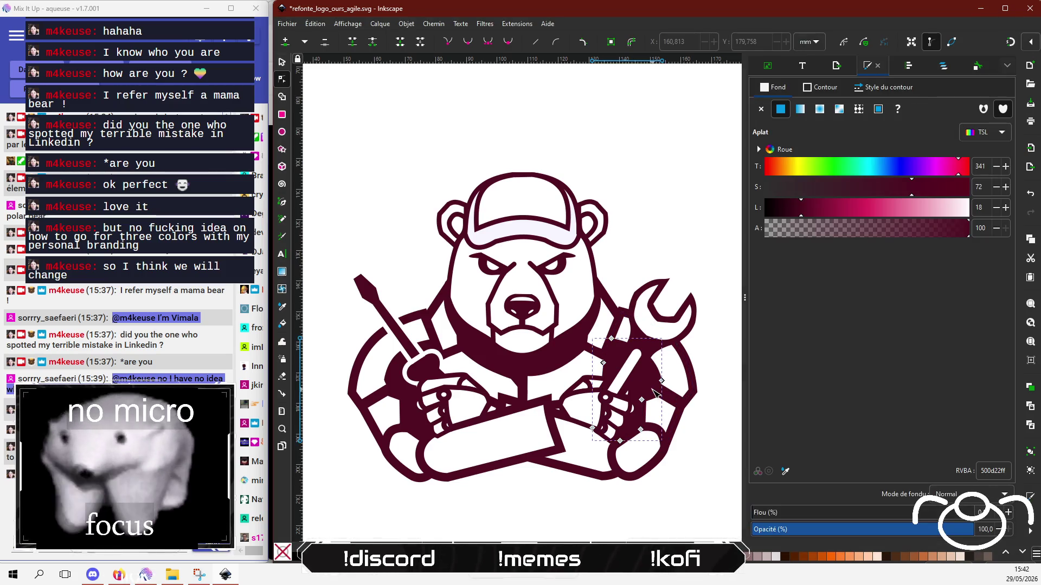
pyautogui.keyDown('ctrl'); pyautogui.scroll(3, 653, 391); pyautogui.keyUp('ctrl')
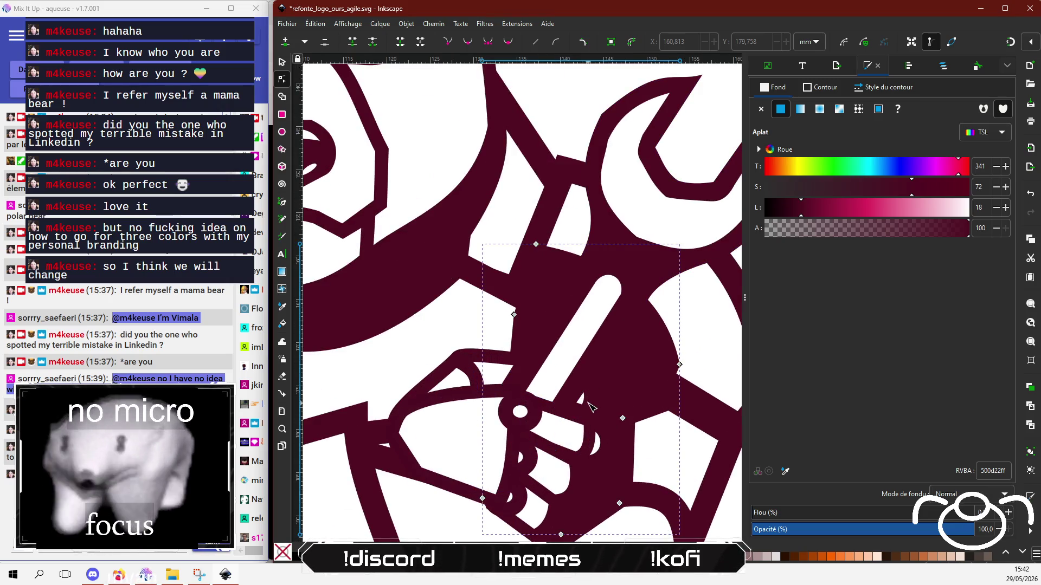
pyautogui.press('5')
pyautogui.click(612, 457)
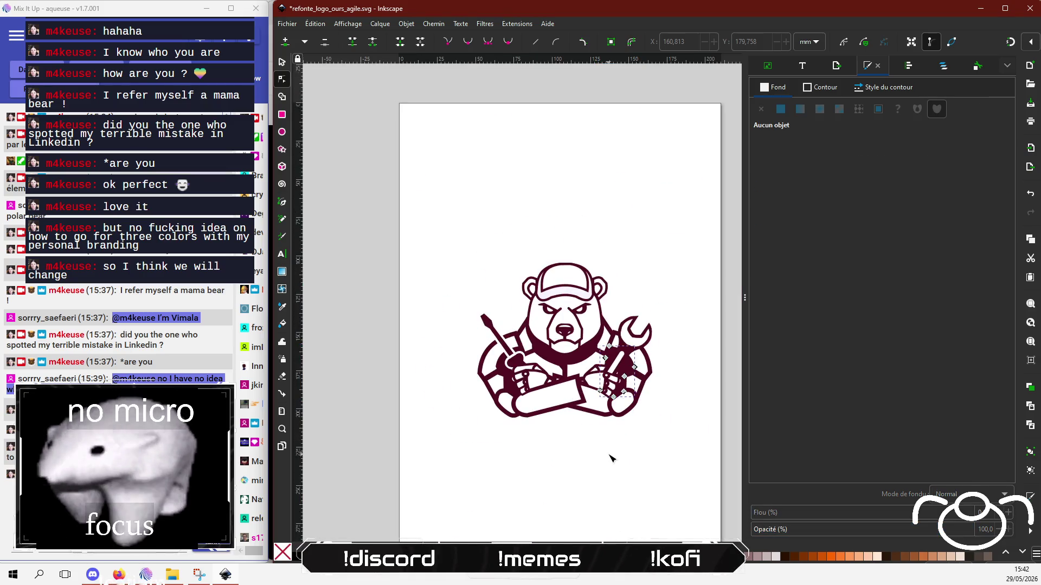
pyautogui.keyDown('ctrl'); pyautogui.scroll(2, 412, 454); pyautogui.keyUp('ctrl')
pyautogui.moveTo(455, 429); pyautogui.dragTo(404, 437)
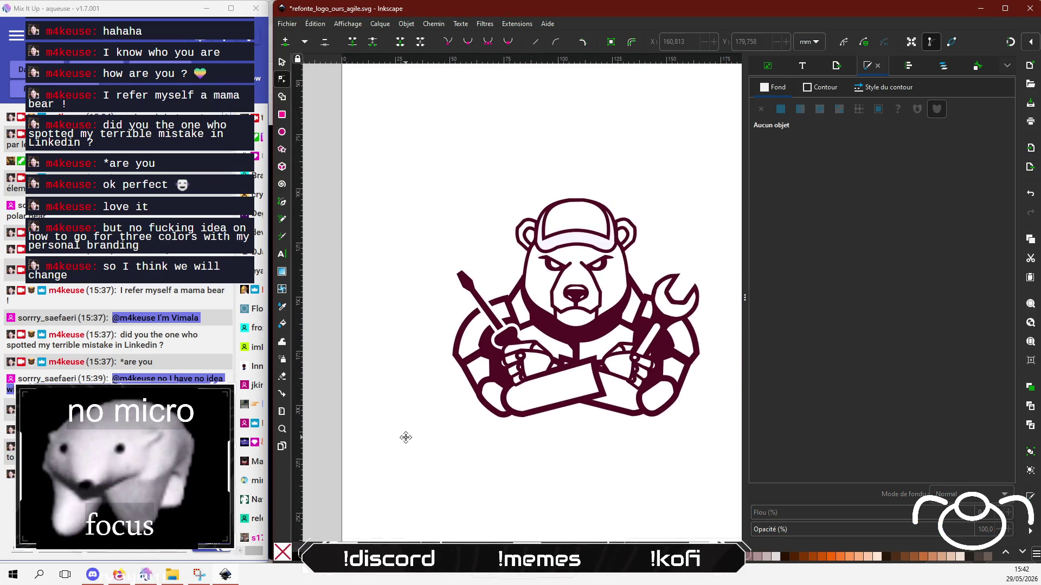